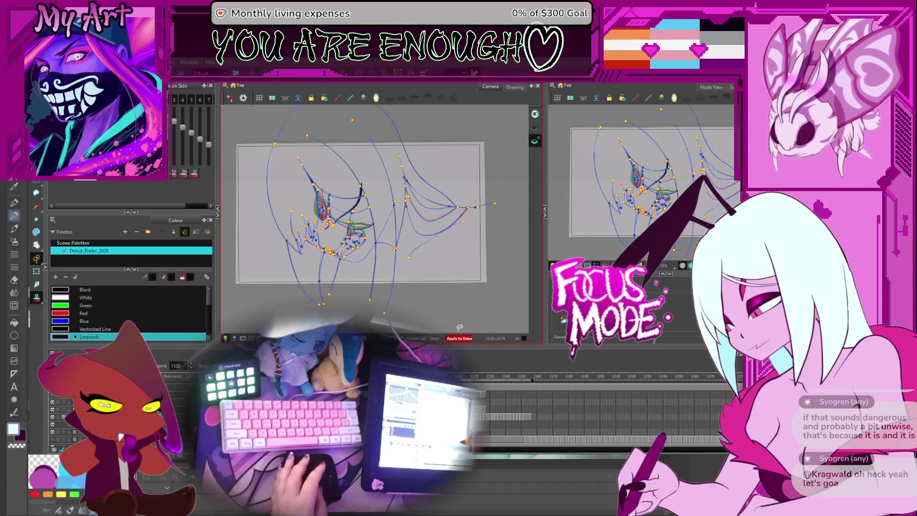
Step: Step back frame by frame from 1100 to frame 1054 to view the monster face lineart
key(comma)
key(comma)
key(comma)
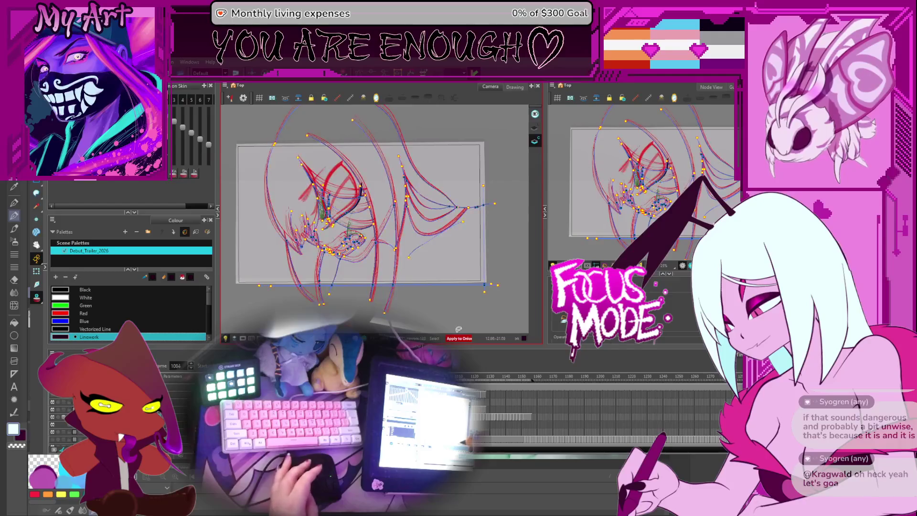
key(comma)
key(comma)
key(comma)
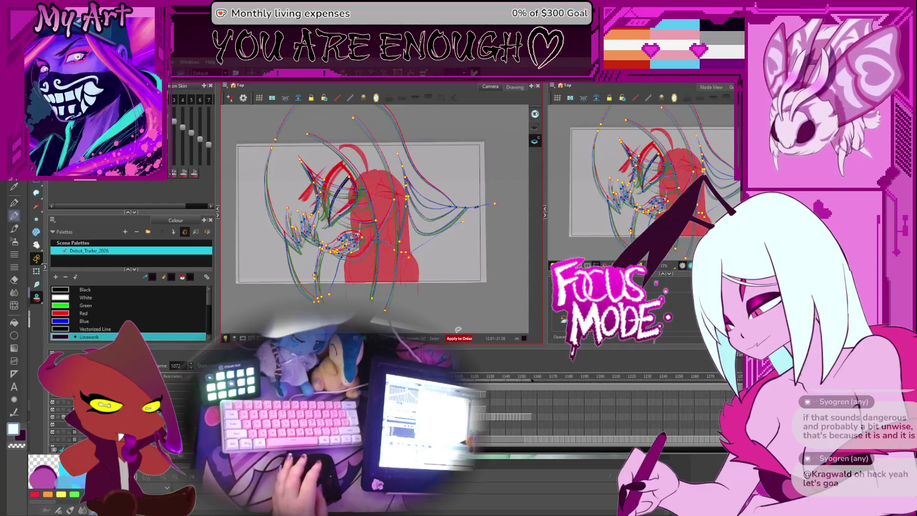
key(comma)
key(comma)
key(comma)
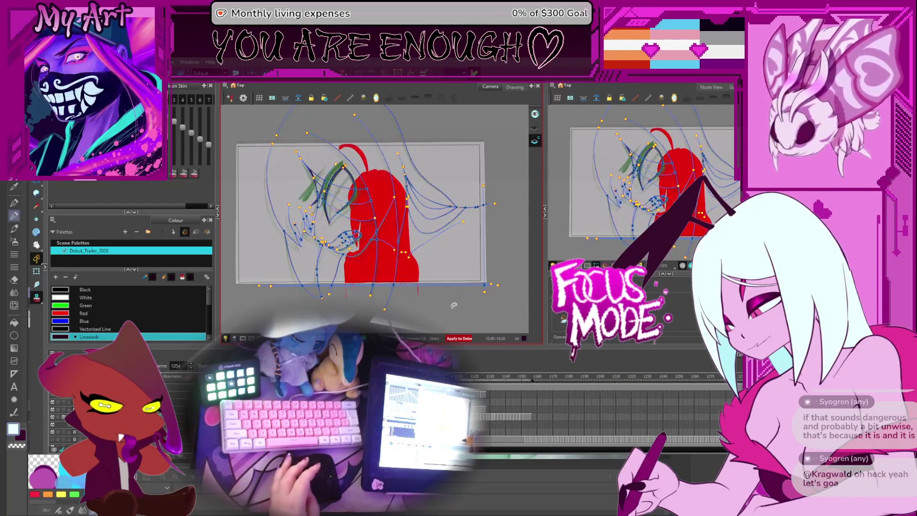
key(comma)
key(comma)
key(comma)
key(period)
key(period)
key(period)
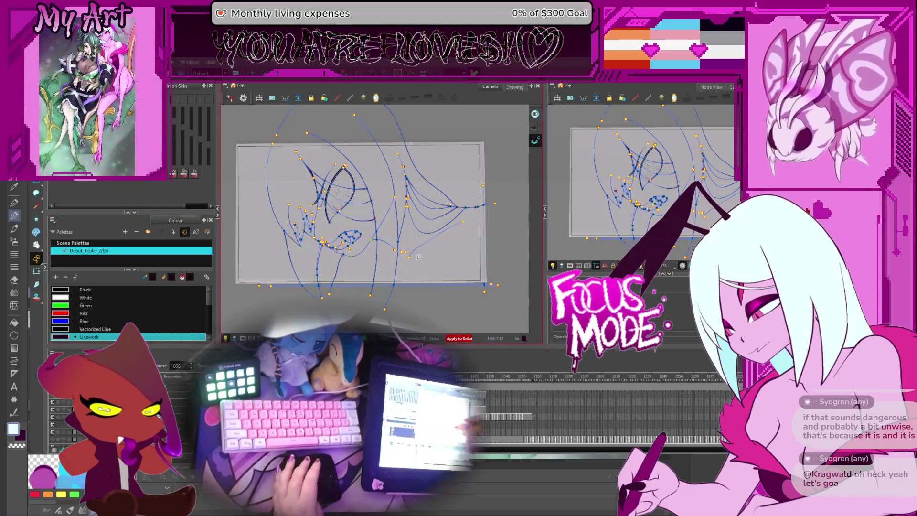
Step: Pan, zoom and rotate the view onto the monster's face at a comfortable drawing angle
scroll(399, 241, up, 2)
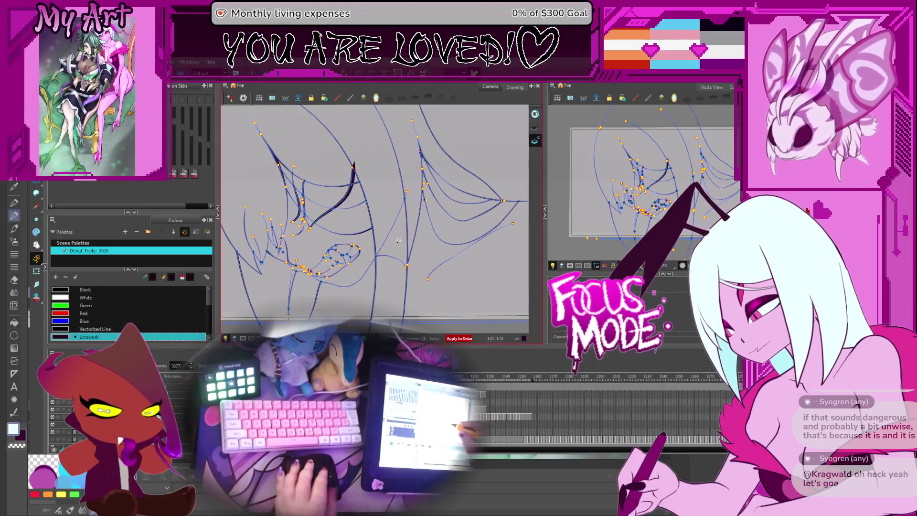
drag(348, 257, 415, 243)
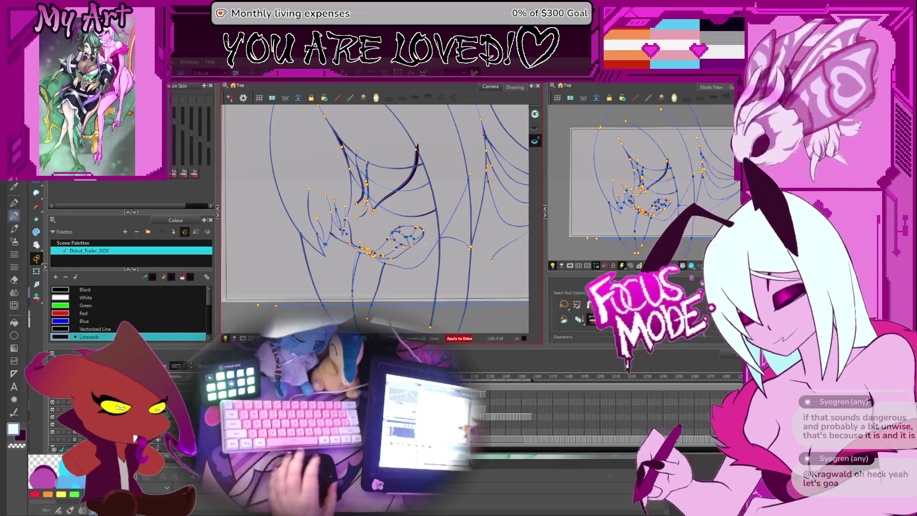
scroll(430, 218, down, 1)
key(period)
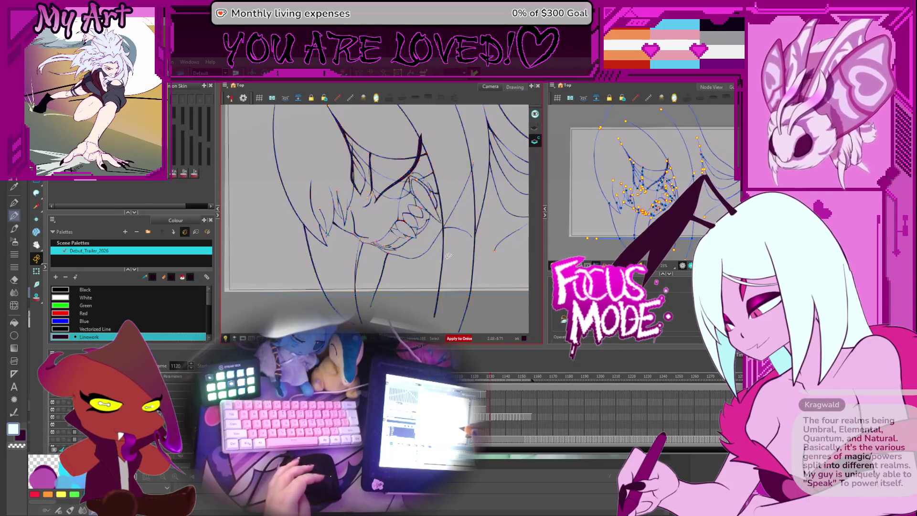
mouse_move(430, 249)
mouse_down()
mouse_move(428, 272)
mouse_move(367, 221)
mouse_up()
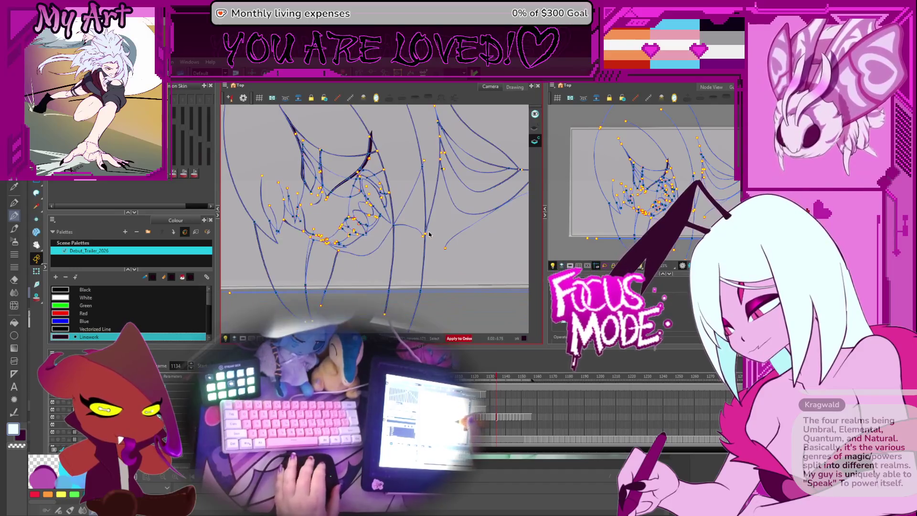
mouse_move(429, 234)
mouse_down()
mouse_move(339, 186)
mouse_move(343, 234)
mouse_up()
scroll(373, 205, up, 2)
mouse_move(375, 264)
mouse_down()
mouse_move(367, 248)
mouse_move(375, 275)
mouse_move(410, 247)
mouse_move(401, 237)
mouse_up()
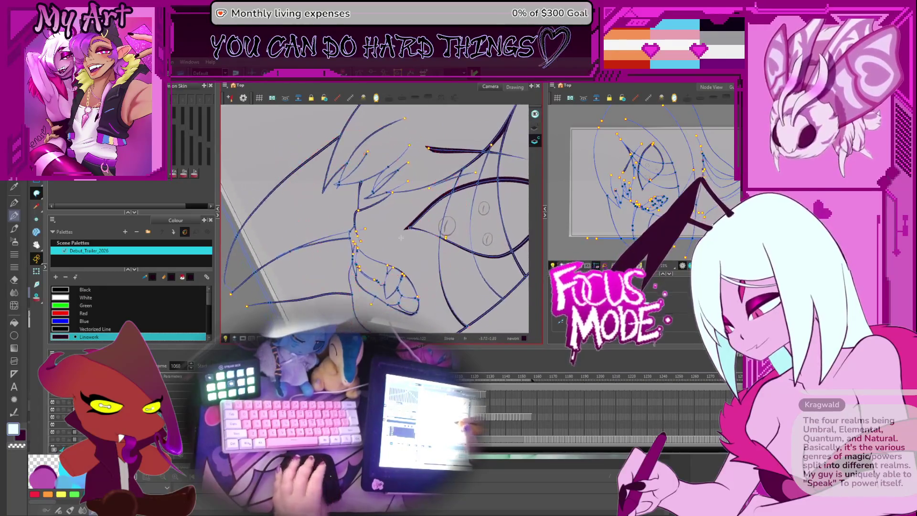
Step: Return to frame 1056 and zoom in on the cheek, jaw and teeth linework
key(comma)
key(comma)
key(comma)
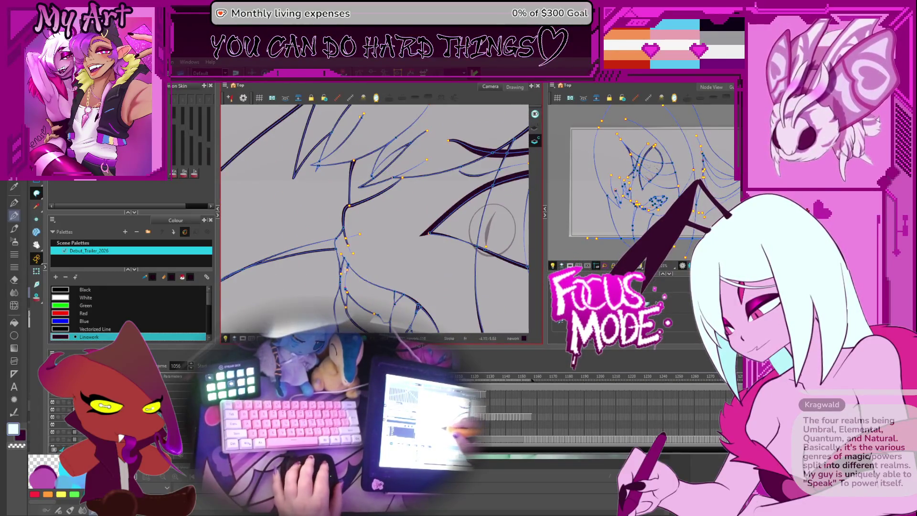
scroll(343, 247, up, 3)
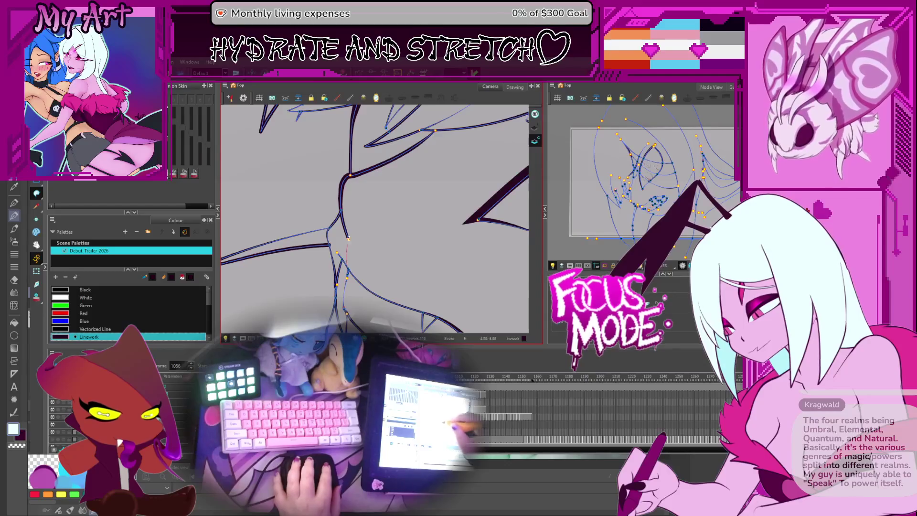
scroll(355, 235, down, 3)
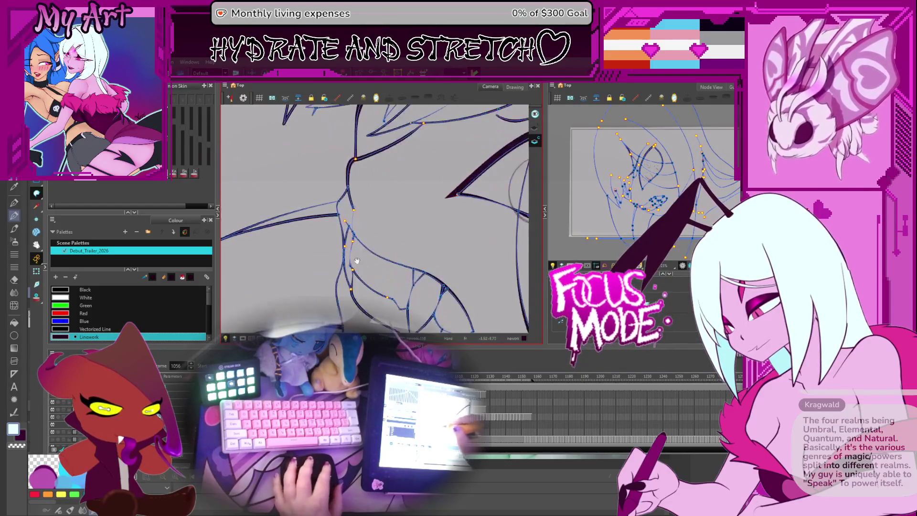
scroll(387, 161, up, 3)
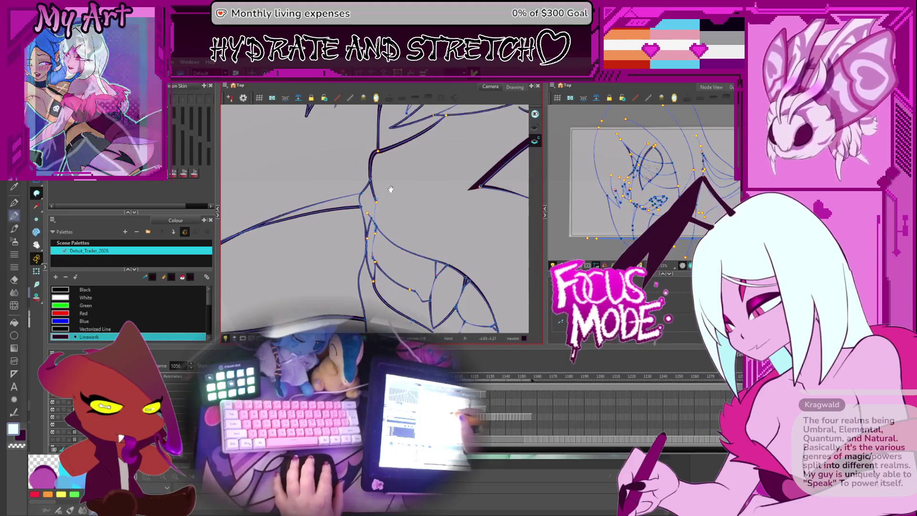
mouse_move(374, 225)
mouse_down()
mouse_move(418, 201)
mouse_move(391, 233)
mouse_up()
scroll(391, 233, down, 3)
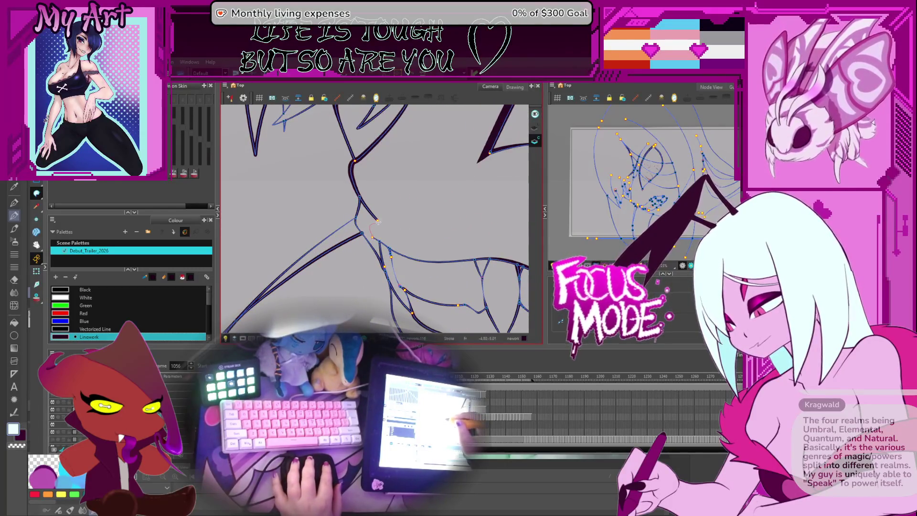
Step: Zoom in closely on the hair strokes, then back out to show hair and eye lines
scroll(393, 236, up, 5)
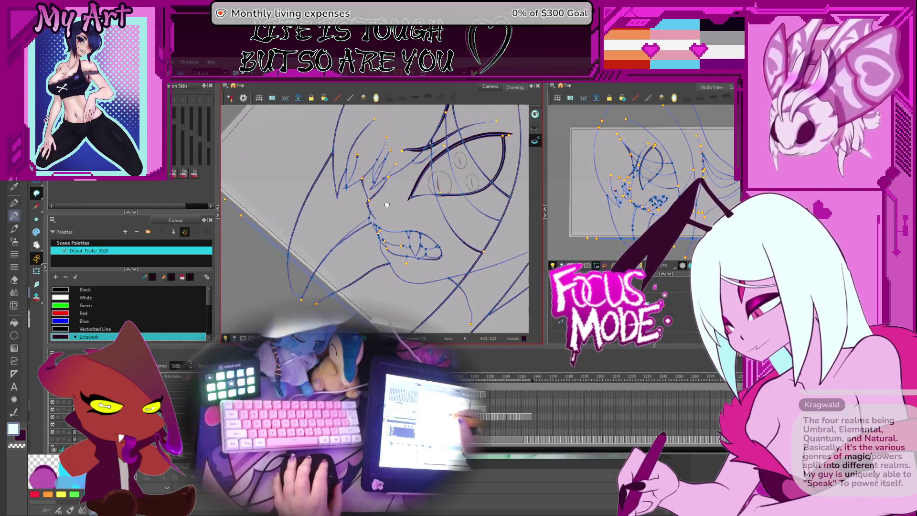
scroll(406, 185, up, 3)
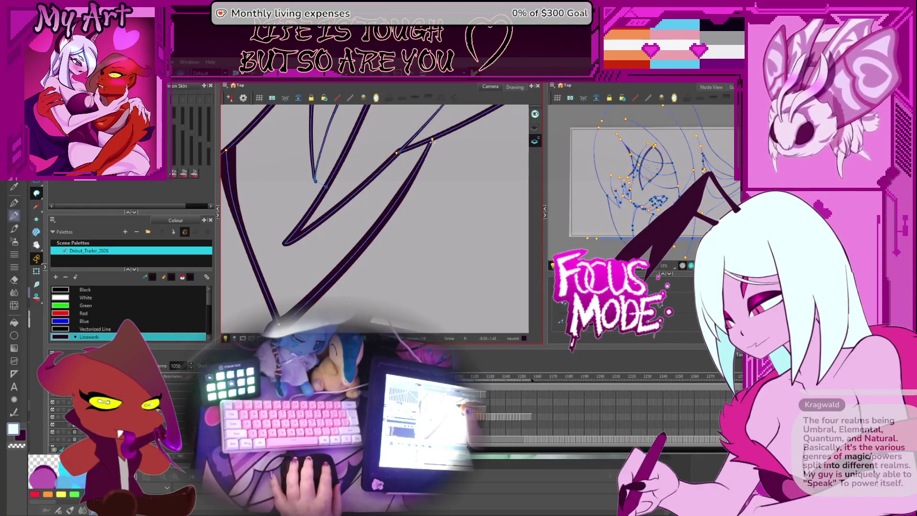
scroll(432, 141, up, 5)
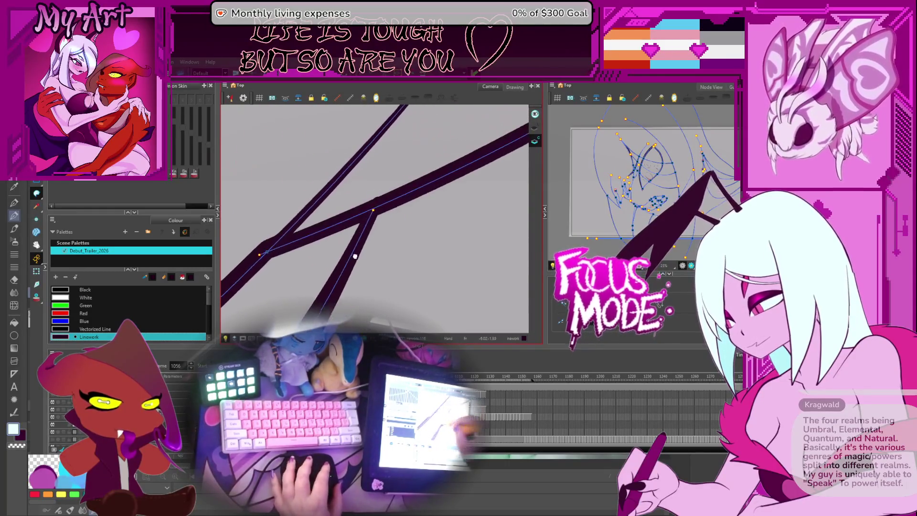
scroll(355, 257, down, 6)
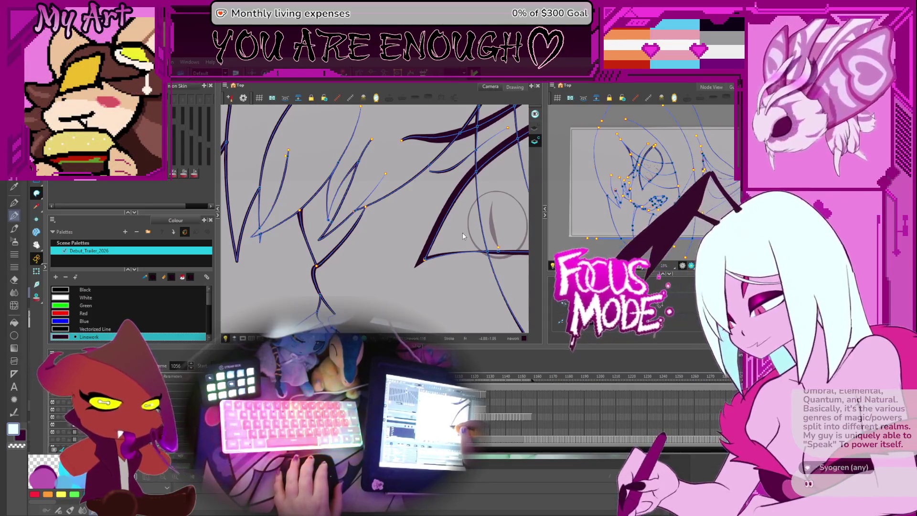
Step: Pan and zoom along the enlarged dark hair stroke to inspect its corner join
key(space)
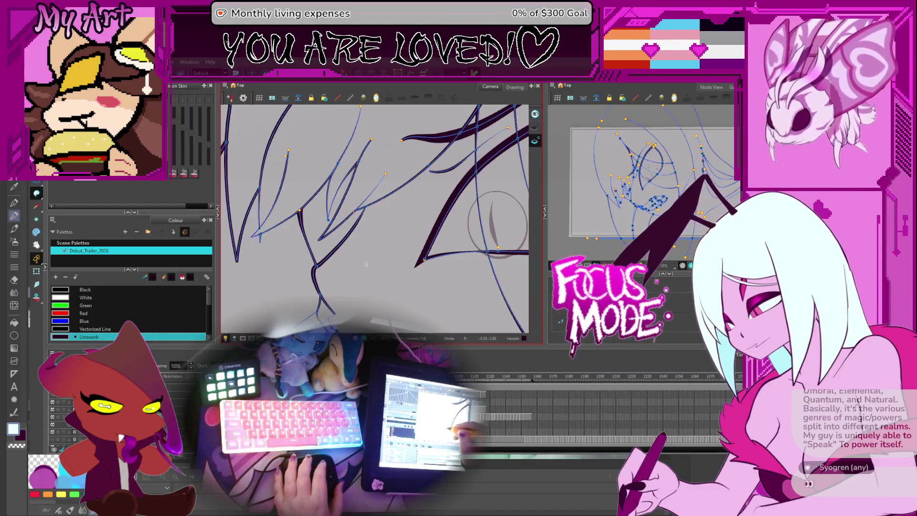
mouse_move(374, 270)
mouse_down()
mouse_move(389, 213)
mouse_move(331, 259)
mouse_up()
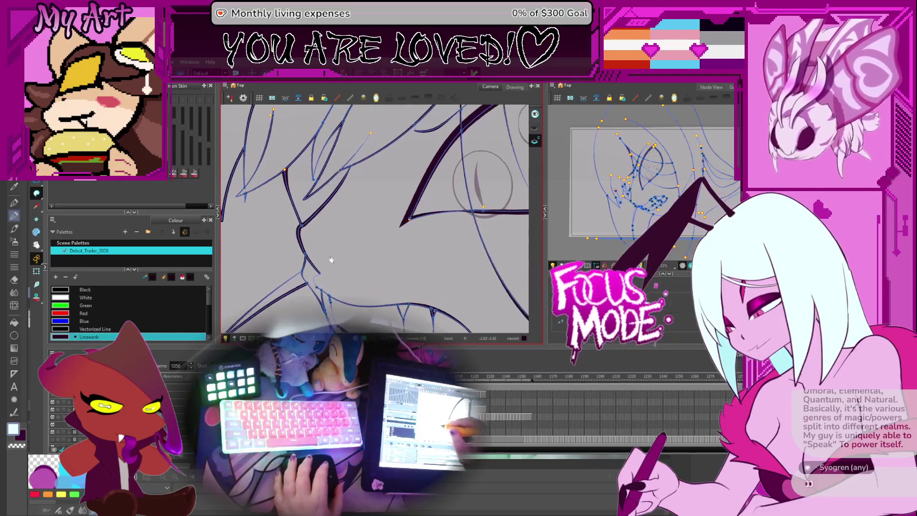
scroll(328, 271, up, 8)
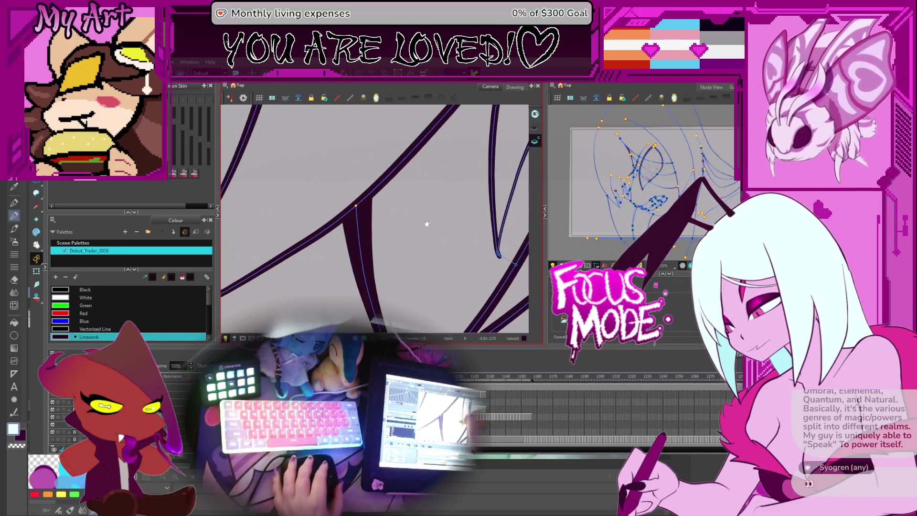
scroll(427, 223, up, 8)
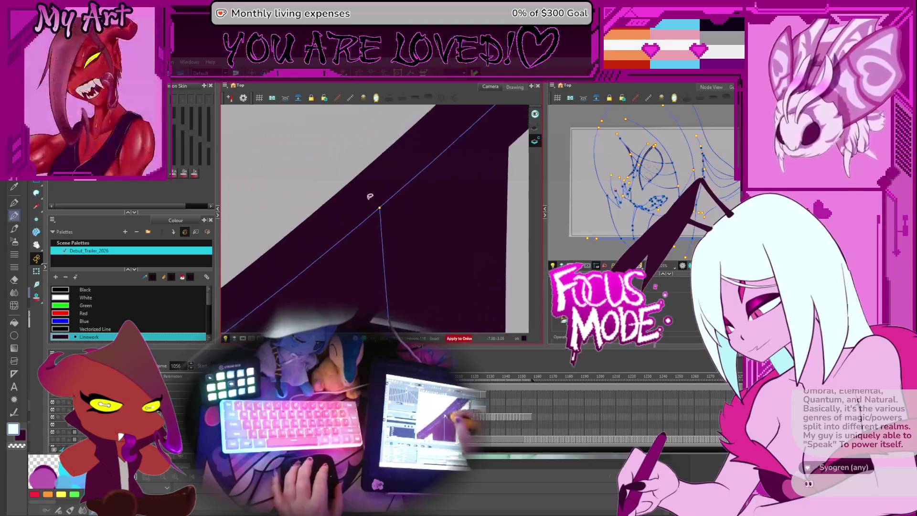
scroll(404, 182, down, 5)
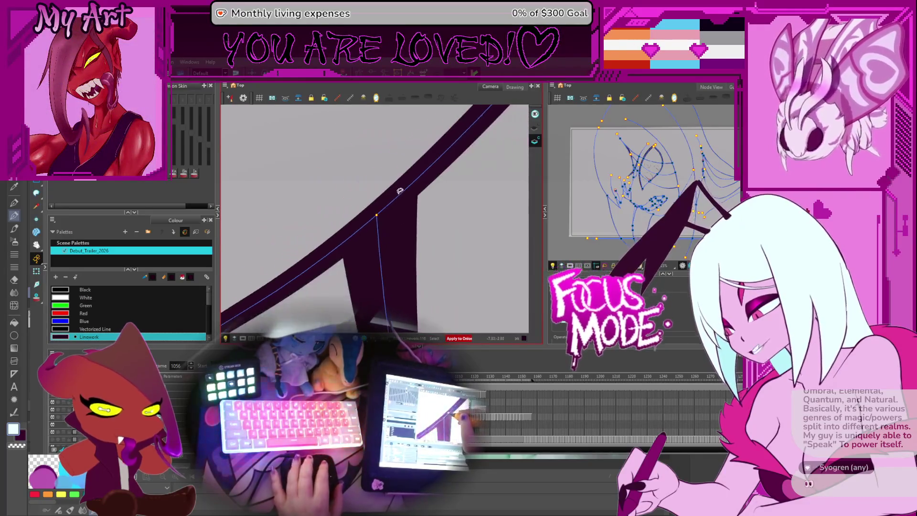
drag(400, 189, 324, 206)
scroll(335, 201, up, 3)
mouse_move(389, 211)
mouse_down()
mouse_move(424, 207)
mouse_move(399, 236)
mouse_move(427, 195)
mouse_move(456, 195)
mouse_up()
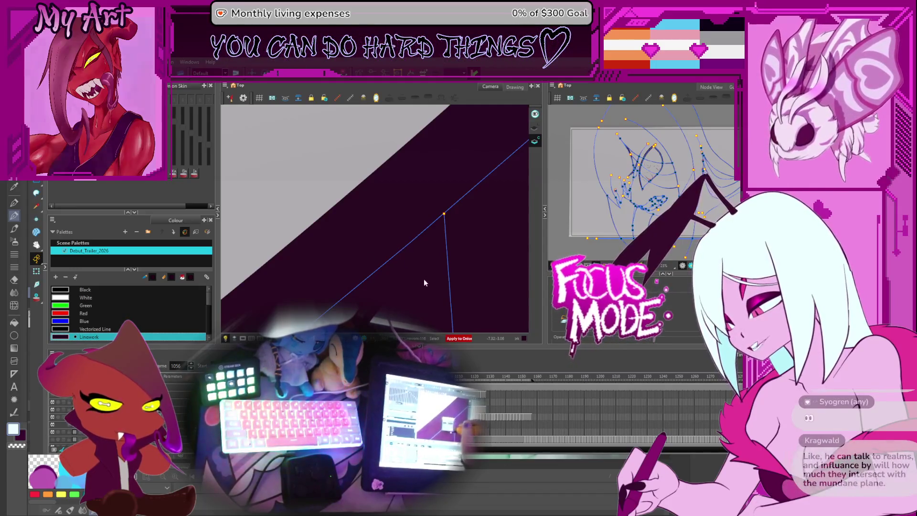
Step: Zoom back out over the hair and scroll the Colour view to the monster's skin, teeth and mouth swatches
scroll(420, 268, down, 6)
scroll(404, 245, down, 4)
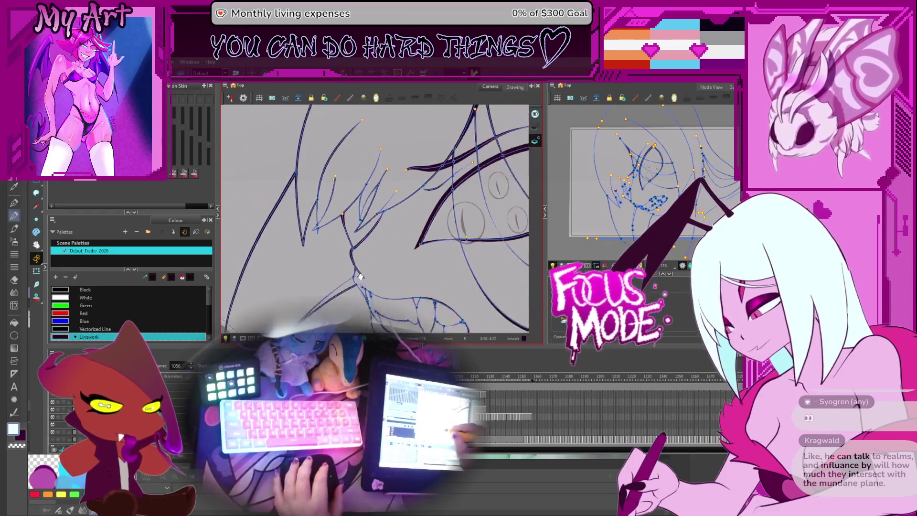
scroll(361, 276, up, 2)
drag(348, 229, 351, 197)
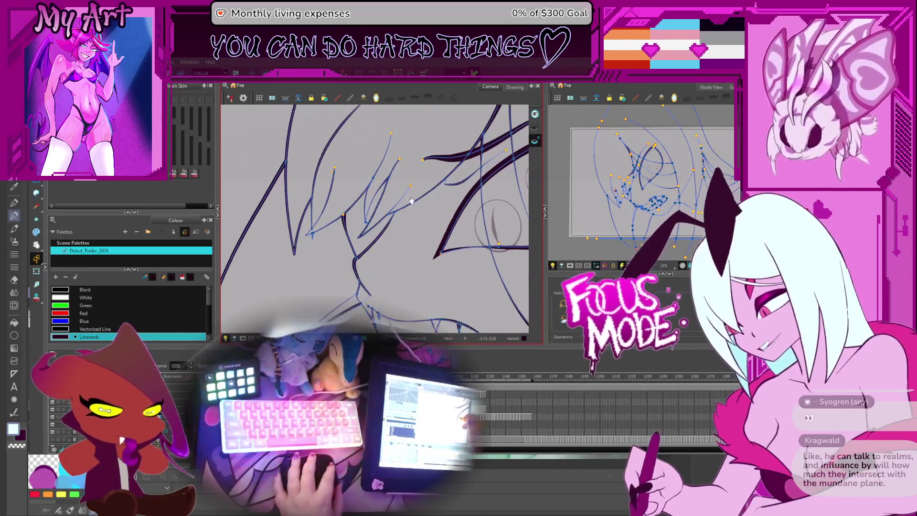
drag(208, 294, 208, 329)
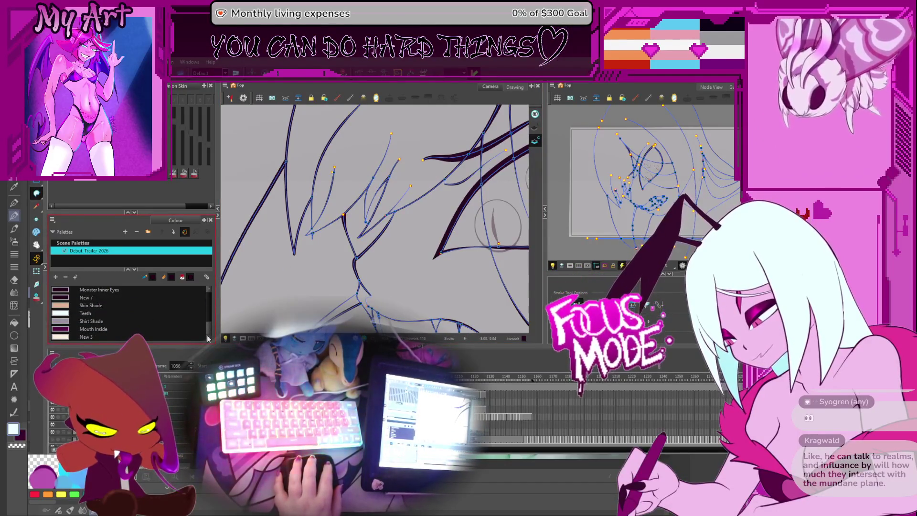
Step: Reset the view rotation to upright and zoom in close on the monster's eye outline
mouse_move(364, 264)
mouse_down()
mouse_move(355, 240)
mouse_move(378, 248)
mouse_up()
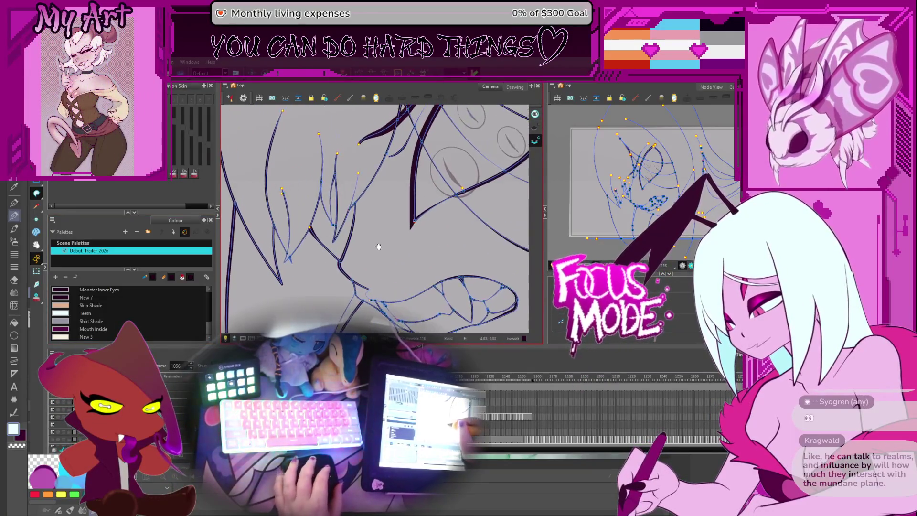
scroll(377, 248, down, 3)
key(shift+m)
scroll(411, 234, up, 2)
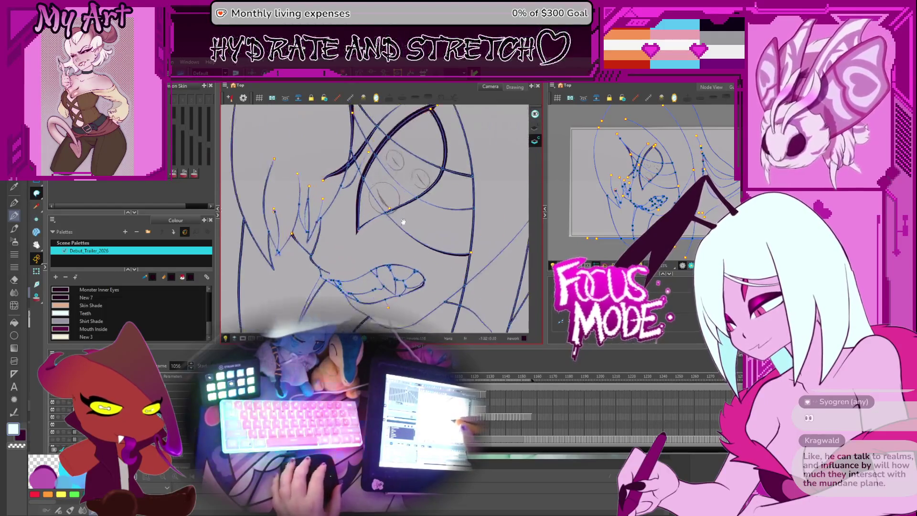
drag(418, 230, 414, 240)
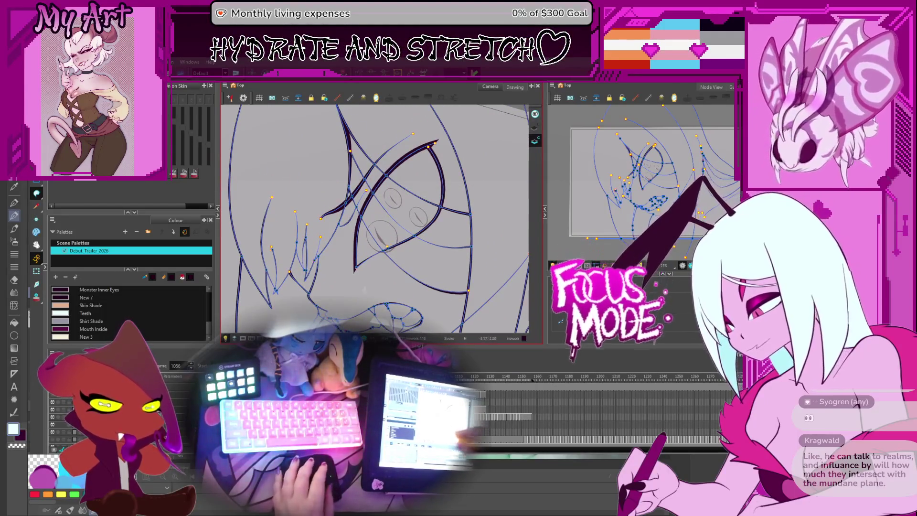
scroll(379, 291, down, 2)
drag(379, 291, 395, 250)
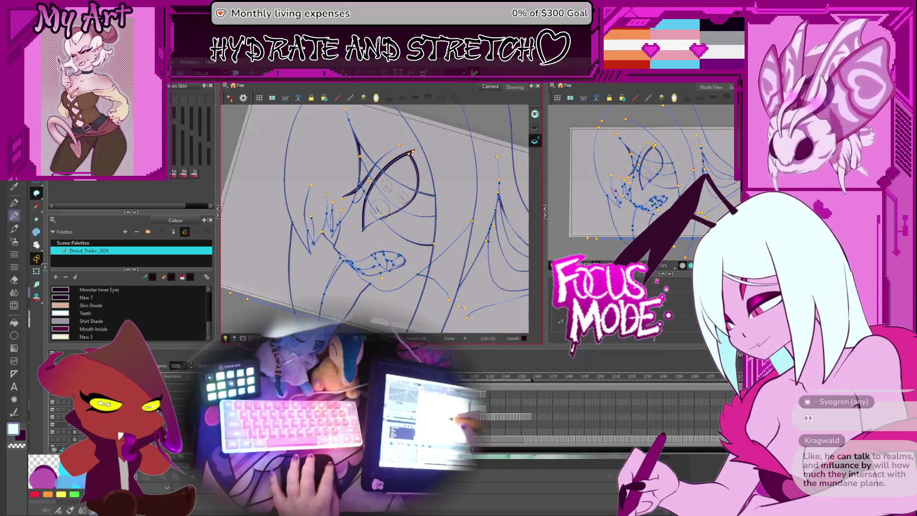
drag(380, 215, 395, 198)
key(shift+x)
scroll(384, 210, up, 3)
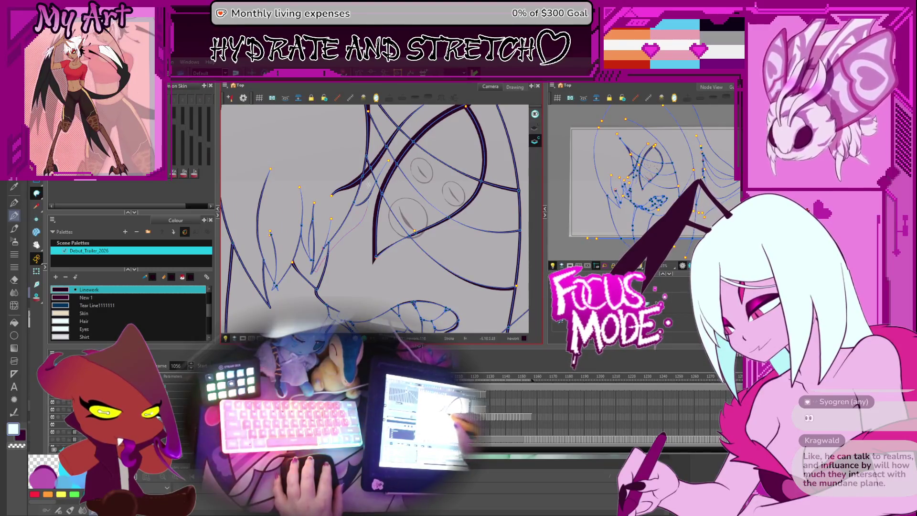
drag(368, 184, 399, 258)
drag(322, 242, 329, 254)
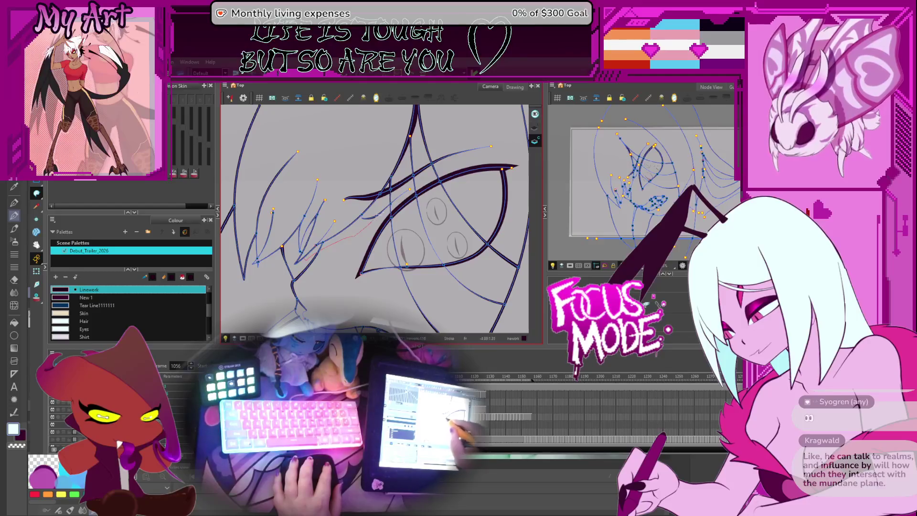
mouse_move(429, 182)
mouse_down()
mouse_move(412, 201)
mouse_move(409, 192)
mouse_up()
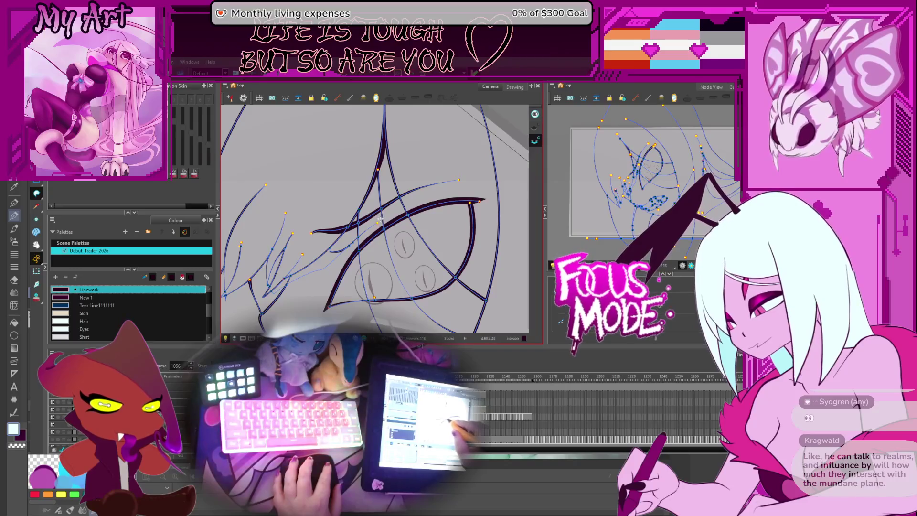
drag(365, 215, 361, 241)
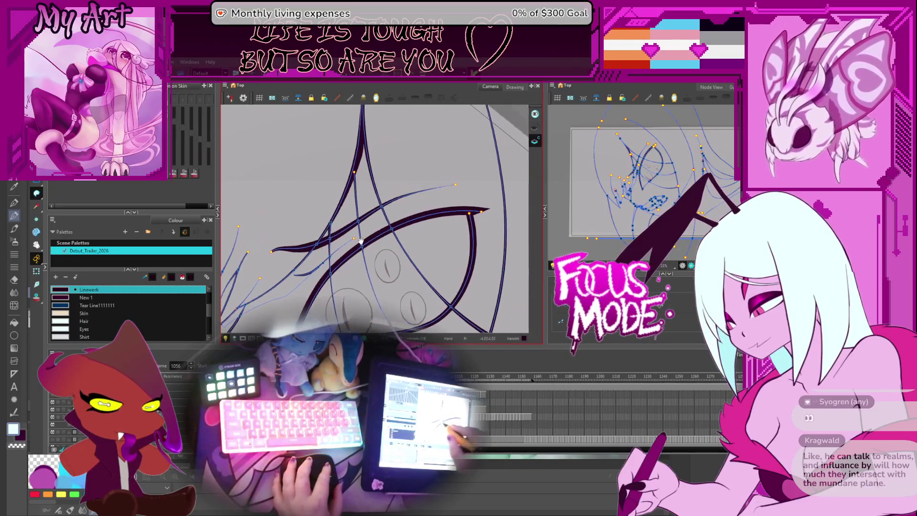
drag(391, 213, 384, 209)
scroll(348, 247, up, 3)
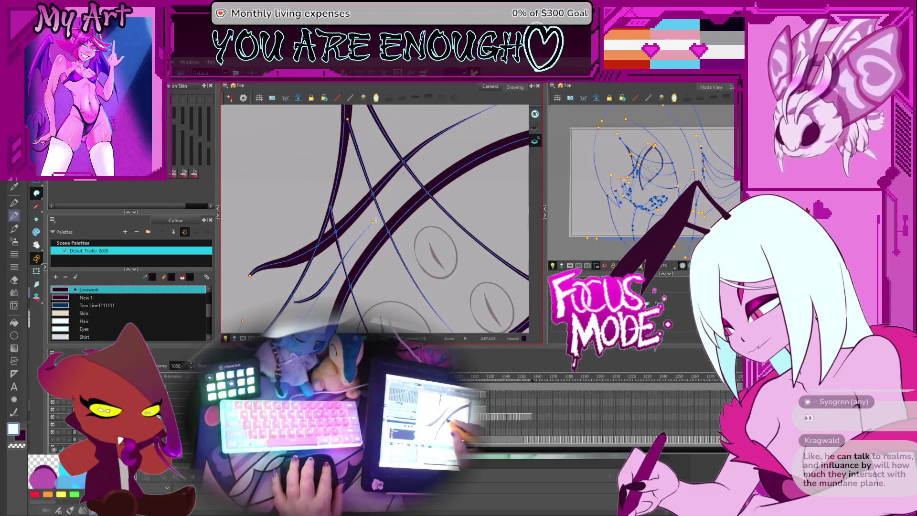
scroll(394, 207, down, 3)
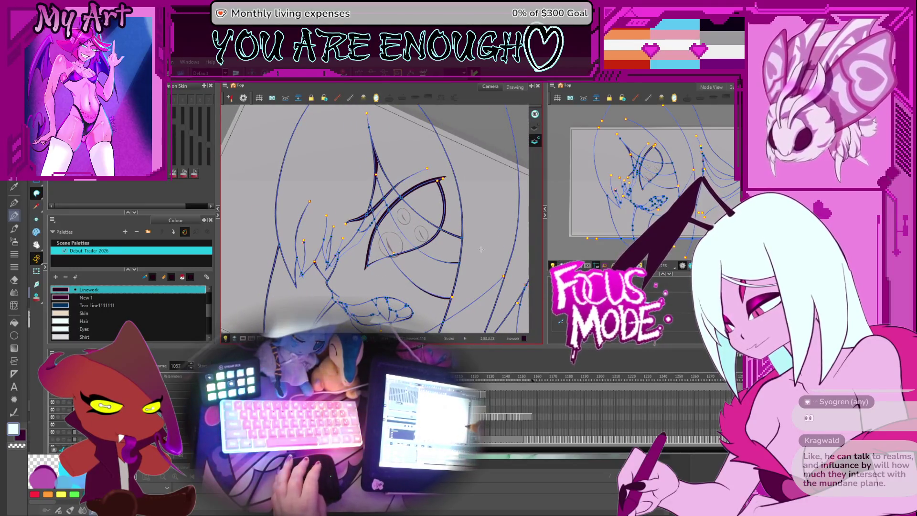
scroll(440, 226, up, 3)
drag(441, 226, 374, 265)
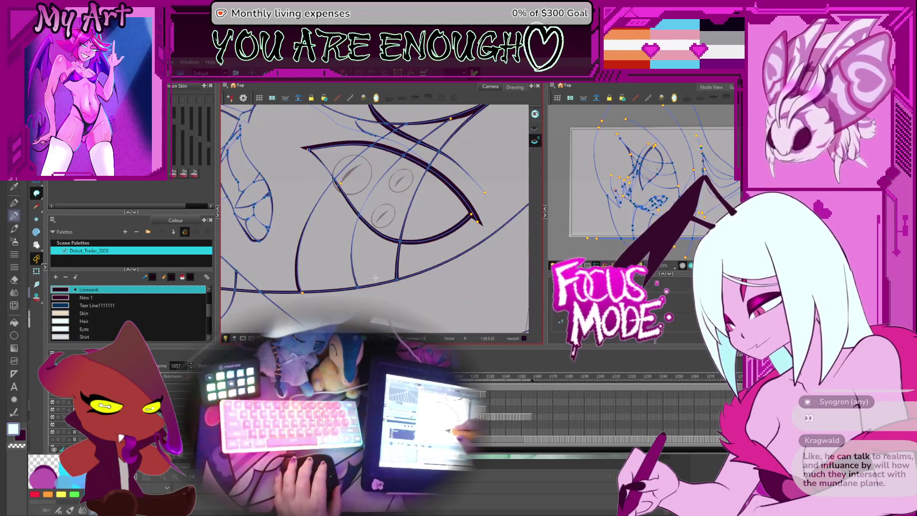
key(ctrl+a)
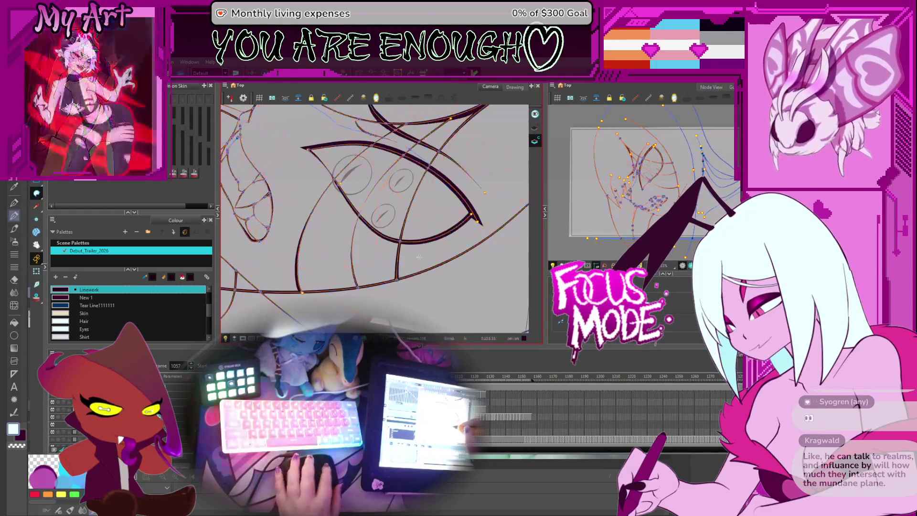
mouse_move(387, 273)
mouse_down()
mouse_move(401, 264)
mouse_move(408, 276)
mouse_move(383, 283)
mouse_up()
scroll(397, 266, down, 3)
scroll(408, 275, up, 3)
scroll(377, 278, down, 1)
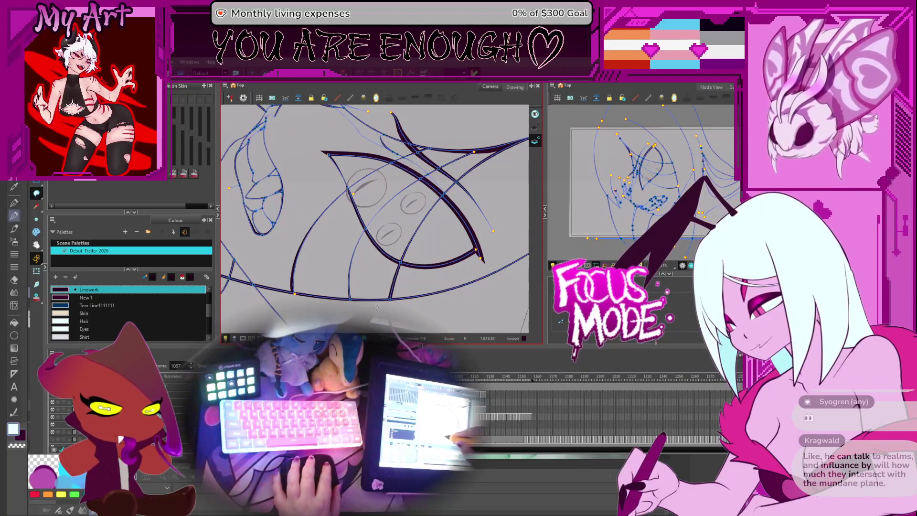
drag(397, 269, 413, 266)
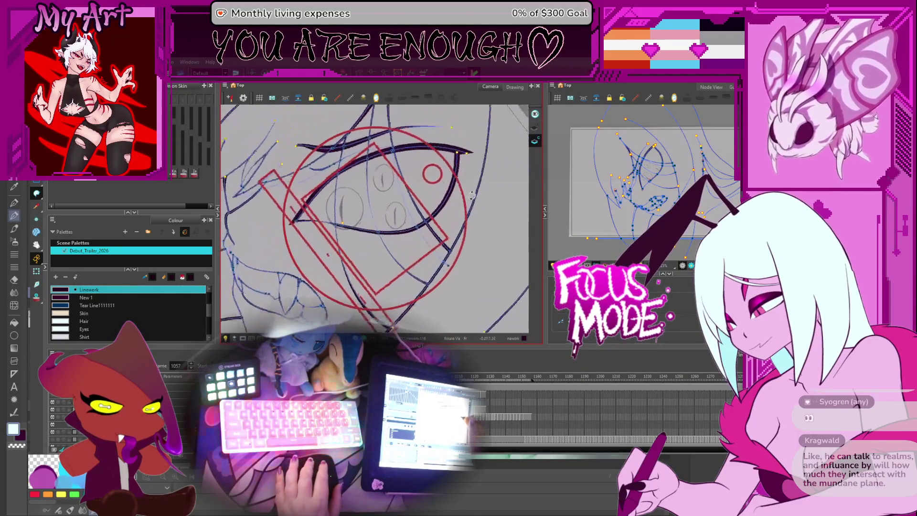
Step: Level the view and pan it from the eye down over the hair below the mouth
scroll(414, 266, down, 3)
key(shift+x)
scroll(422, 249, up, 3)
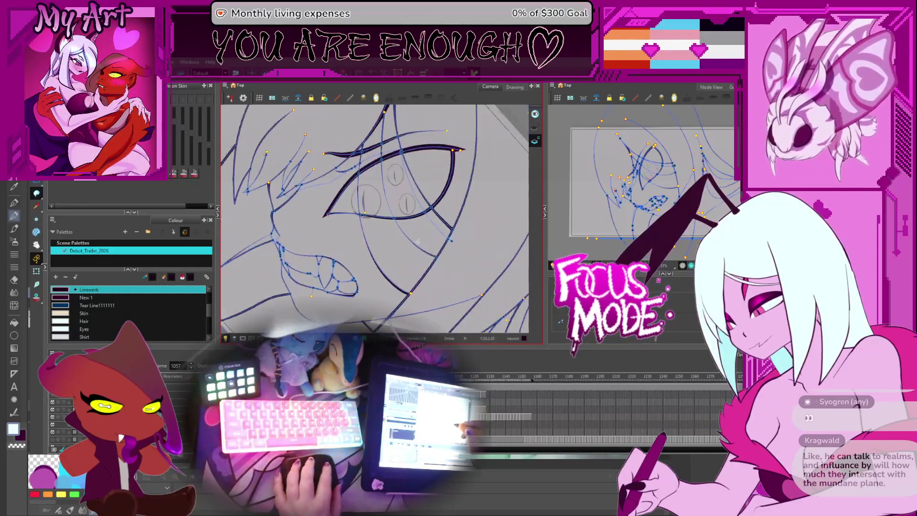
scroll(444, 248, down, 1)
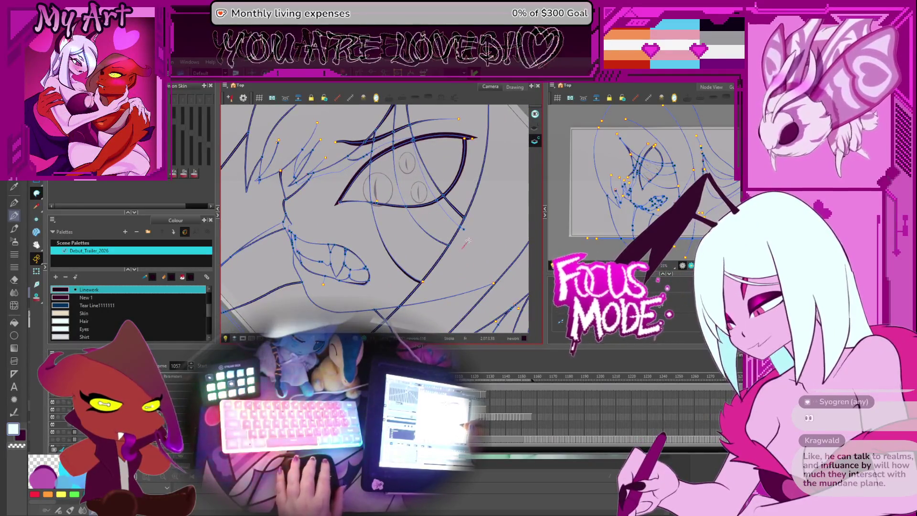
mouse_move(465, 256)
mouse_down()
mouse_move(434, 237)
mouse_move(411, 251)
mouse_move(337, 234)
mouse_move(421, 203)
mouse_up()
scroll(336, 233, down, 2)
drag(440, 237, 398, 261)
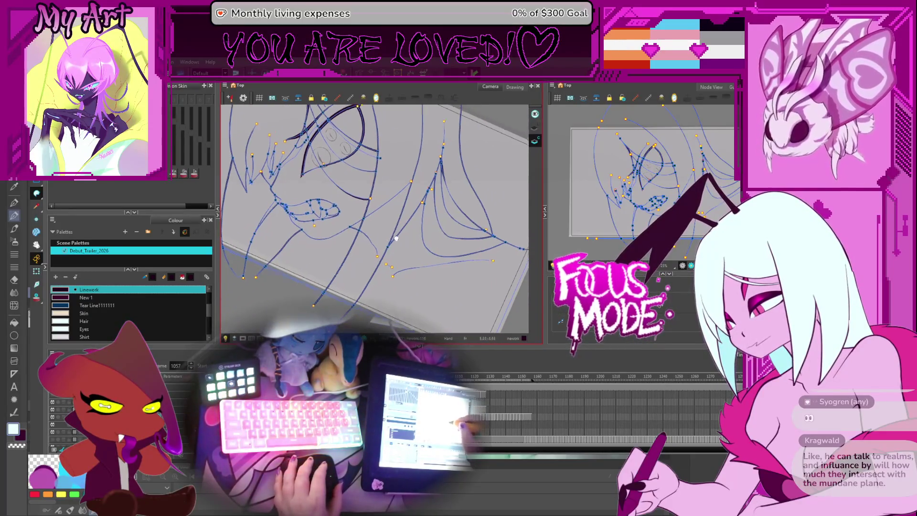
mouse_move(416, 191)
mouse_down()
mouse_move(350, 210)
mouse_move(381, 220)
mouse_up()
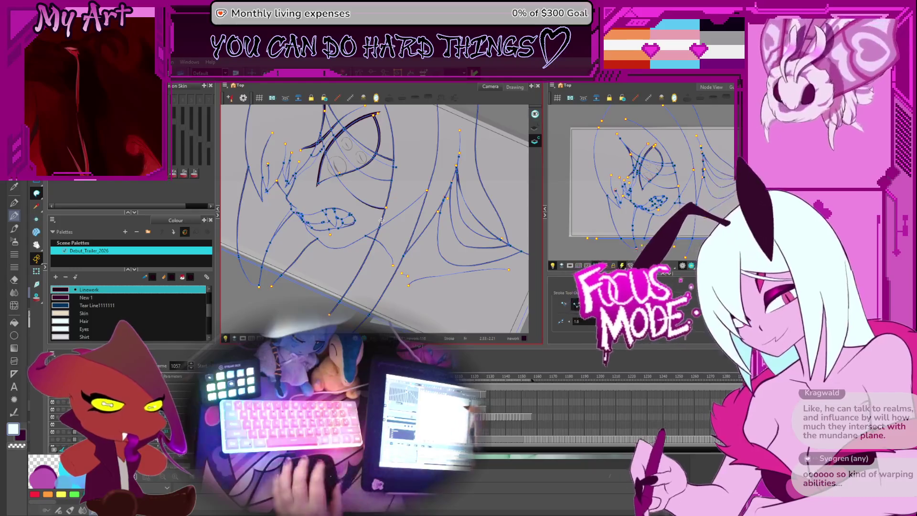
mouse_move(381, 220)
mouse_down()
mouse_move(368, 269)
mouse_move(379, 244)
mouse_move(449, 282)
mouse_move(437, 227)
mouse_move(343, 287)
mouse_up()
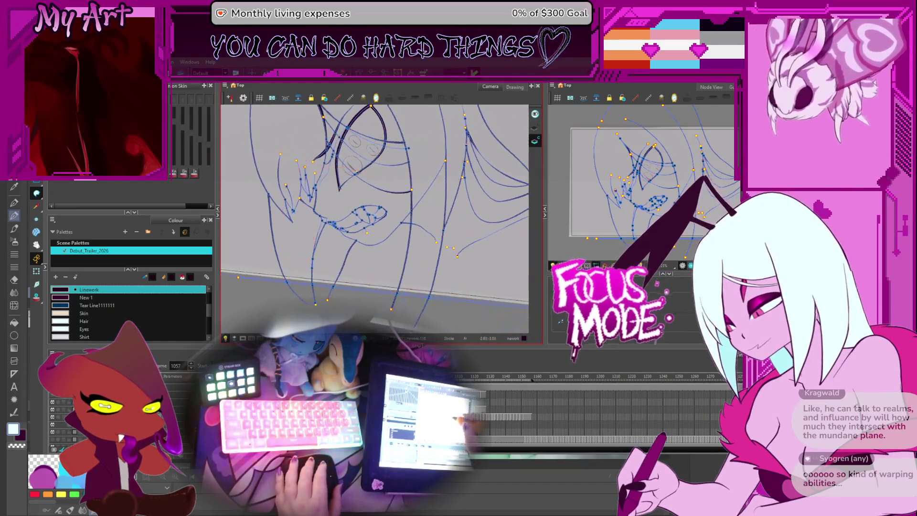
Step: Draw two new hair strand lines below the face and compare them with the previous frame
scroll(341, 281, up, 3)
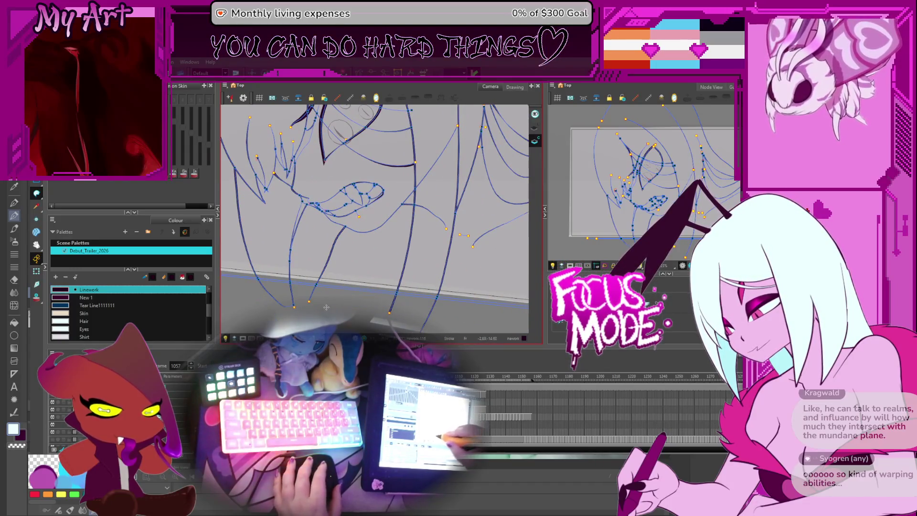
drag(330, 294, 364, 229)
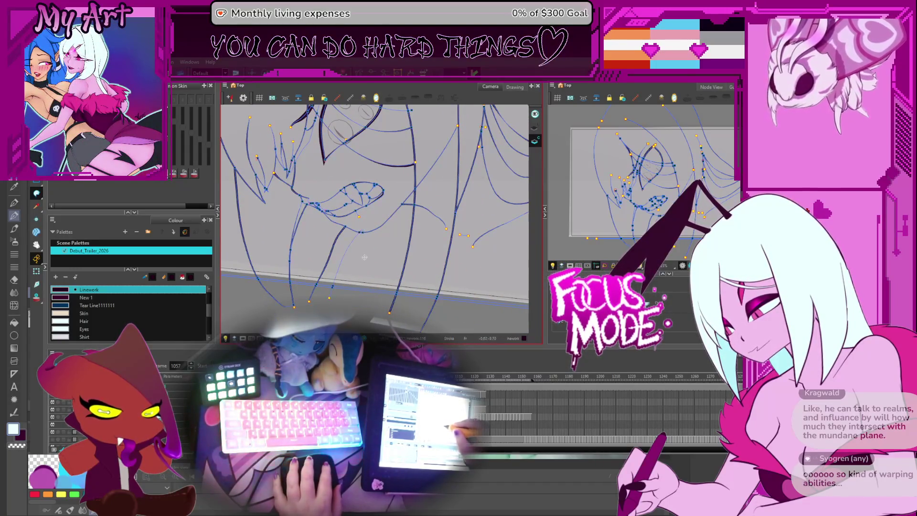
drag(334, 283, 359, 233)
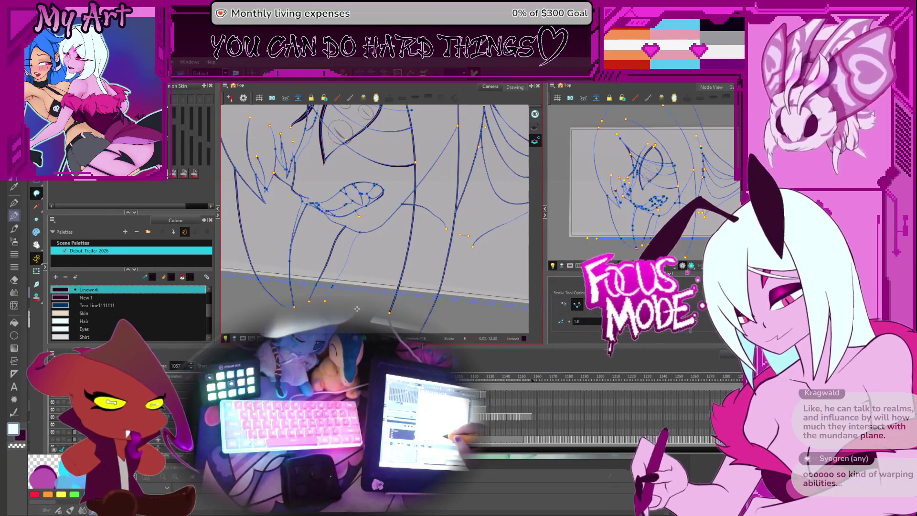
mouse_move(369, 227)
mouse_down()
mouse_move(392, 290)
mouse_move(390, 225)
mouse_up()
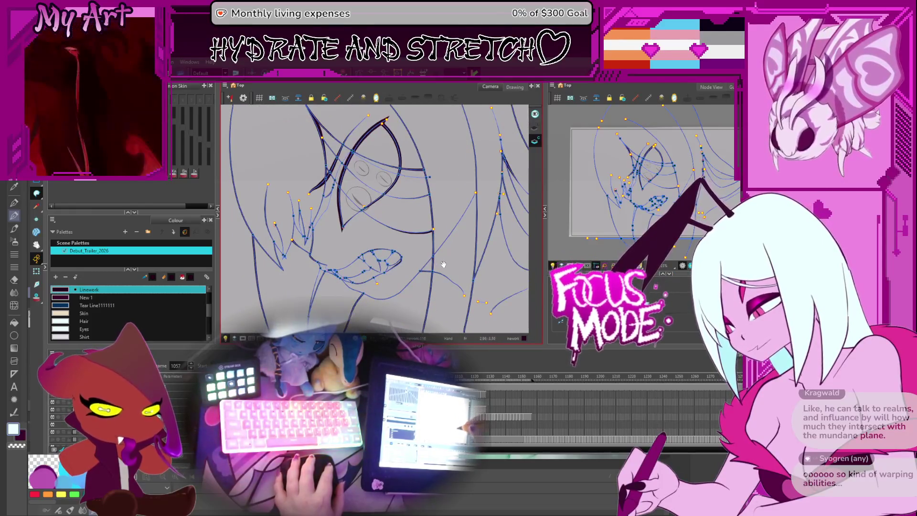
scroll(444, 253, down, 3)
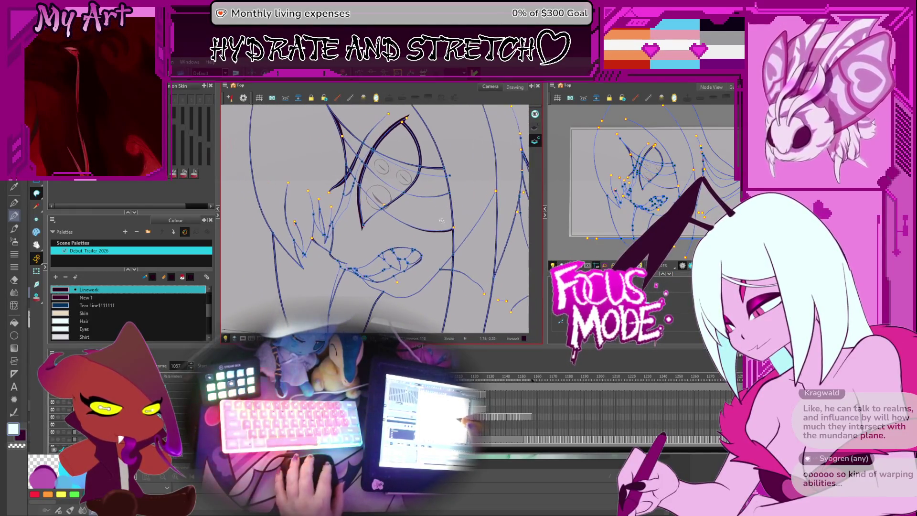
key(comma)
key(comma)
key(comma)
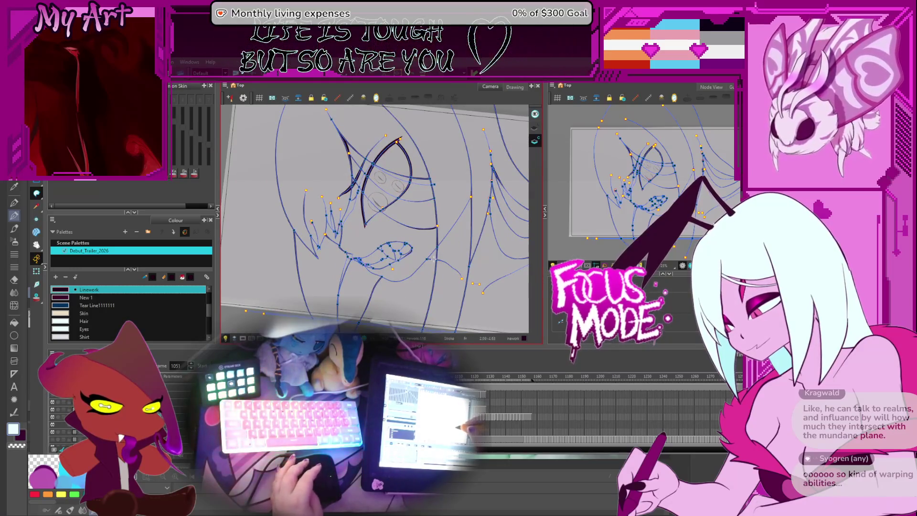
key(period)
key(period)
key(period)
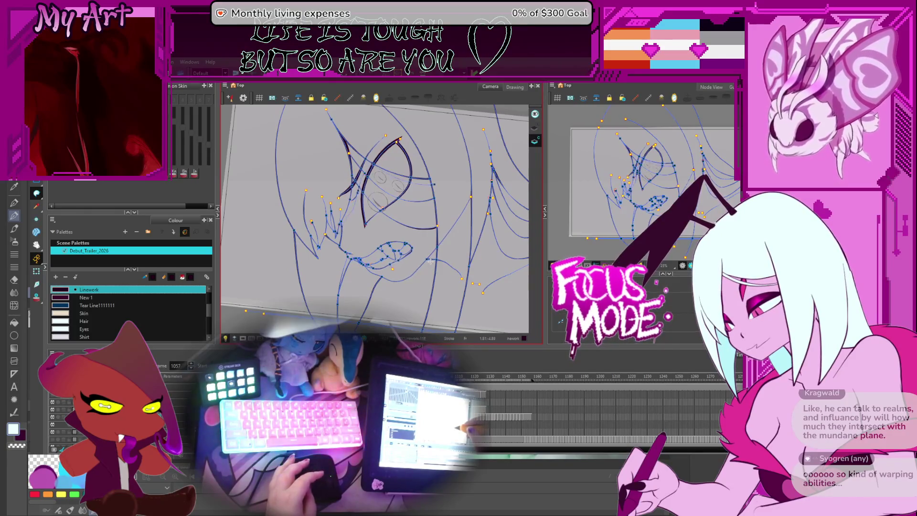
scroll(397, 210, up, 3)
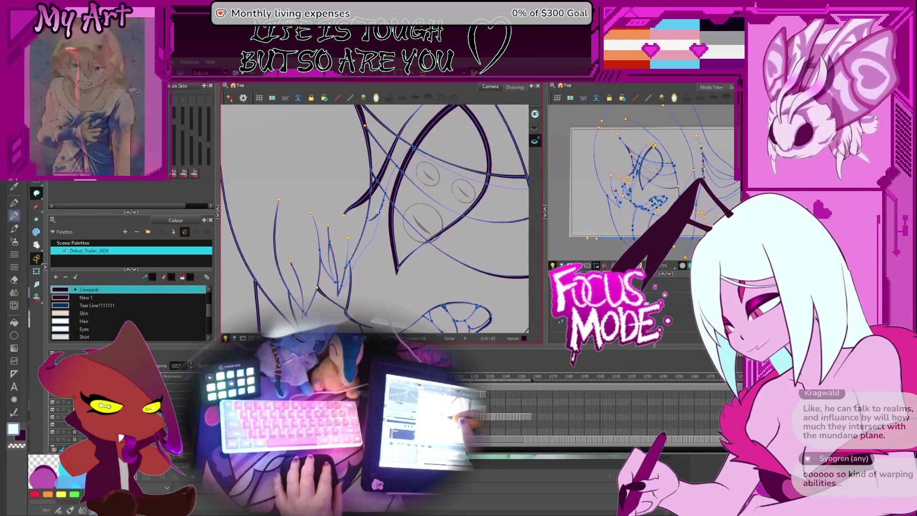
Step: Select and deselect strokes on the next frame's drawing, panning up over the hair
key(alt+s)
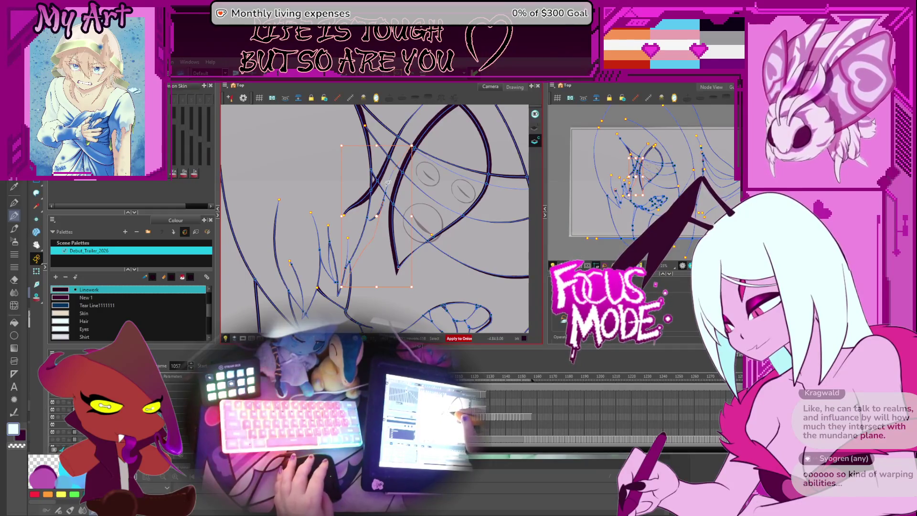
key(period)
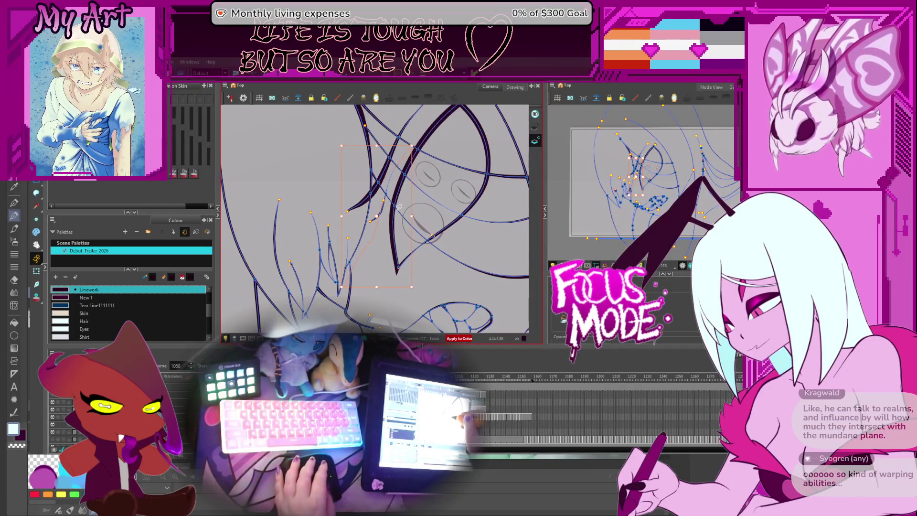
click(399, 207)
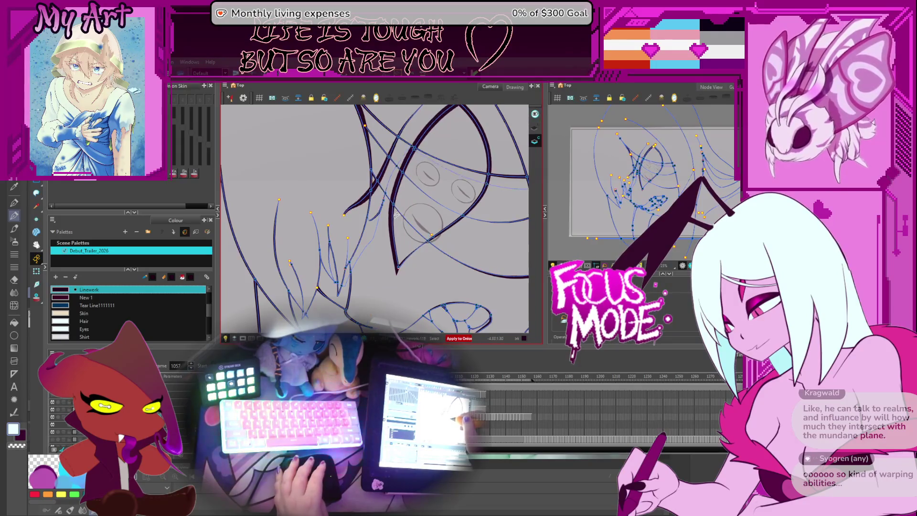
scroll(404, 154, up, 2)
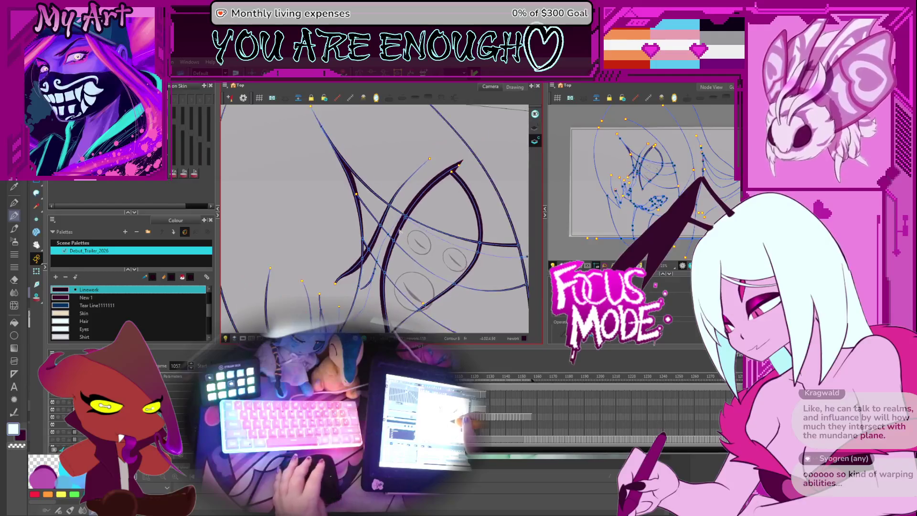
drag(395, 238, 392, 205)
drag(387, 247, 383, 223)
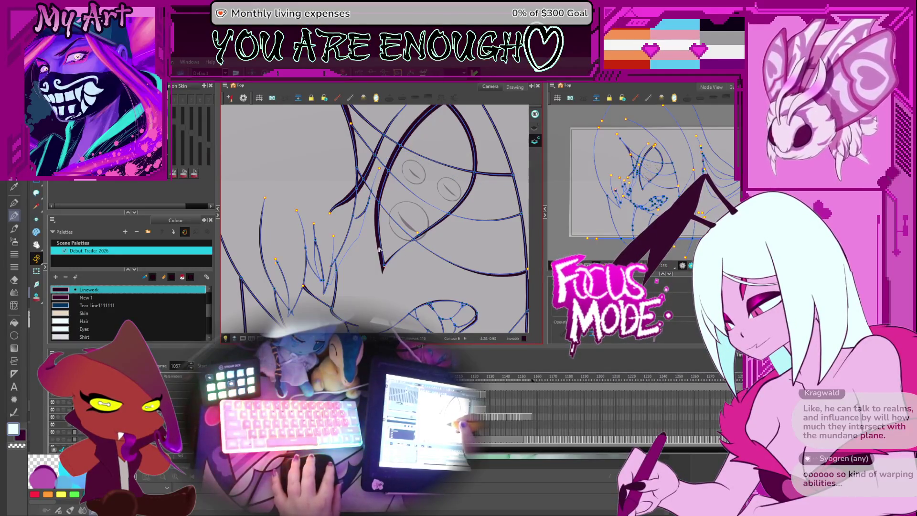
Step: Flip between frames 1057 and 1058 to compare and adjust a hair stroke
key(alt+s)
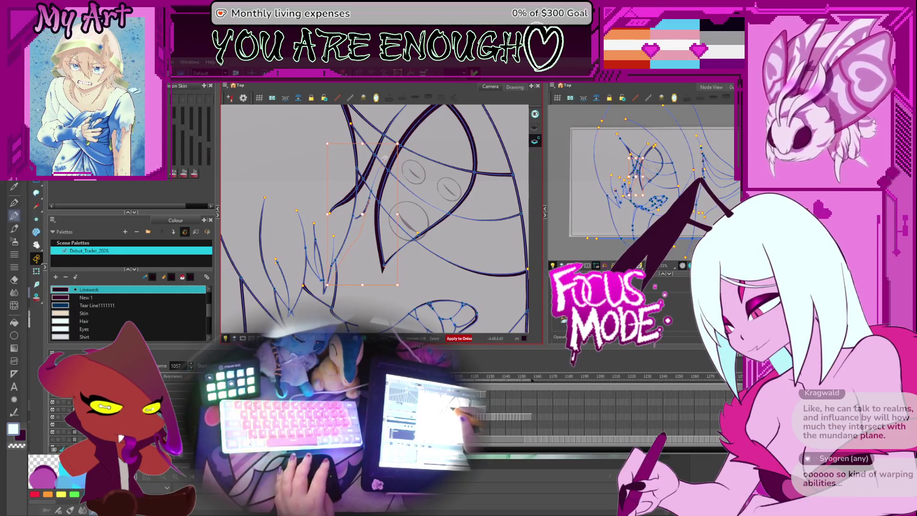
key(period)
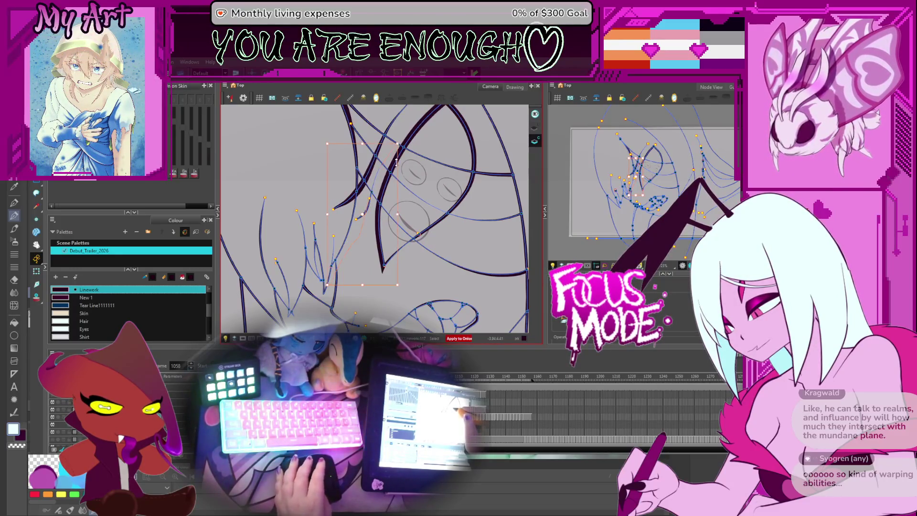
key(comma)
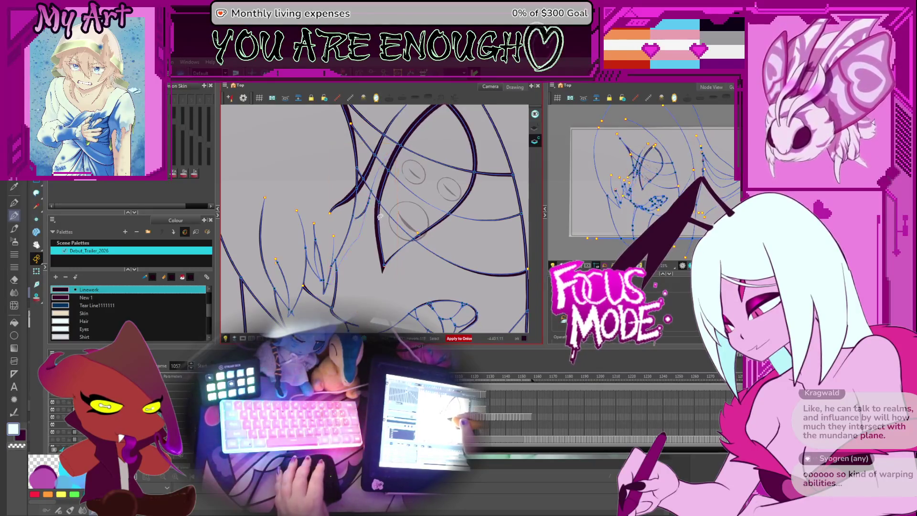
key(period)
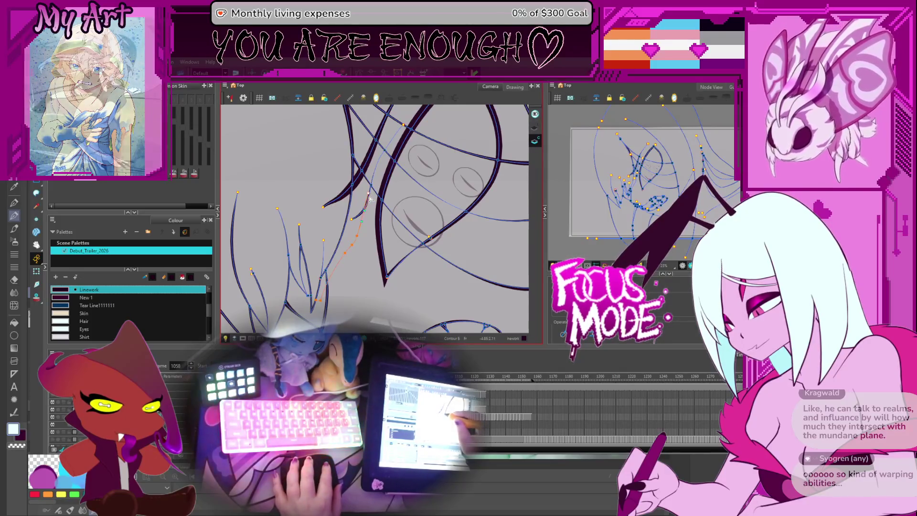
drag(370, 196, 375, 210)
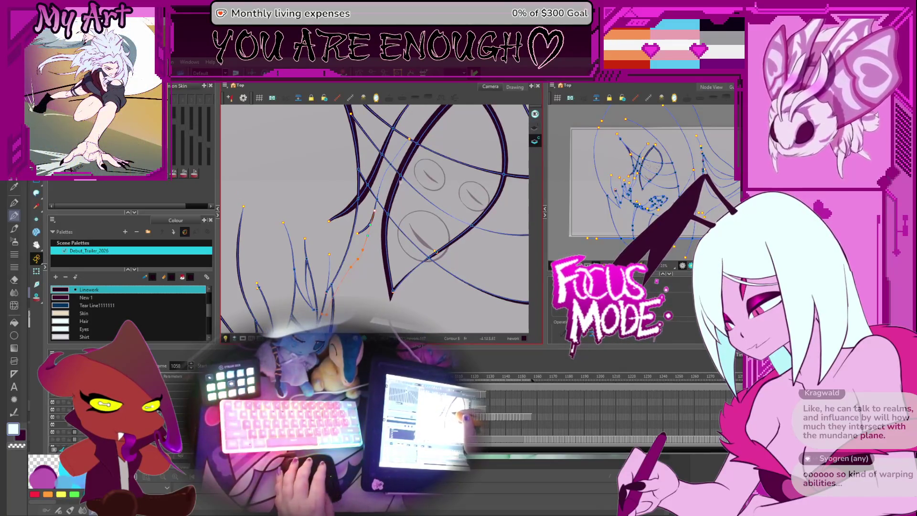
click(400, 182)
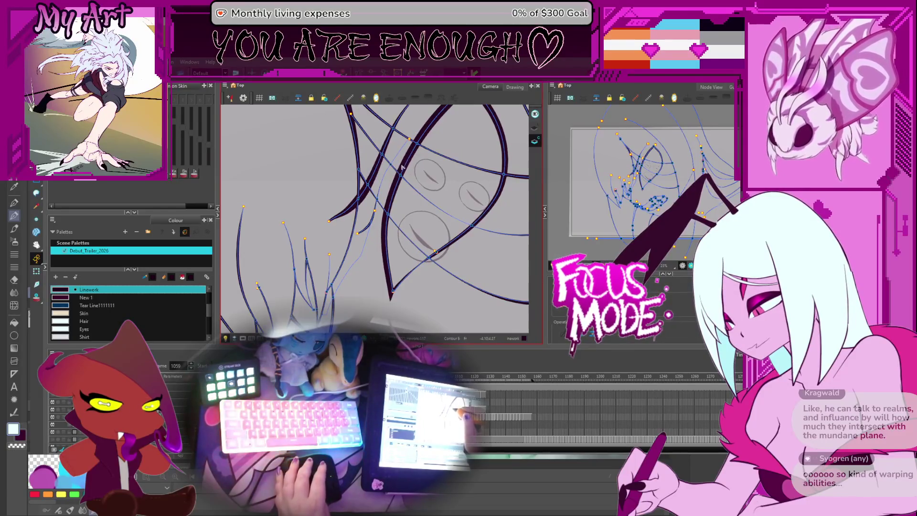
Step: Move to frame 1060 with the Pencil tool active and zoom out
key(comma)
key(comma)
key(period)
key(period)
key(period)
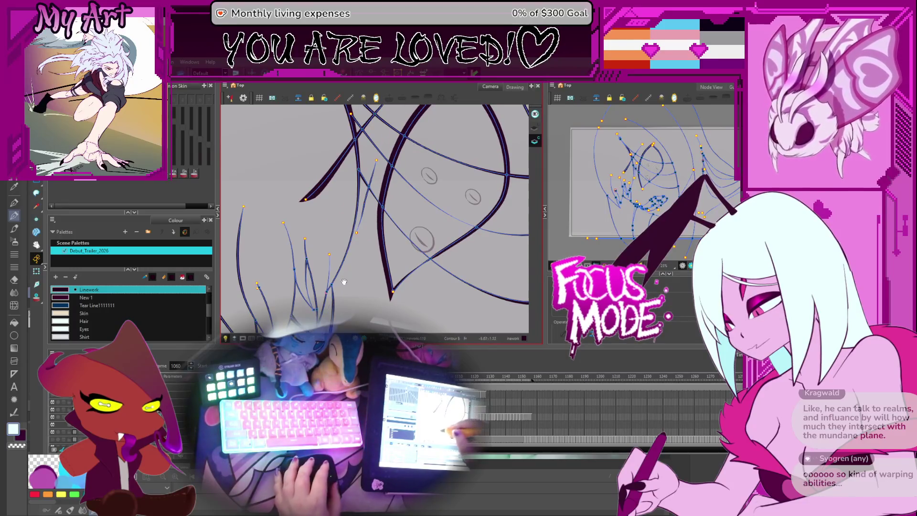
drag(344, 282, 358, 262)
key(alt+slash)
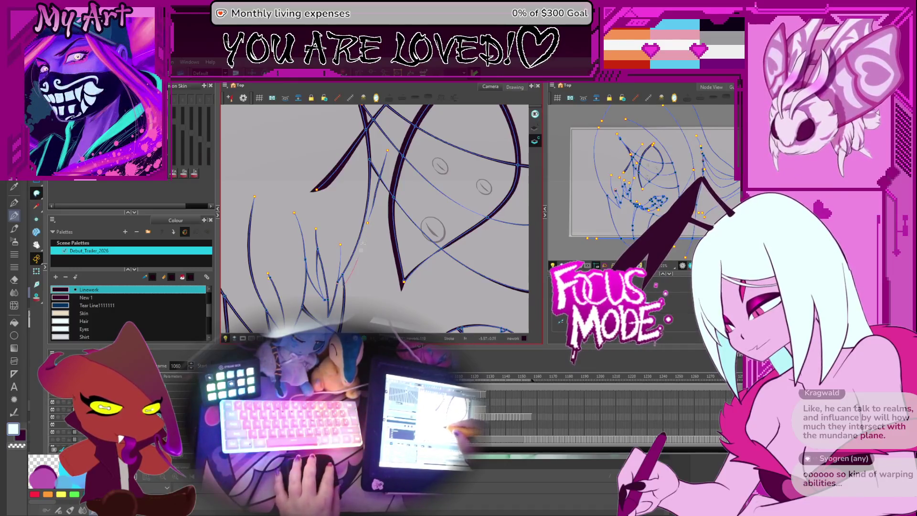
drag(357, 265, 356, 277)
scroll(356, 276, down, 2)
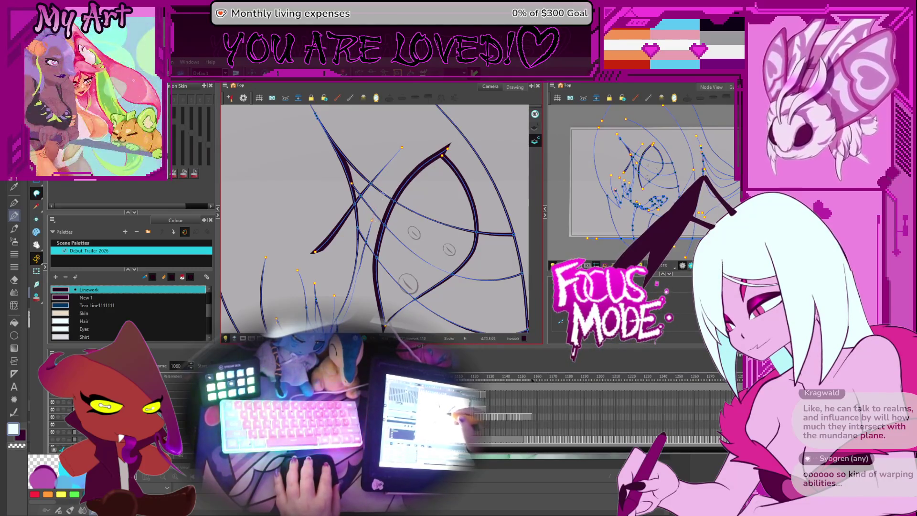
Step: Advance to frame 1061, select all its strokes and compare it with frame 1060
key(comma)
key(period)
key(comma)
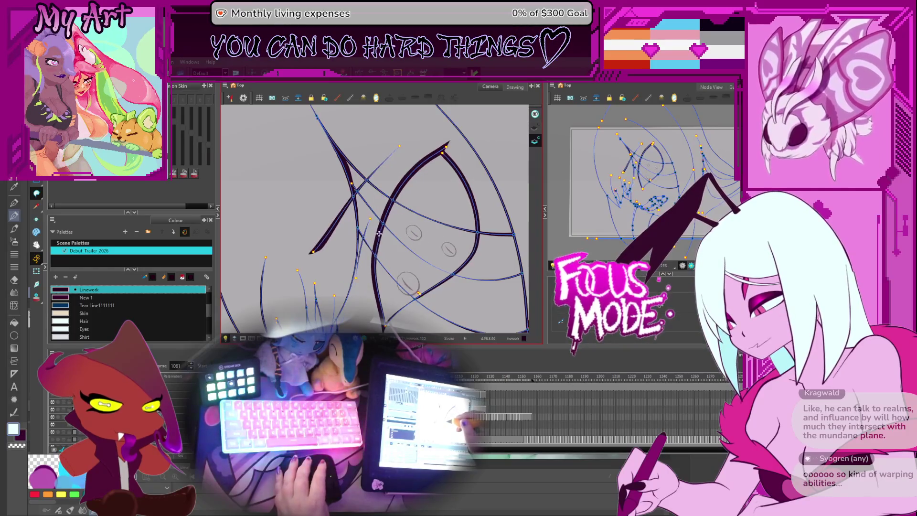
key(period)
key(period)
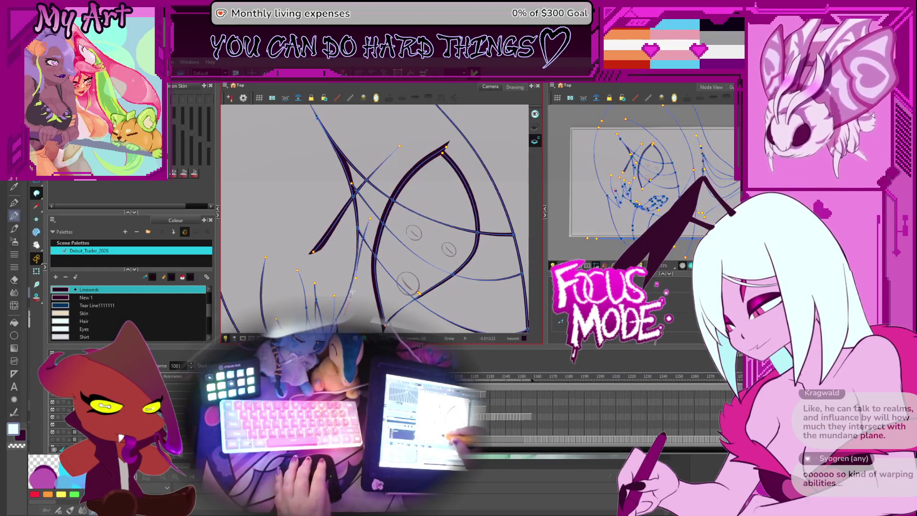
key(period)
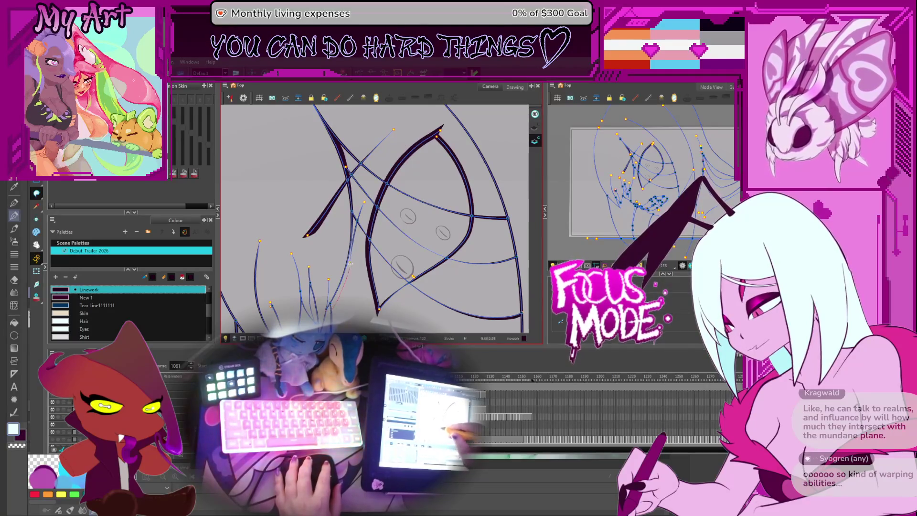
click(351, 272)
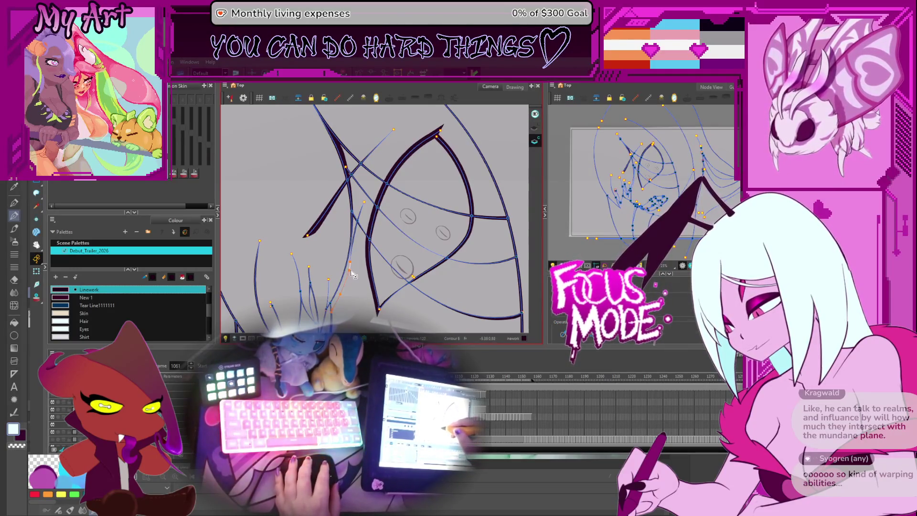
key(ctrl+a)
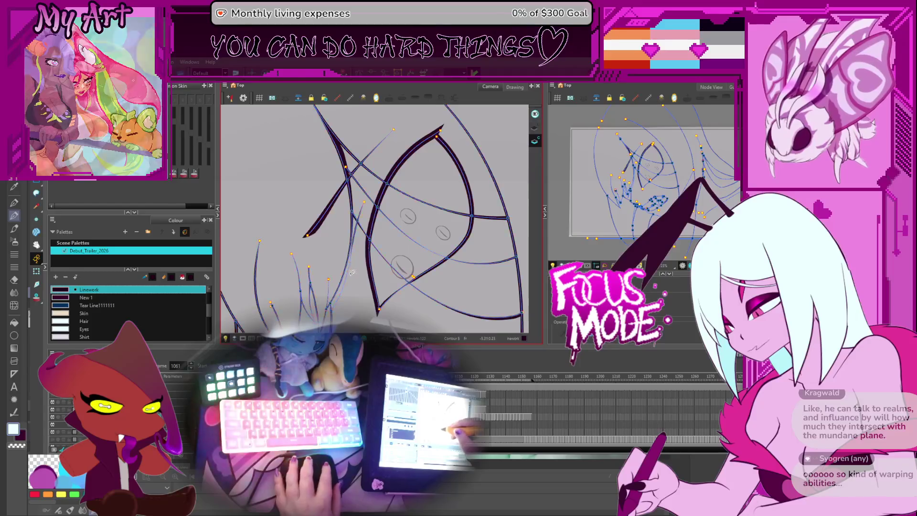
key(comma)
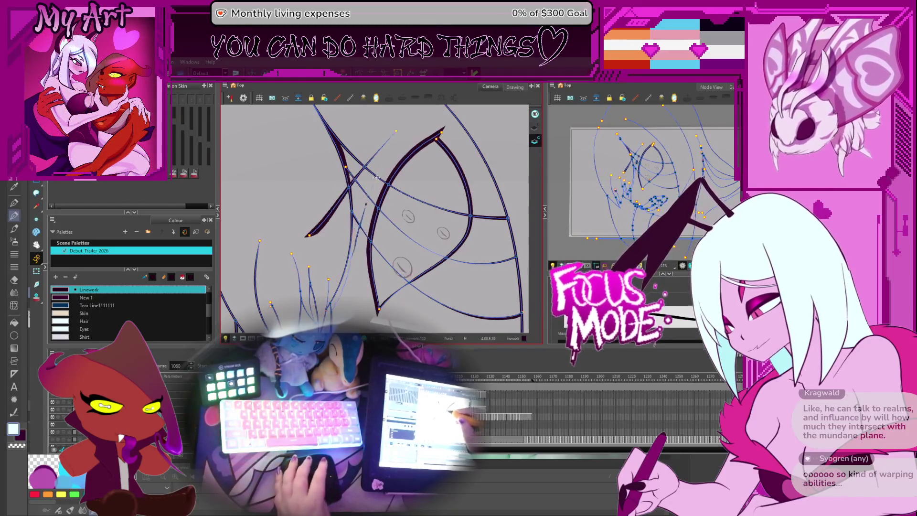
key(period)
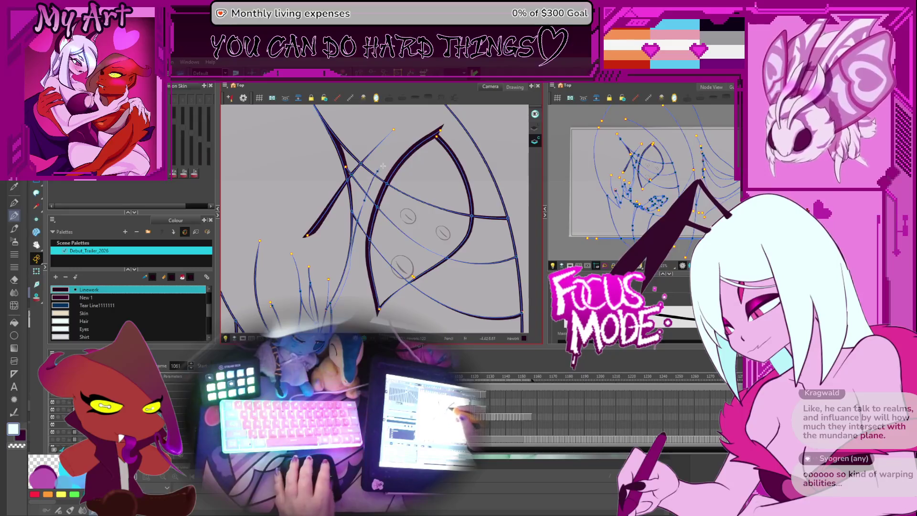
Step: Flip between frames 1060–1061 and 1067–1068 to check the hair strand motion
key(alt+v)
key(comma)
key(period)
key(comma)
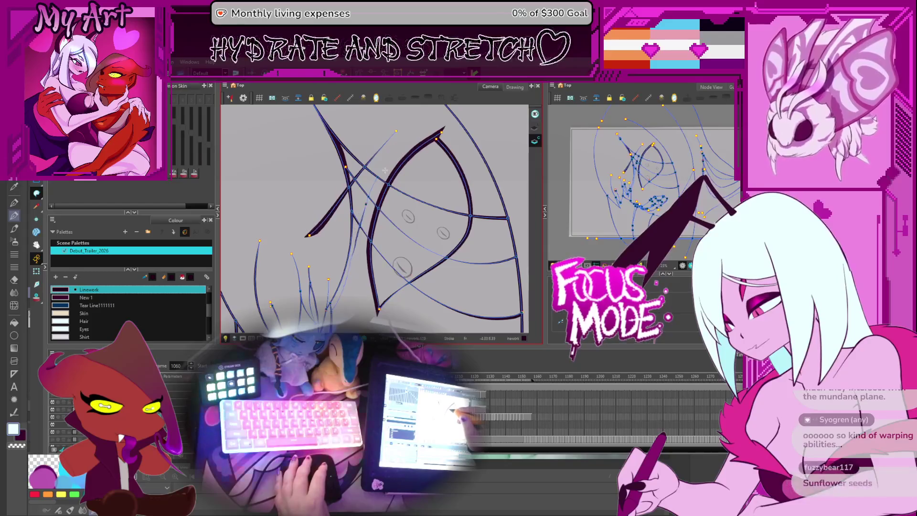
key(period)
key(period)
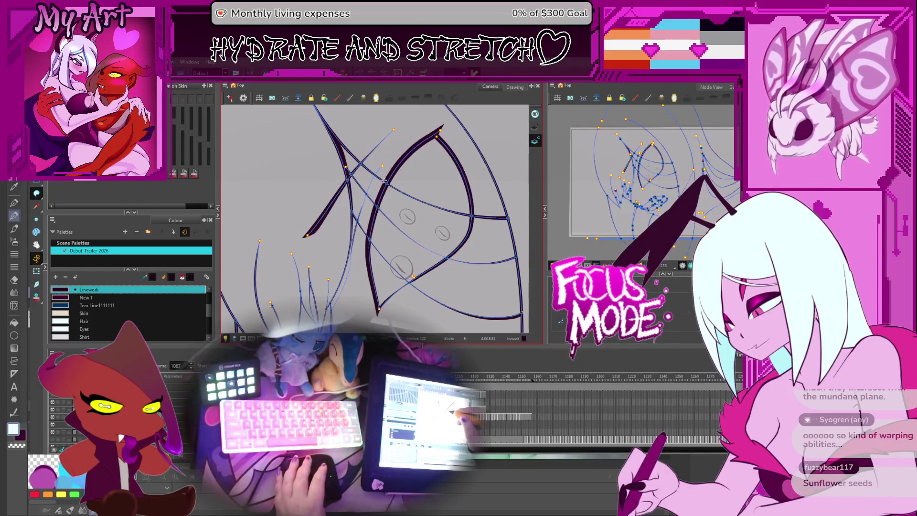
key(comma)
key(comma)
key(period)
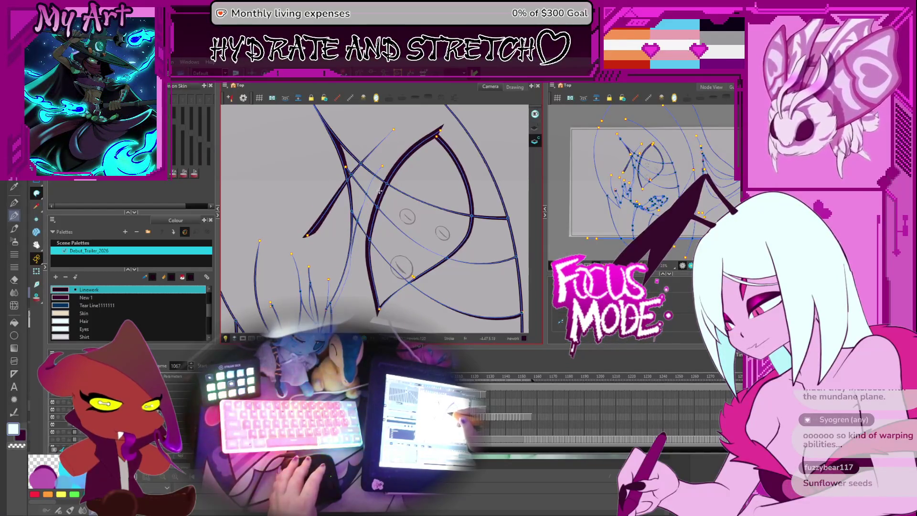
key(comma)
key(period)
key(comma)
key(period)
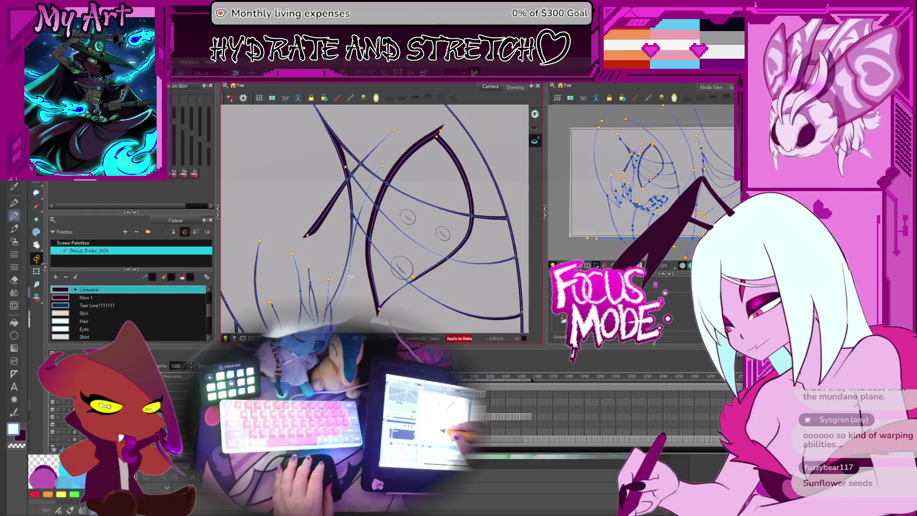
Step: Adjust the hair strand contours on frame 1069, comparing against frame 1067
click(350, 276)
key(period)
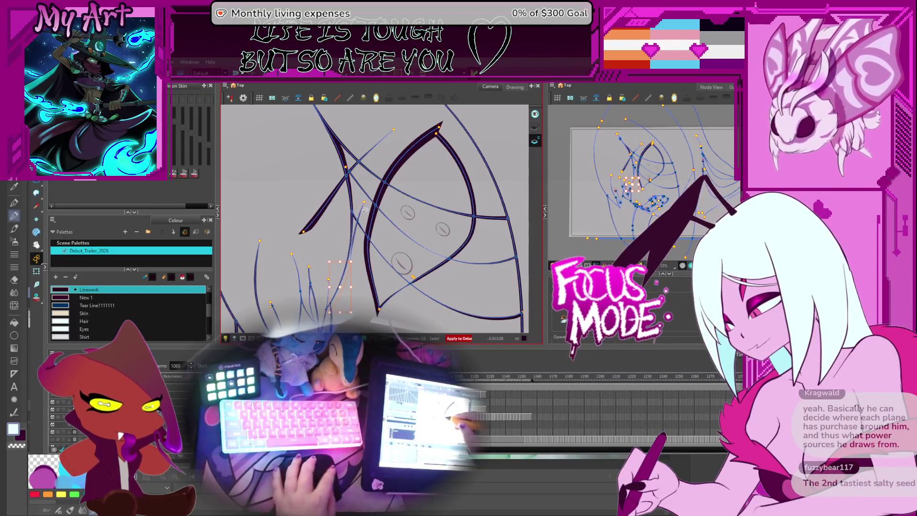
key(alt+v)
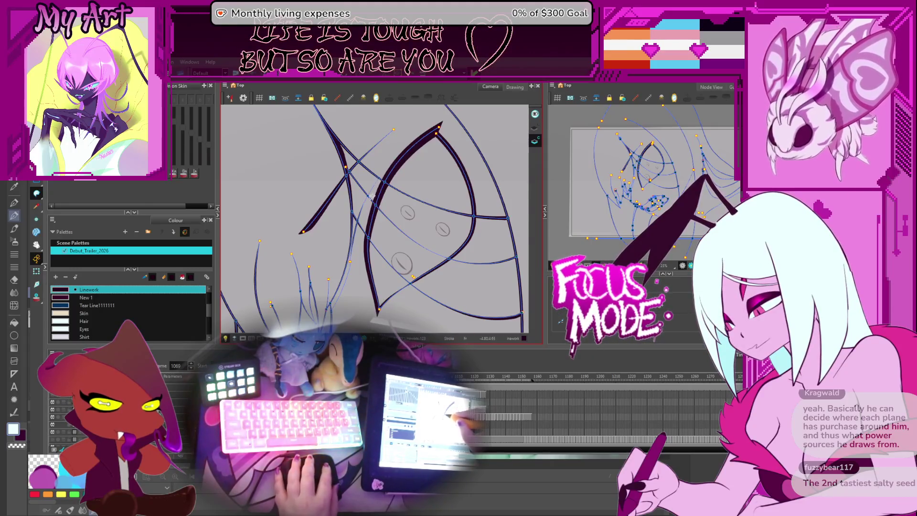
key(comma)
key(comma)
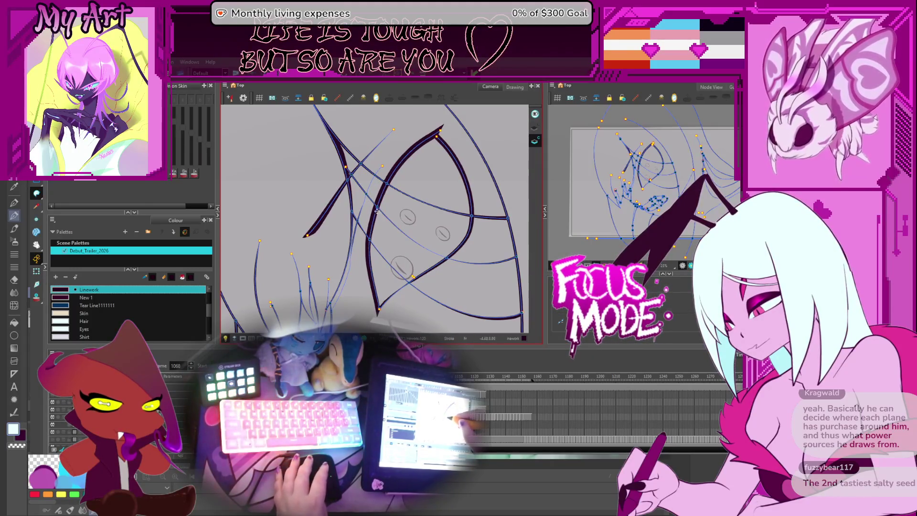
key(alt+s)
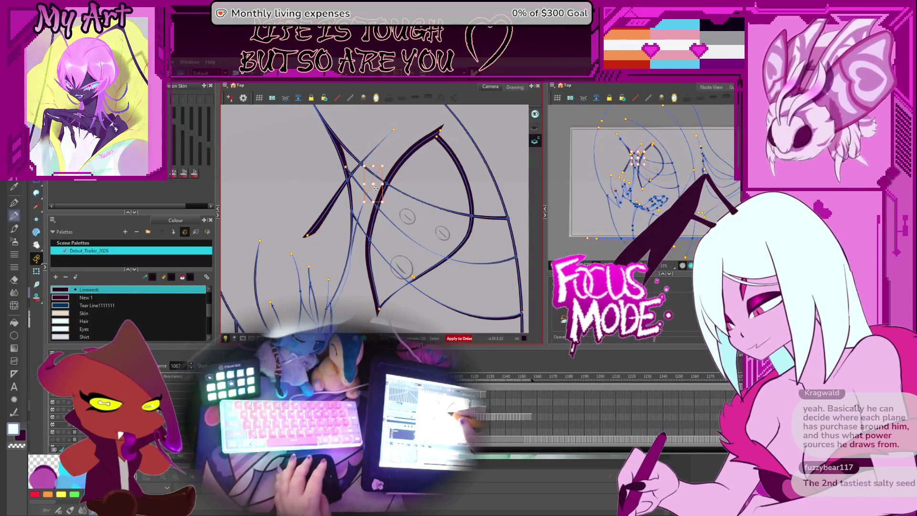
key(period)
key(period)
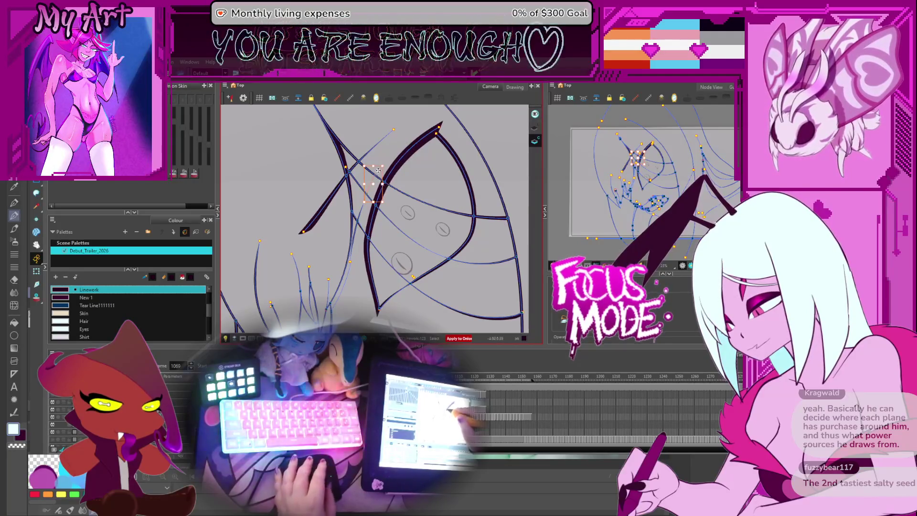
key(alt+q)
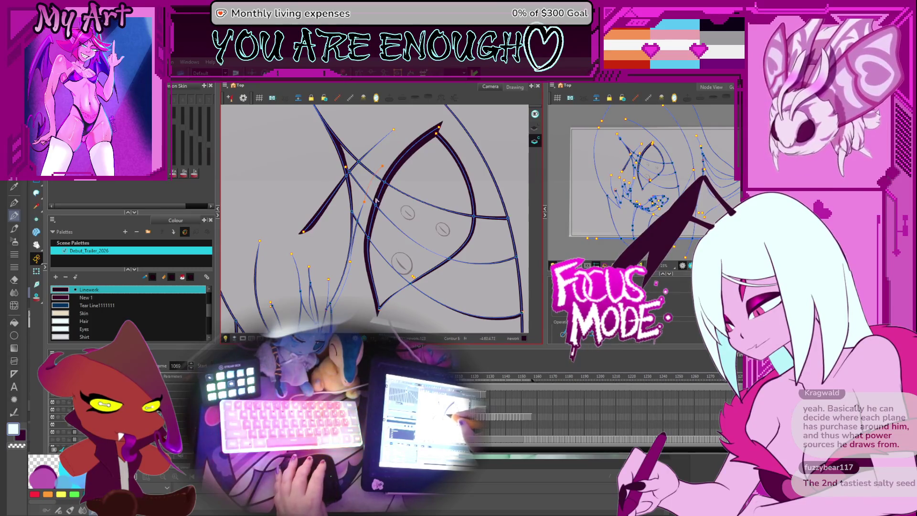
key(period)
key(comma)
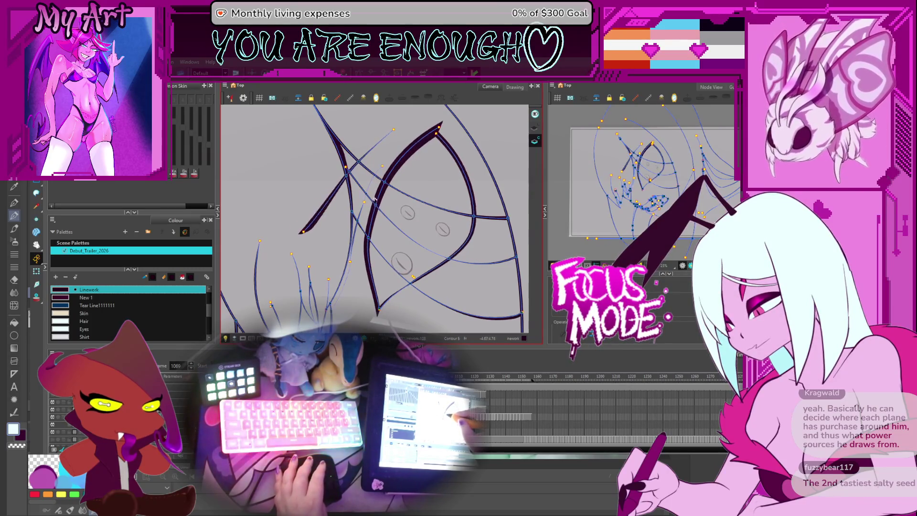
Step: Refine the hair strand contour points on frames 1070 and 1071
key(alt+s)
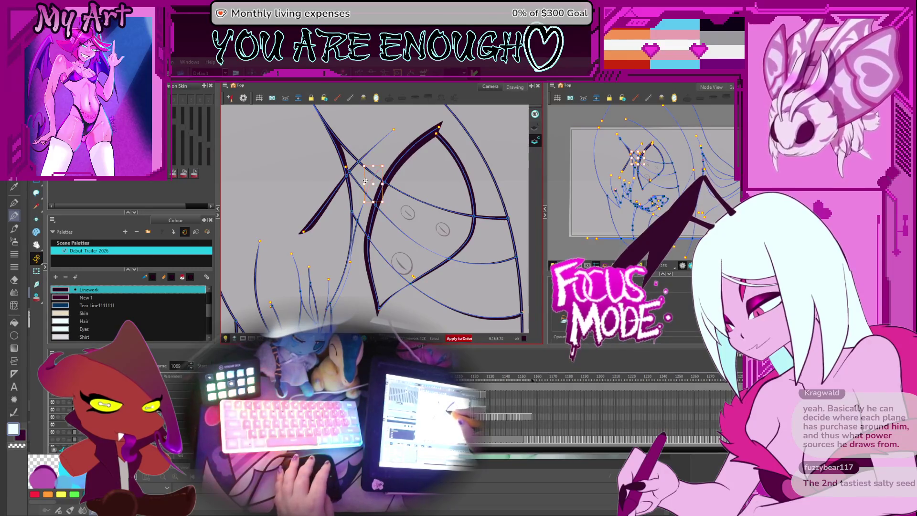
key(period)
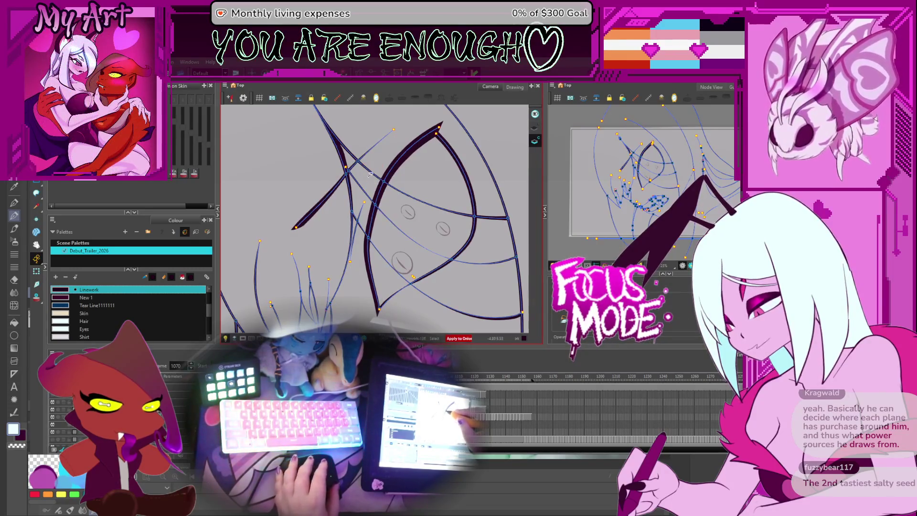
key(alt+q)
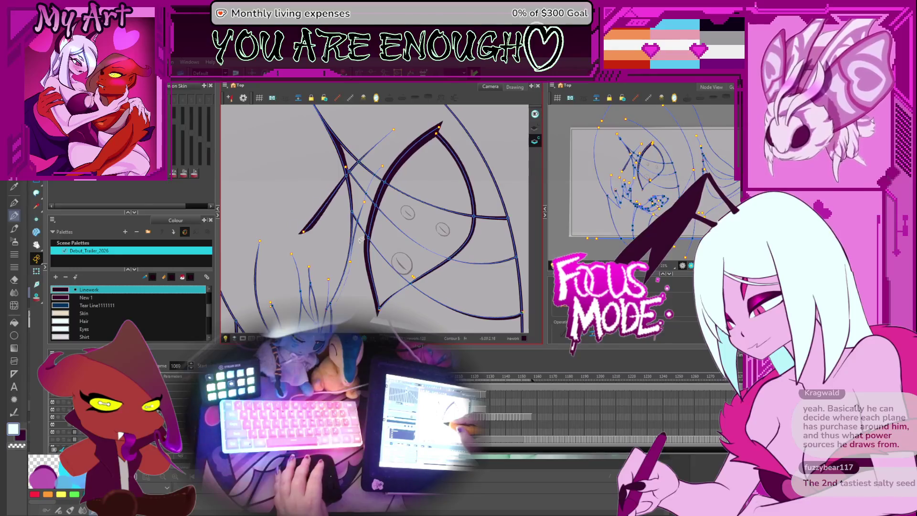
key(period)
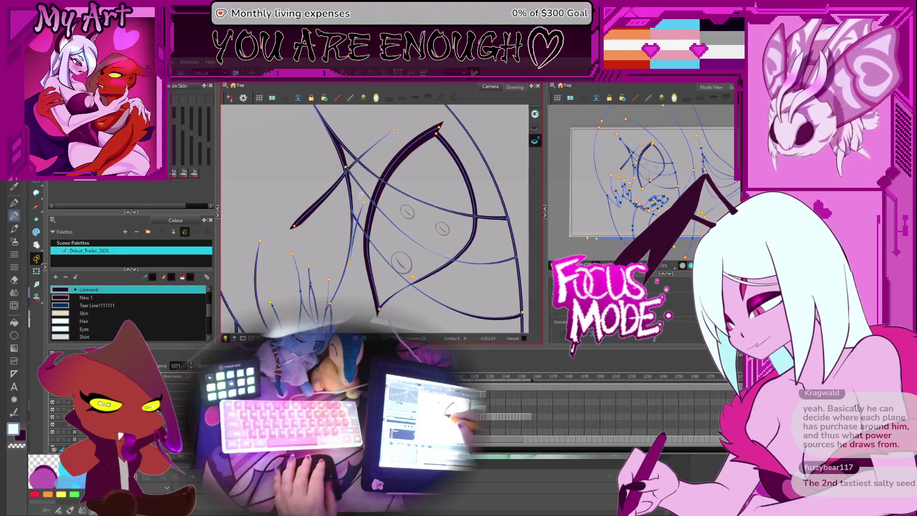
key(comma)
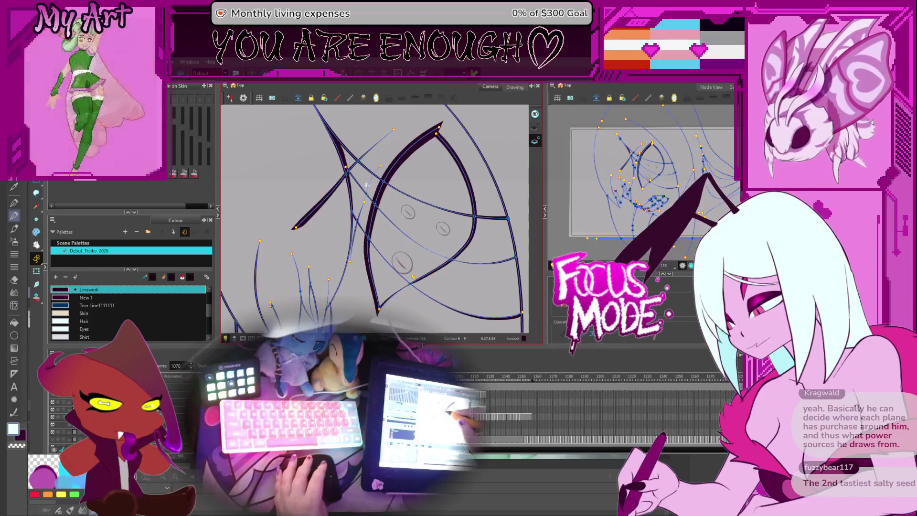
key(alt+s)
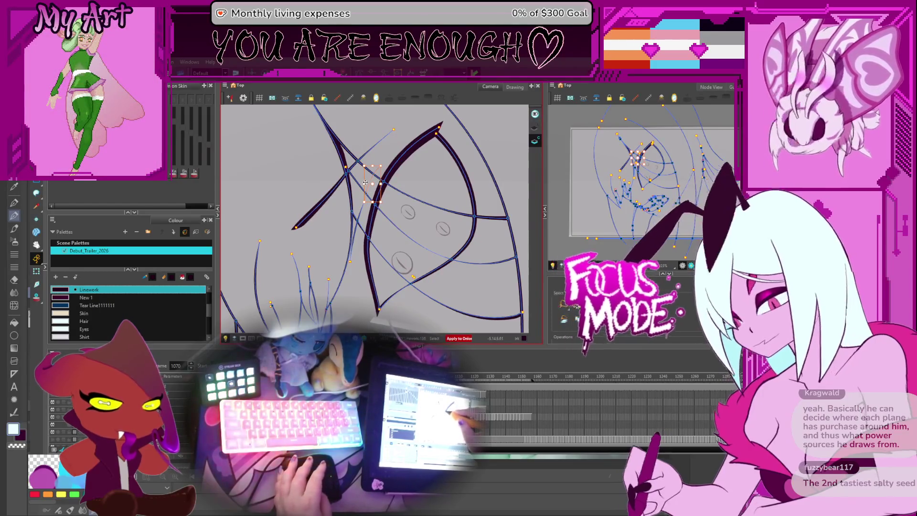
key(period)
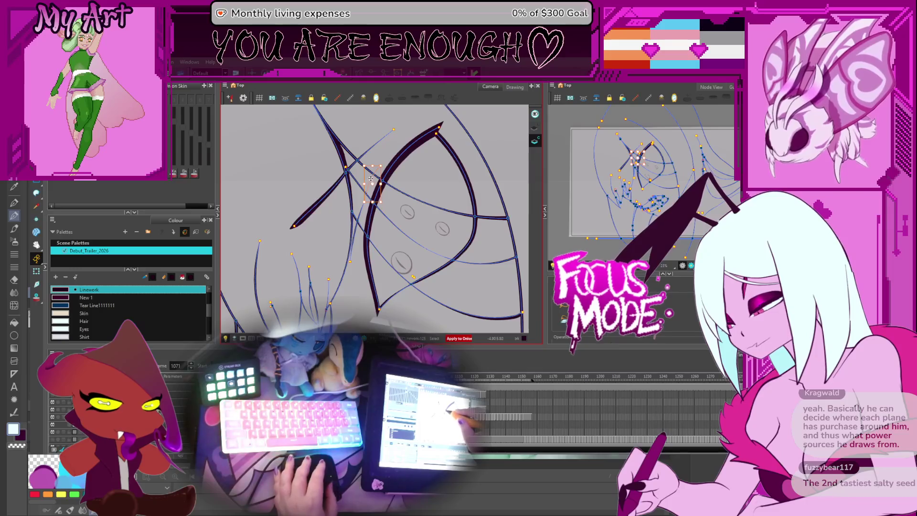
key(alt+q)
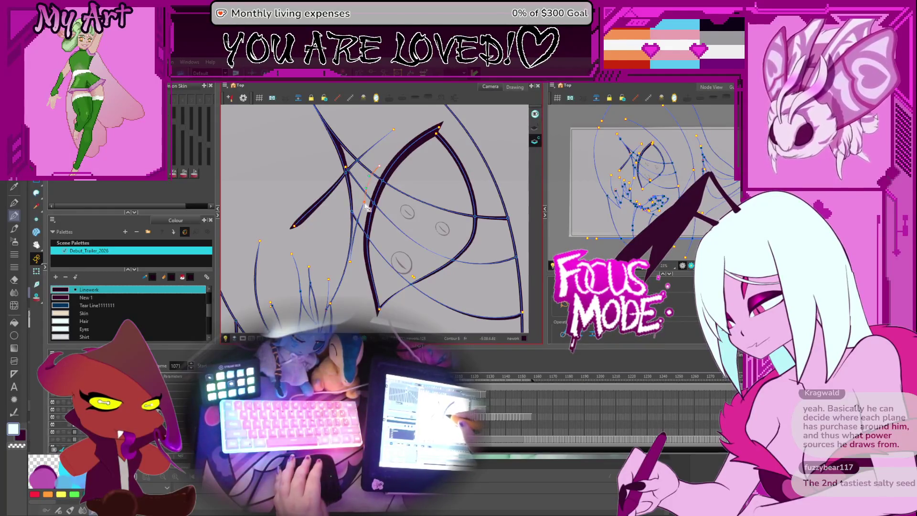
Step: Flip between frames 1071 and 1072 to compare, then pan over the hair strands
key(period)
key(comma)
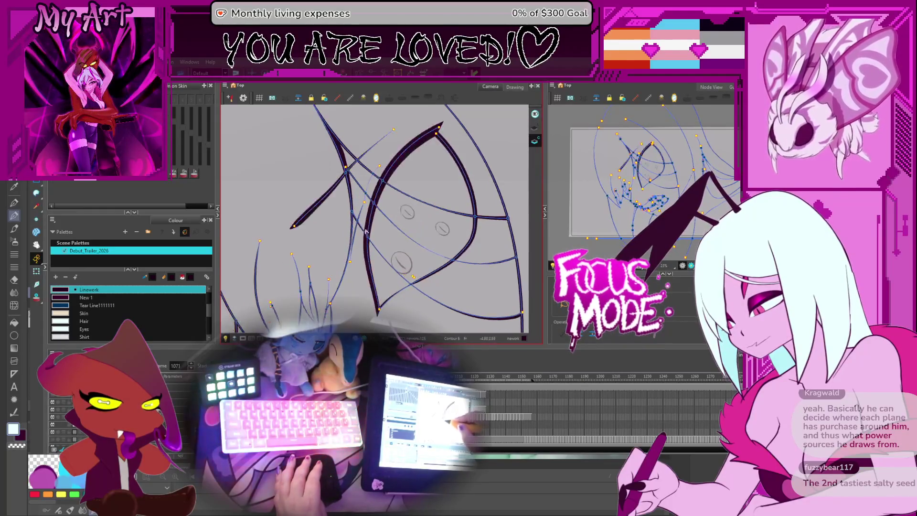
key(period)
key(comma)
mouse_move(364, 282)
mouse_down()
mouse_move(362, 220)
mouse_move(396, 214)
mouse_up()
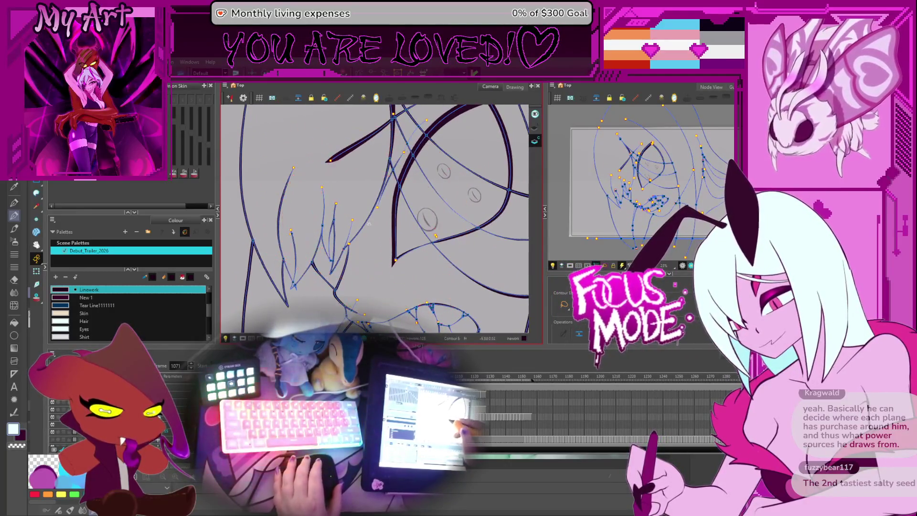
Step: Step back, then forward through frames 1069 to 1071 reviewing the hair strands
key(comma)
key(comma)
key(comma)
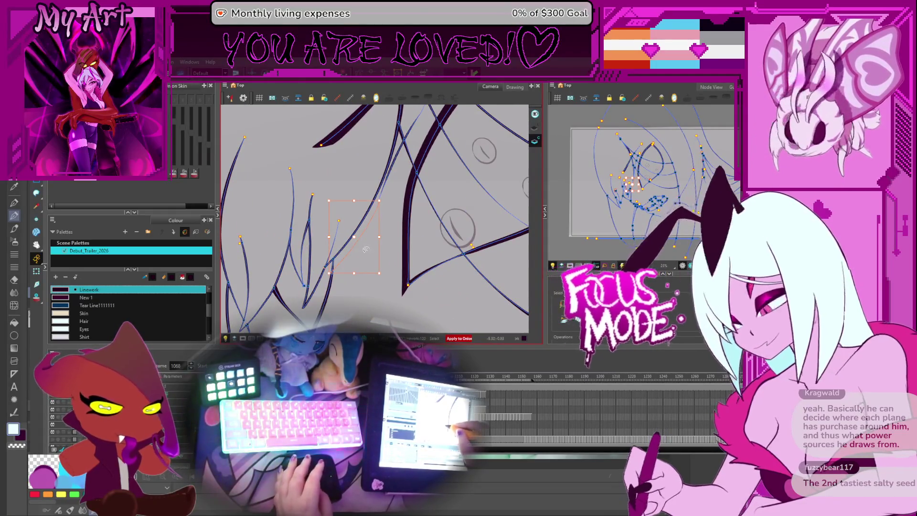
drag(403, 270, 416, 276)
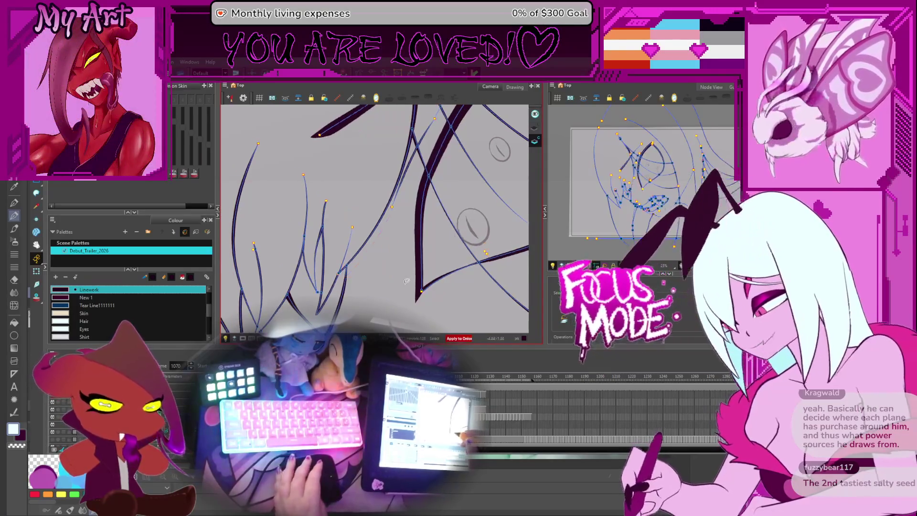
key(period)
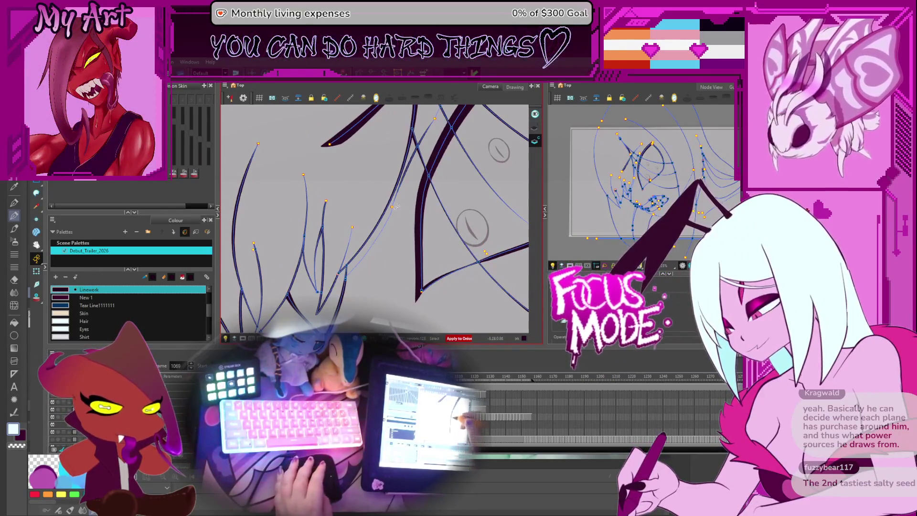
key(period)
key(period)
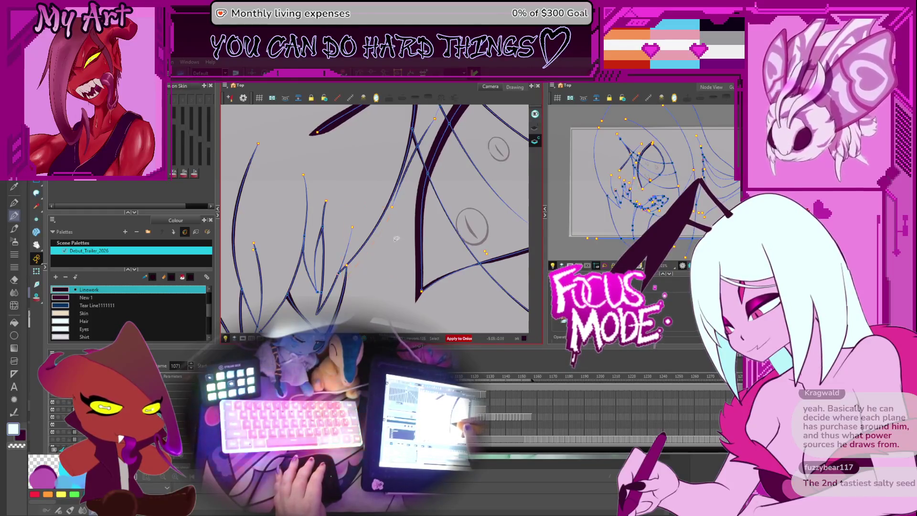
key(period)
scroll(396, 242, down, 2)
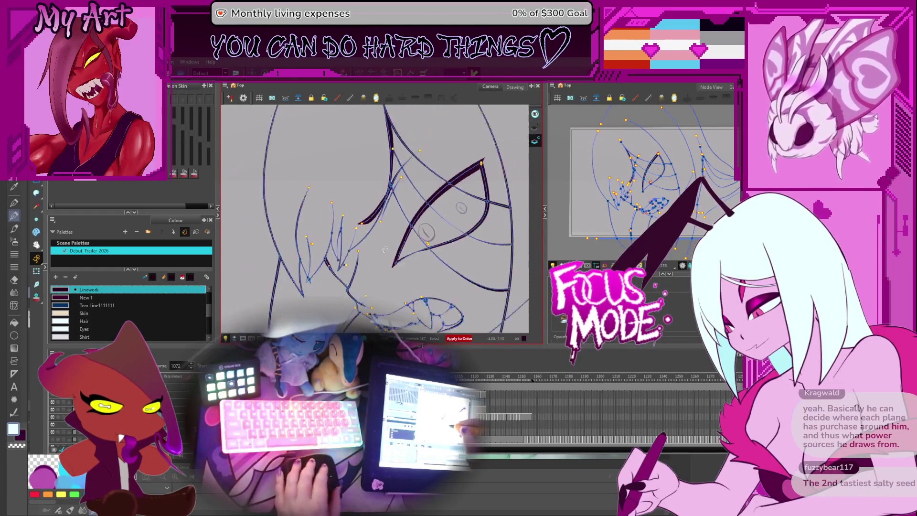
scroll(368, 264, up, 3)
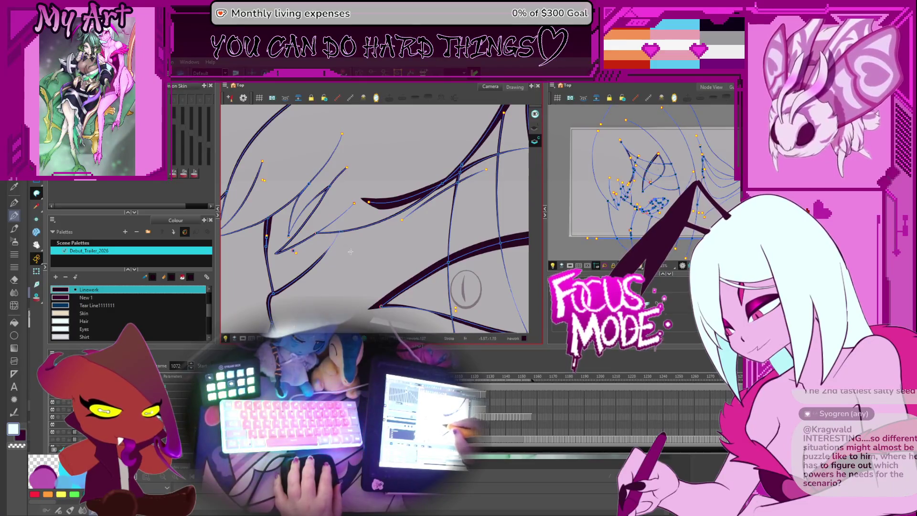
Step: Tilt and rotate the view along the strands, then step through 1072 to frame 1073
drag(412, 220, 363, 230)
scroll(332, 249, down, 5)
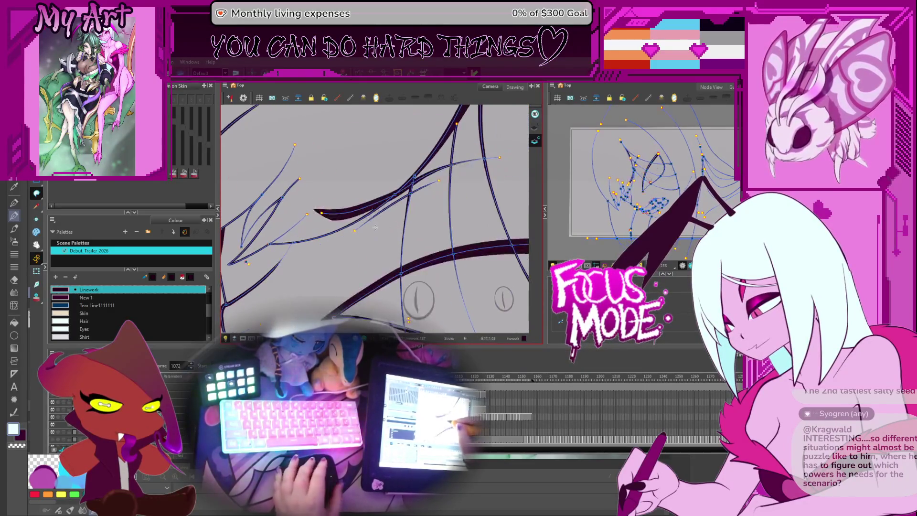
drag(332, 249, 396, 236)
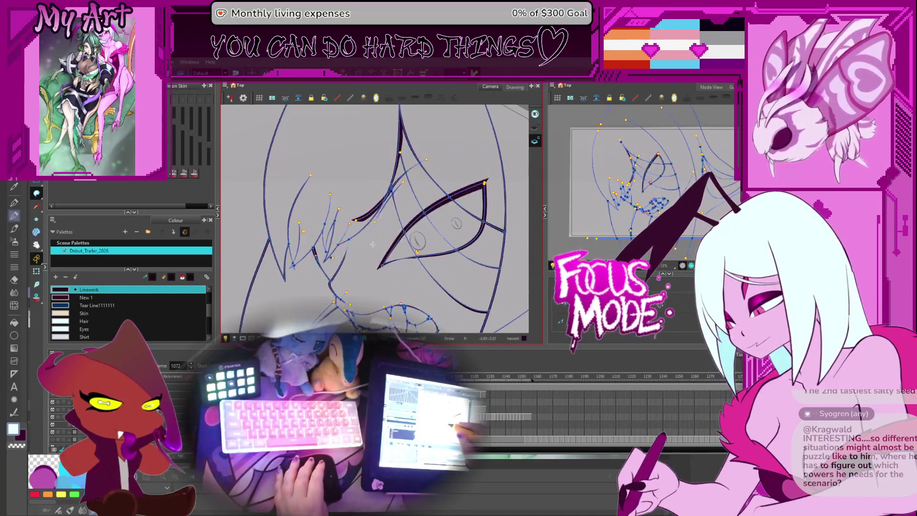
scroll(365, 245, up, 3)
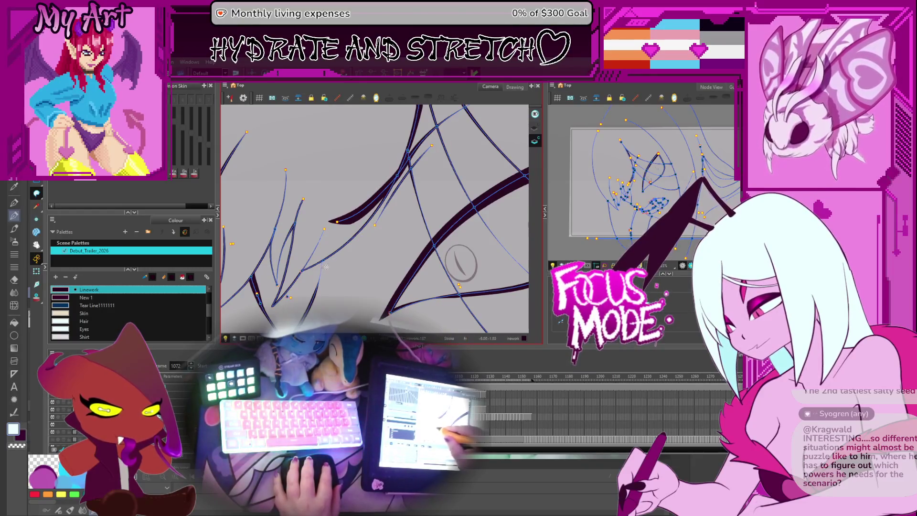
mouse_move(370, 230)
mouse_down()
mouse_move(391, 229)
mouse_move(395, 216)
mouse_up()
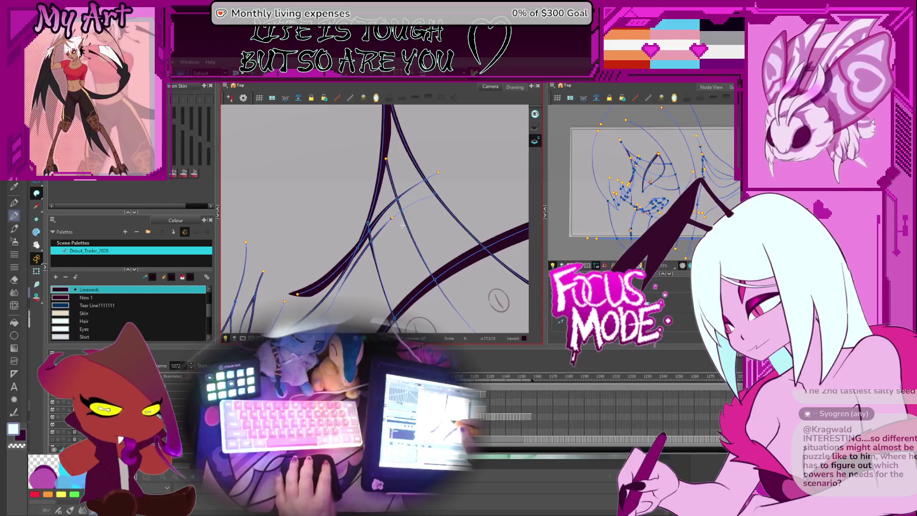
key(comma)
key(period)
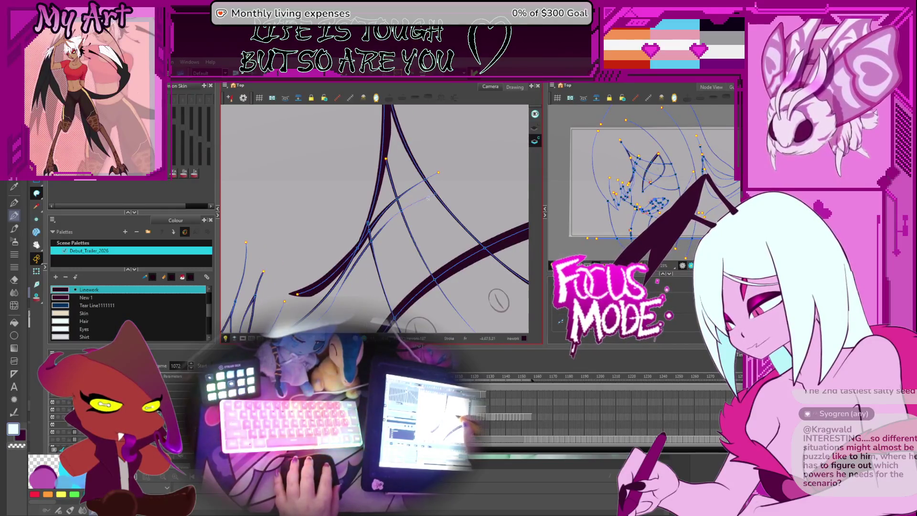
key(period)
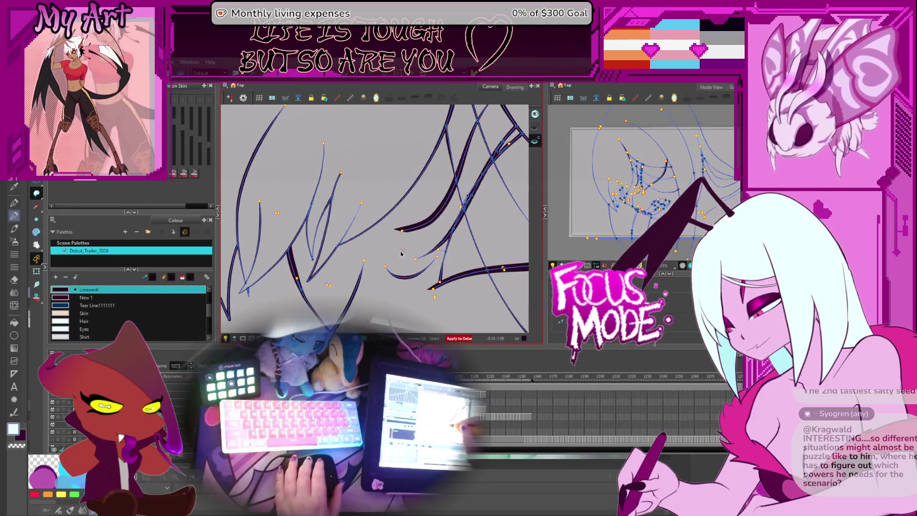
Step: Rotate and pan the canvas so the hair strands run vertically
drag(408, 249, 368, 266)
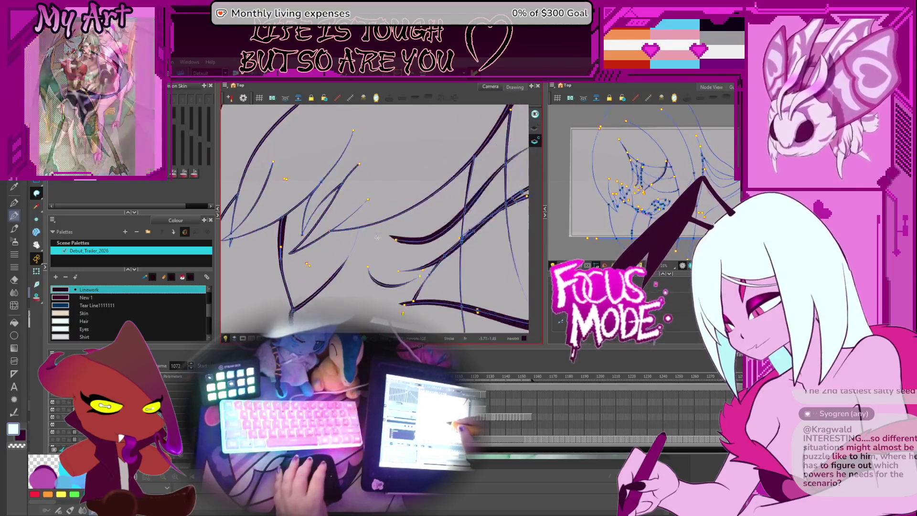
key(ctrl+alt)
drag(437, 242, 372, 257)
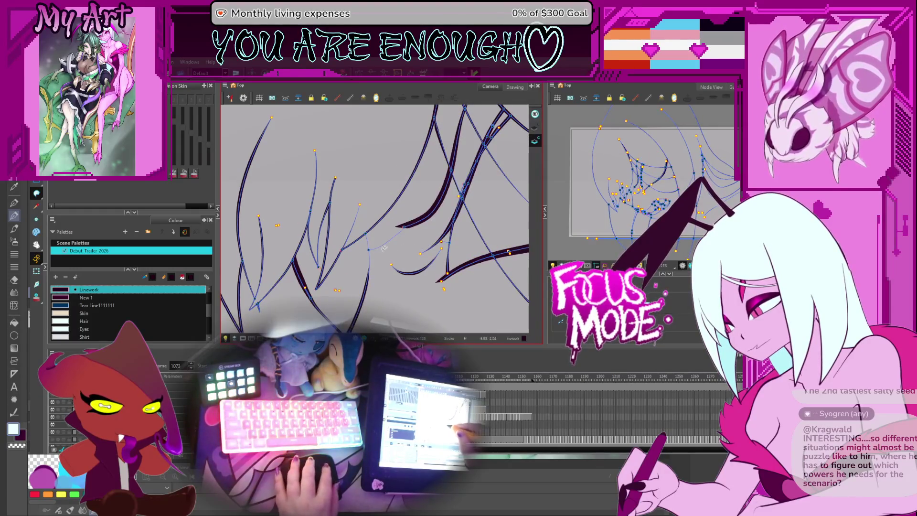
scroll(414, 234, up, 1)
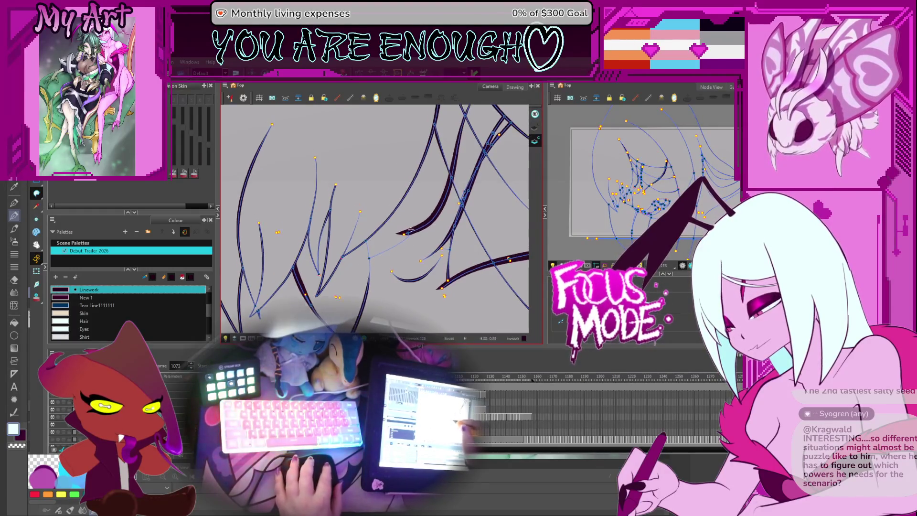
drag(412, 228, 407, 242)
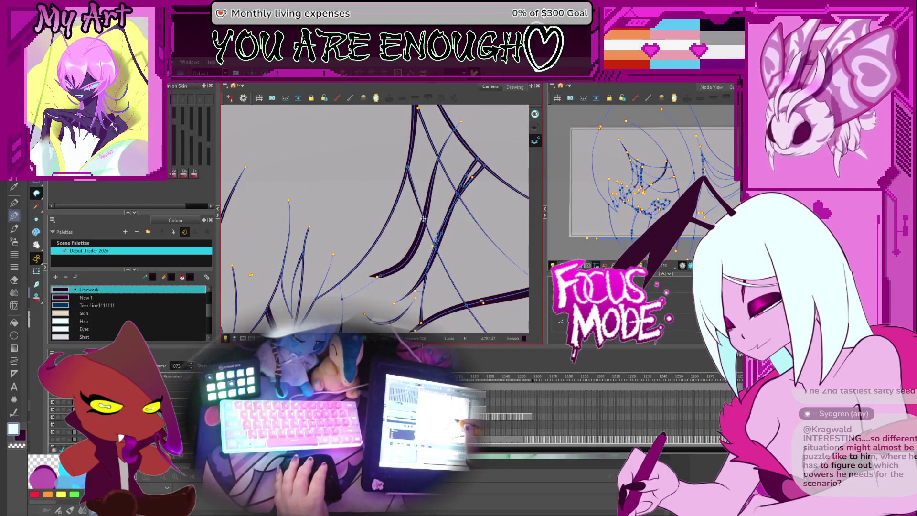
Step: Flip between frames 1072 and 1075 to compare the hair strand linework
key(comma)
scroll(427, 223, down, 3)
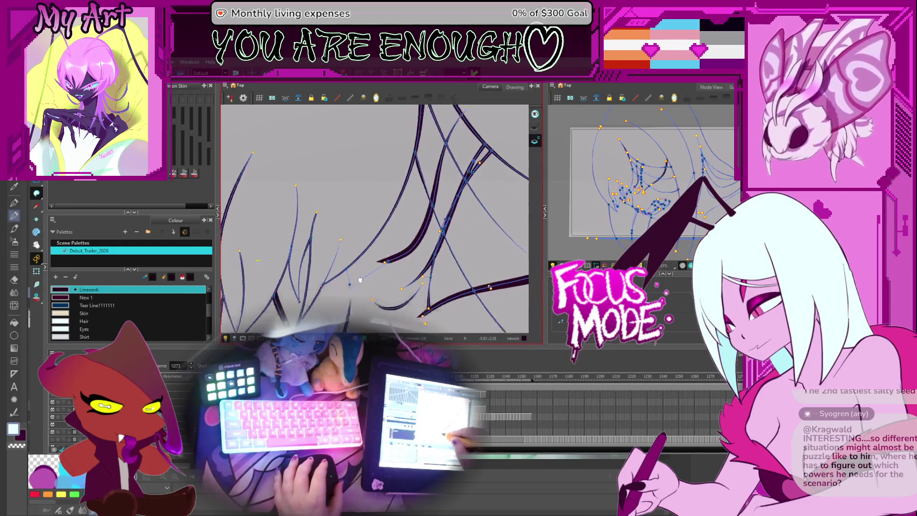
key(period)
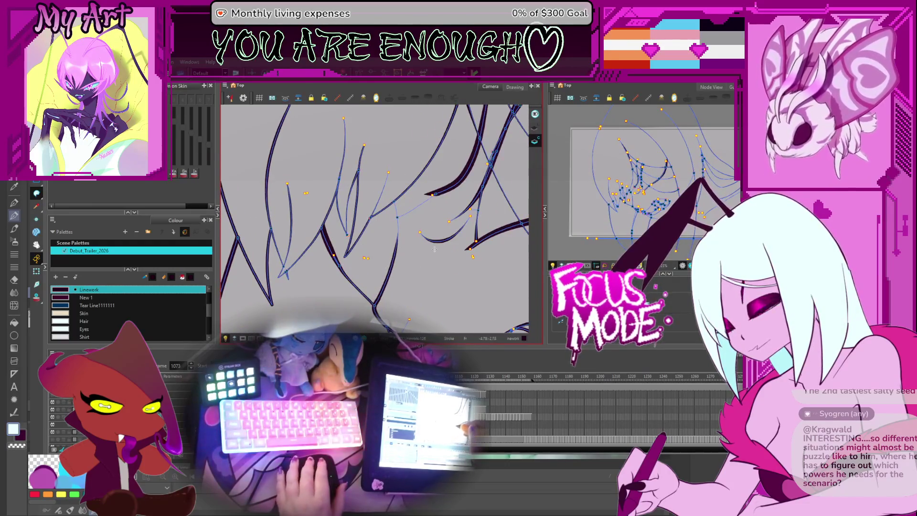
key(period)
key(period)
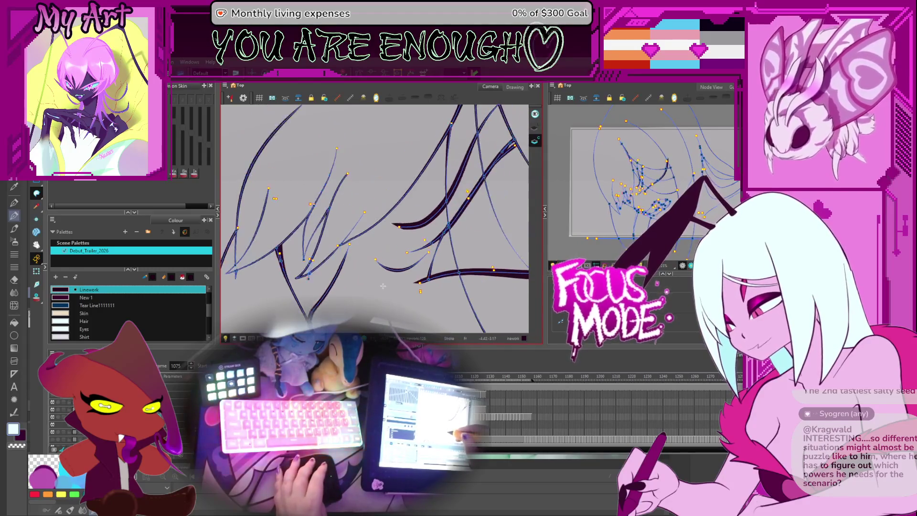
key(period)
key(comma)
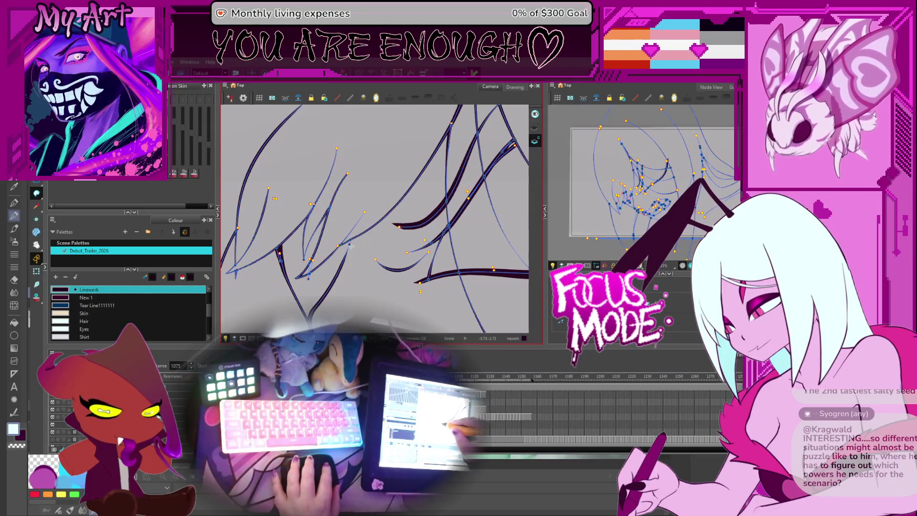
key(period)
key(comma)
Step: Sketch a thin trial stroke across the strands, undo it, and re-rotate the view
drag(351, 243, 392, 234)
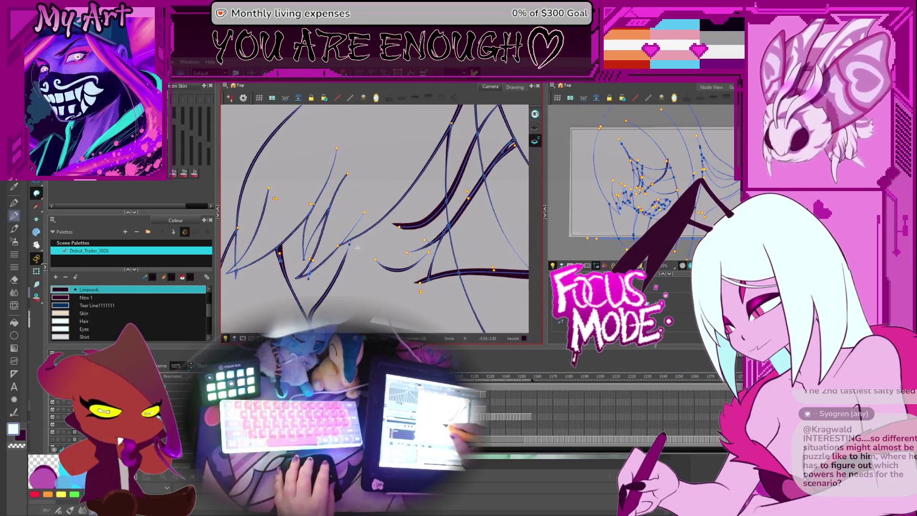
key(ctrl+z)
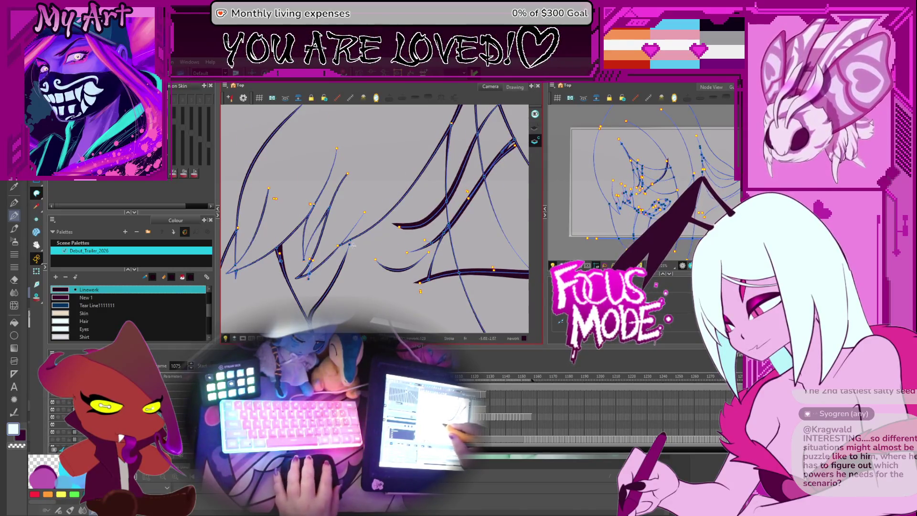
mouse_move(367, 243)
mouse_down()
mouse_move(368, 296)
mouse_move(345, 199)
mouse_up()
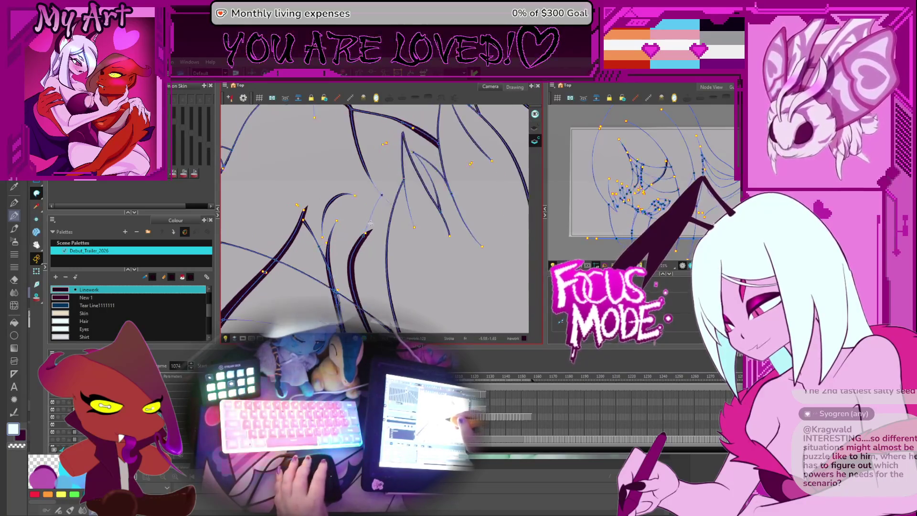
mouse_move(366, 182)
mouse_down()
mouse_move(415, 148)
mouse_move(417, 228)
mouse_up()
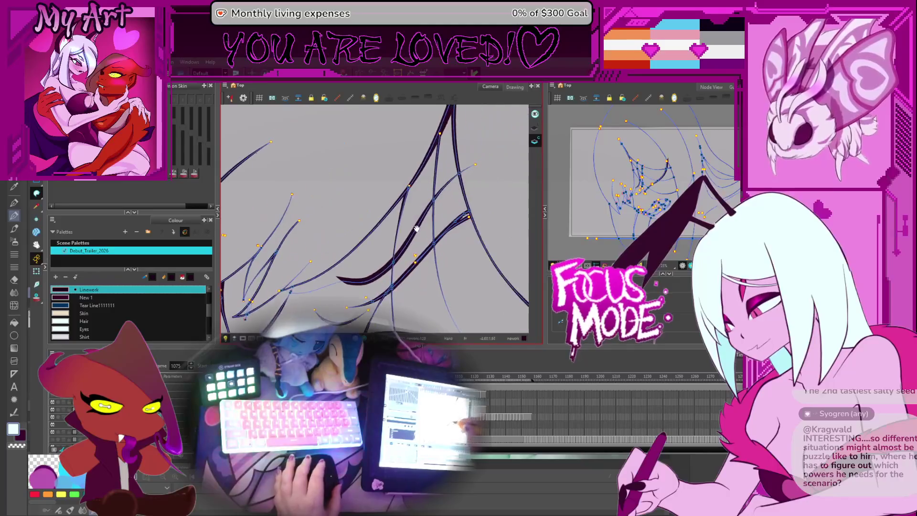
Step: Advance to frame 1079 zoomed in on the hair, with the Select tool active
key(period)
drag(365, 266, 378, 217)
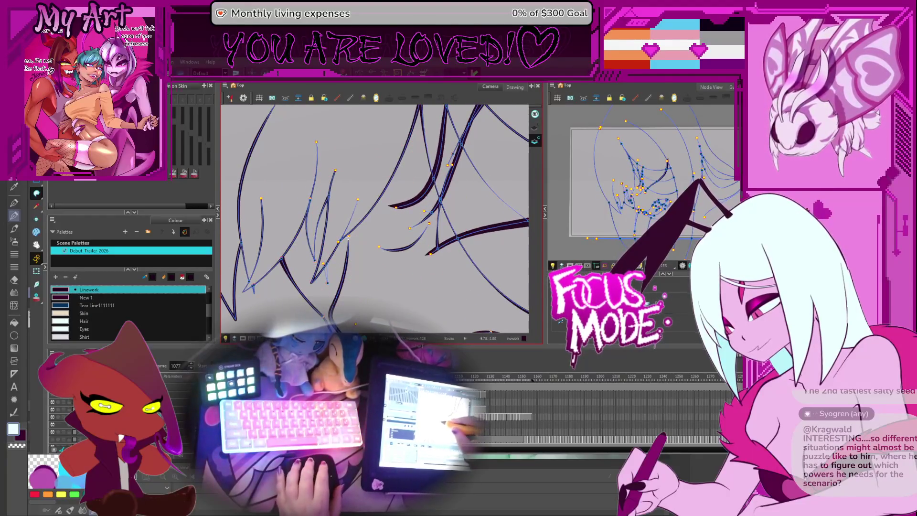
key(2)
key(2)
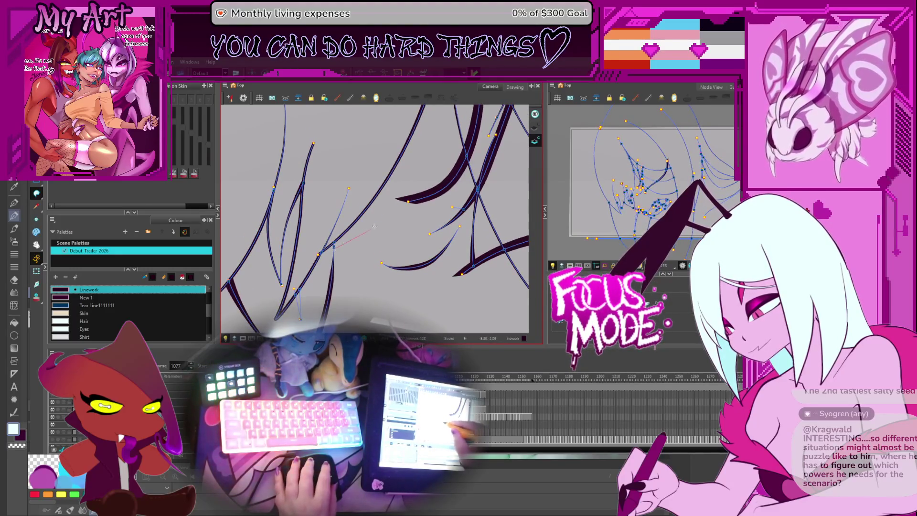
key(period)
key(period)
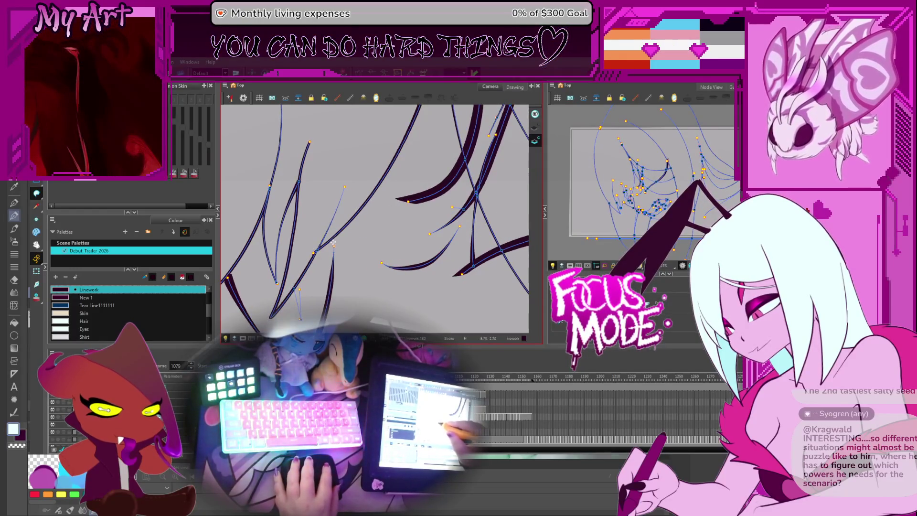
key(alt+s)
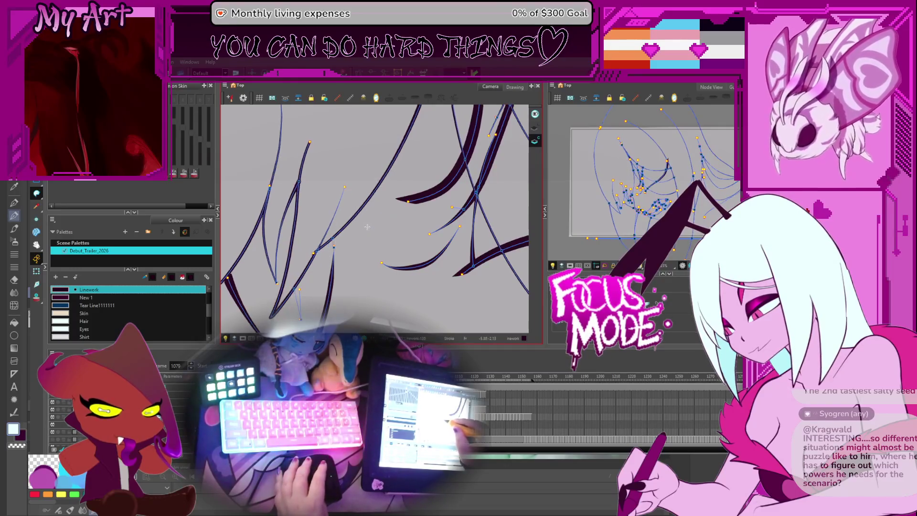
key(comma)
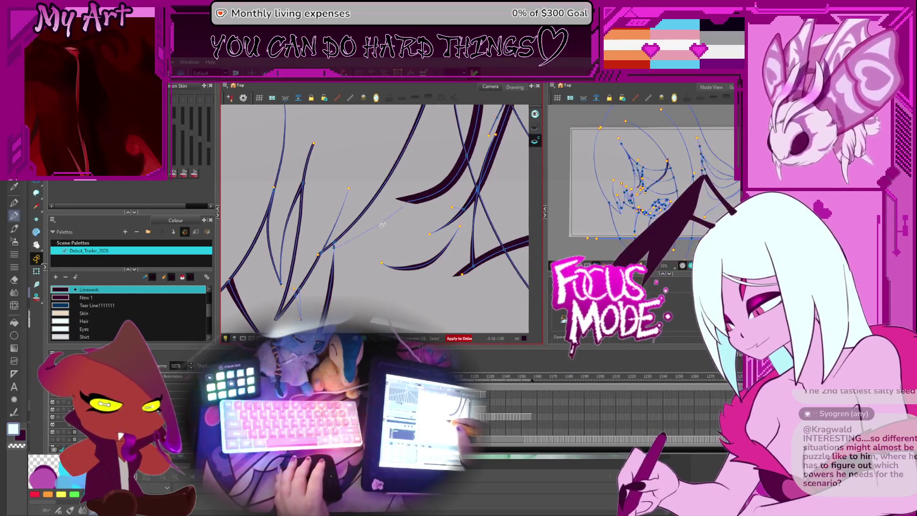
key(period)
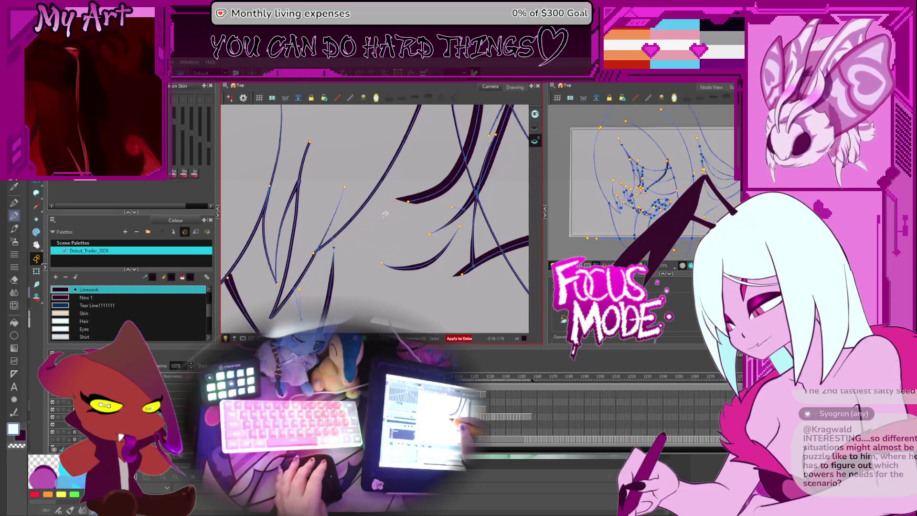
Step: Select the thin hair stroke segments while stepping forward to frame 1084
click(332, 239)
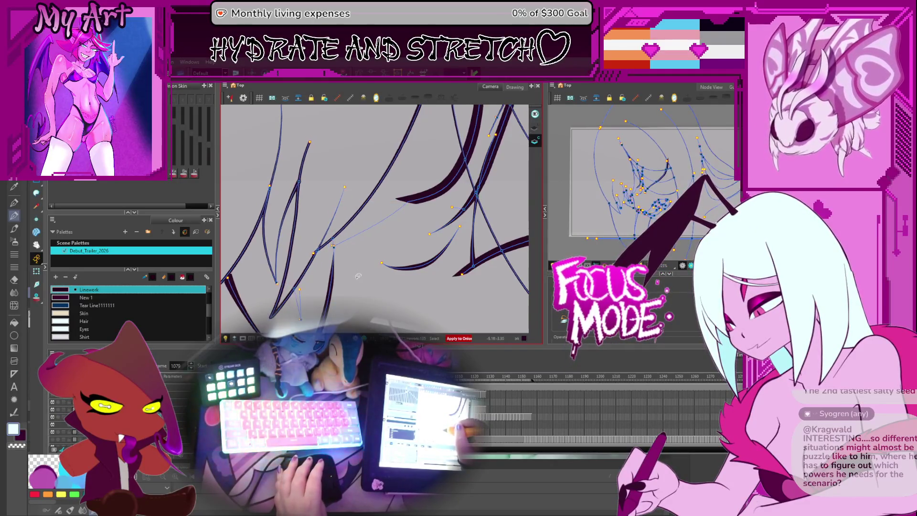
key(period)
key(period)
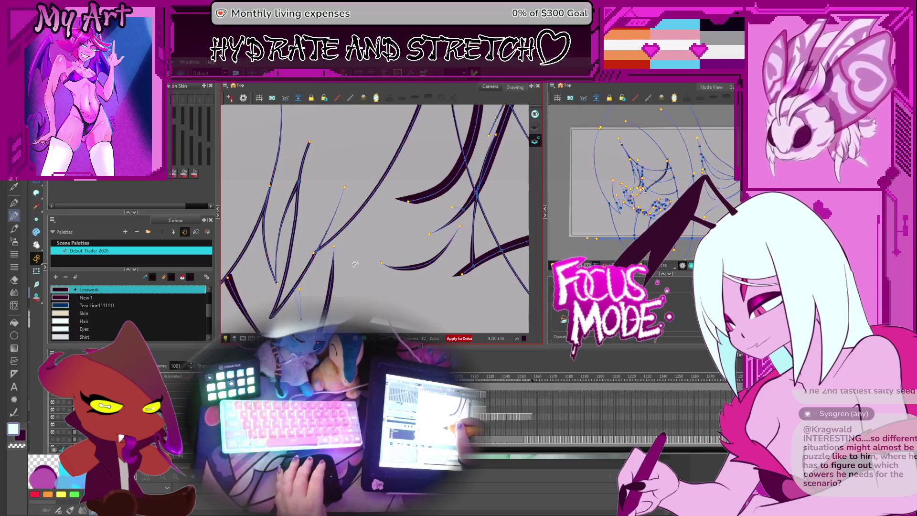
click(334, 241)
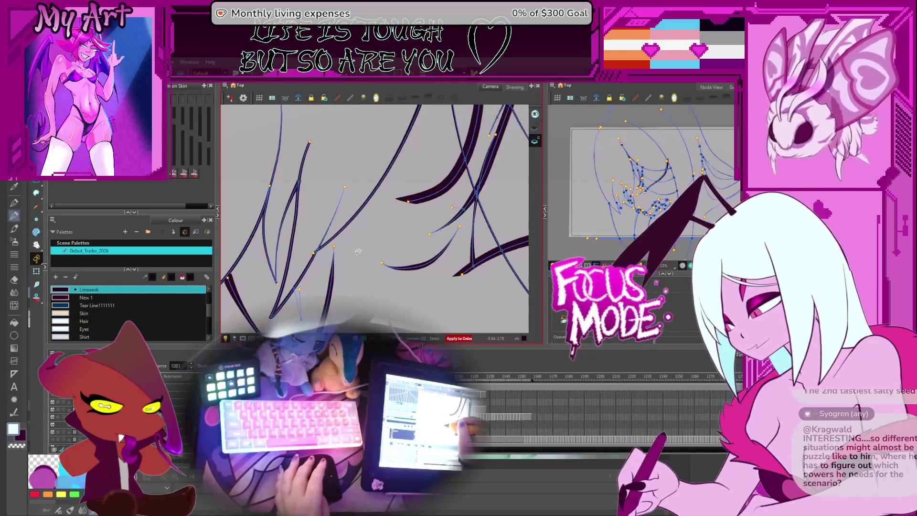
key(period)
key(period)
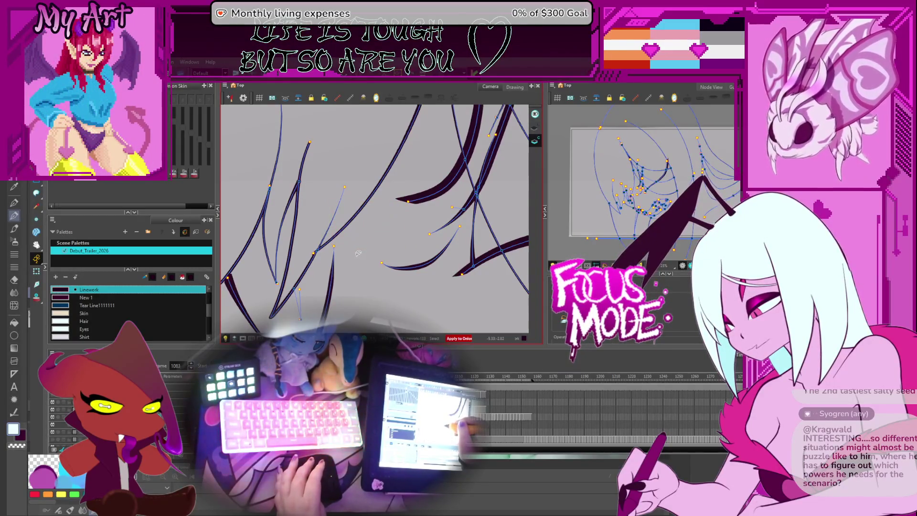
key(period)
key(period)
key(period)
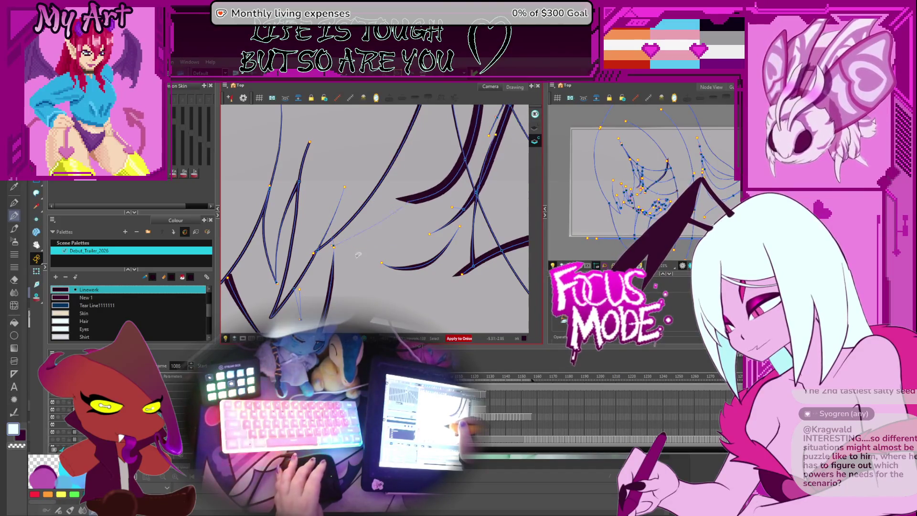
Step: Drag a thin line joining the stroke end to the nearby point, then deselect and advance to 1091
drag(333, 246, 407, 205)
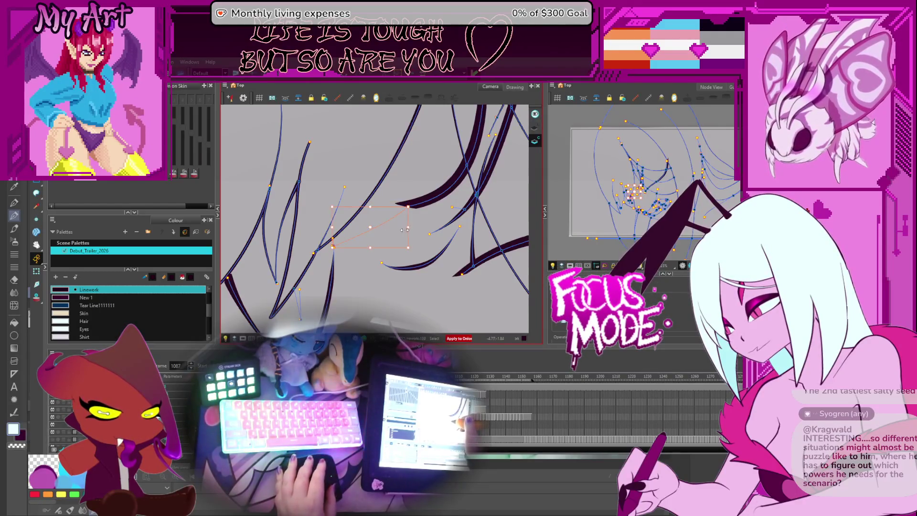
key(period)
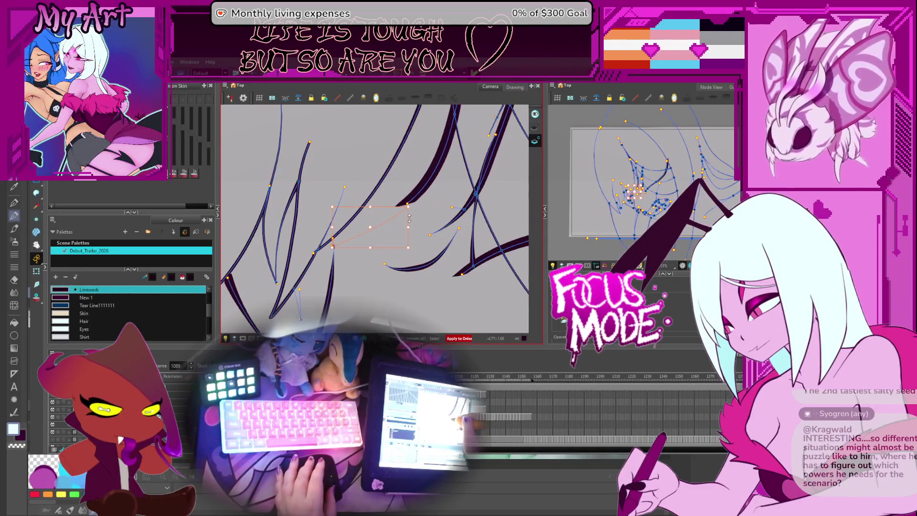
click(410, 218)
click(411, 216)
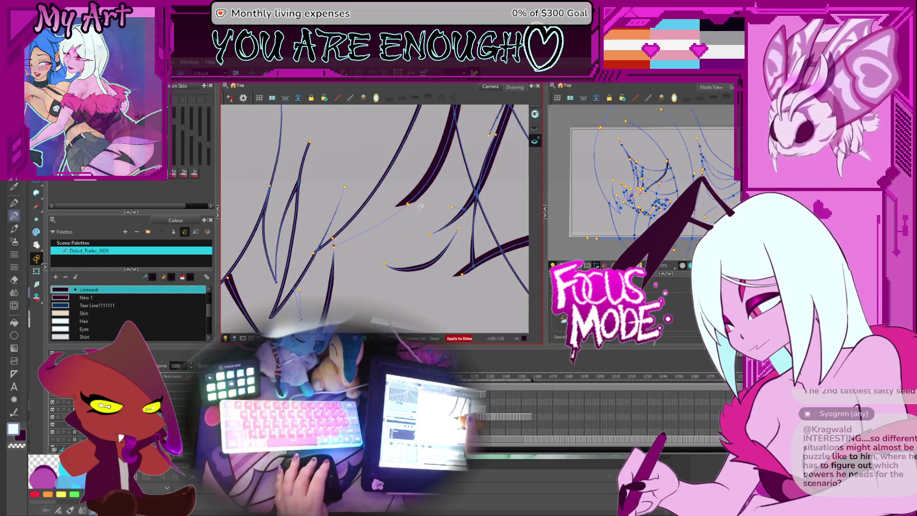
key(period)
key(period)
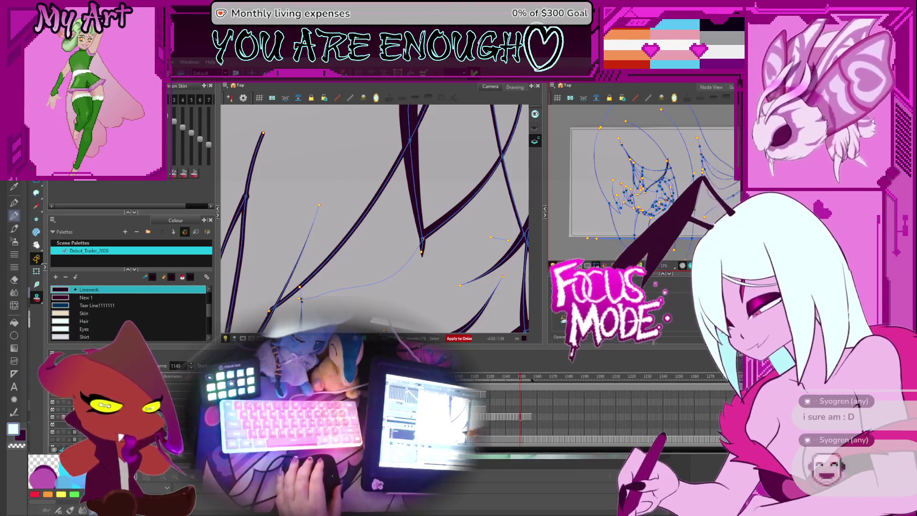
scroll(440, 237, down, 2)
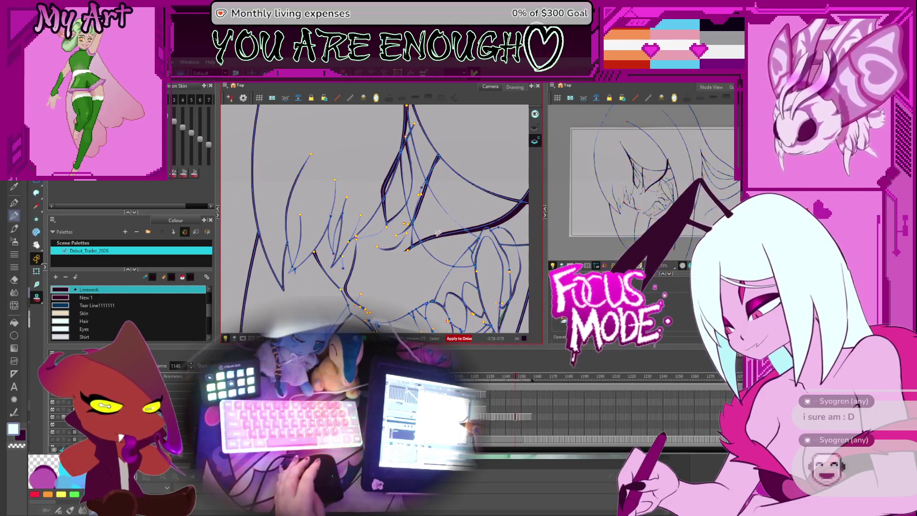
Step: Scrub back from frame 1128 through 1105 to frame 1094, tilting the view
key(period)
key(period)
key(period)
key(comma)
key(comma)
key(comma)
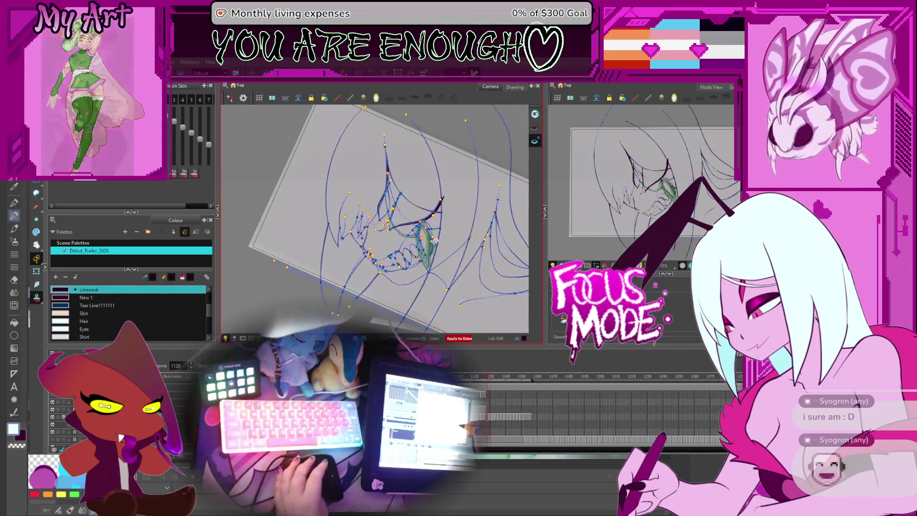
key(comma)
key(comma)
key(comma)
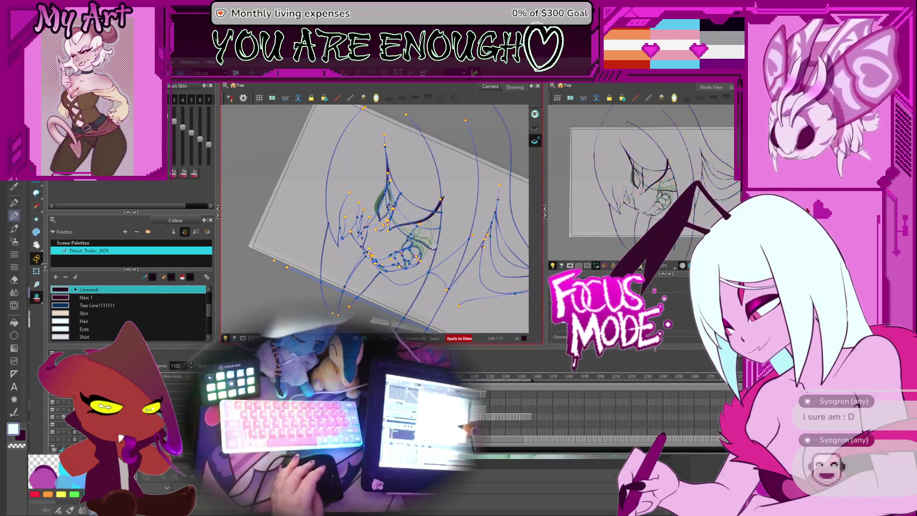
key(comma)
key(comma)
key(comma)
mouse_move(434, 246)
mouse_down()
mouse_move(458, 238)
mouse_move(460, 219)
mouse_move(433, 256)
mouse_move(401, 265)
mouse_move(394, 279)
mouse_up()
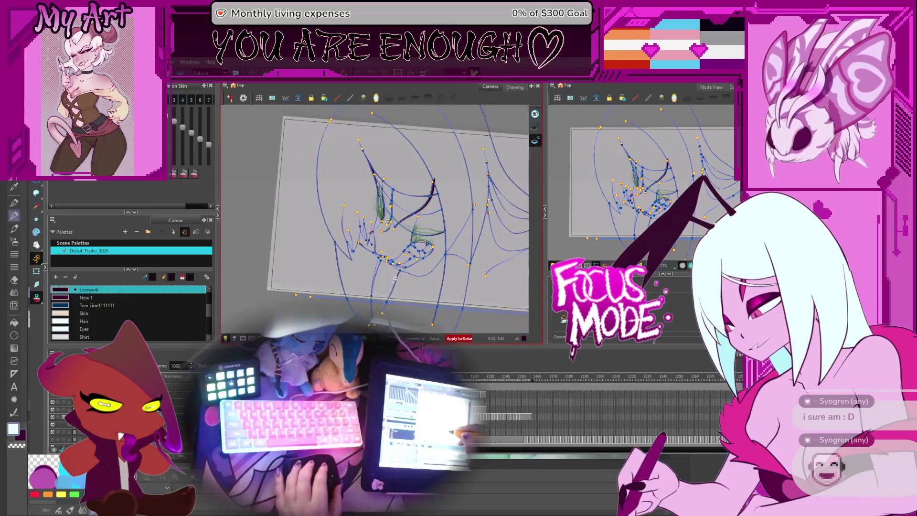
key(period)
key(period)
key(period)
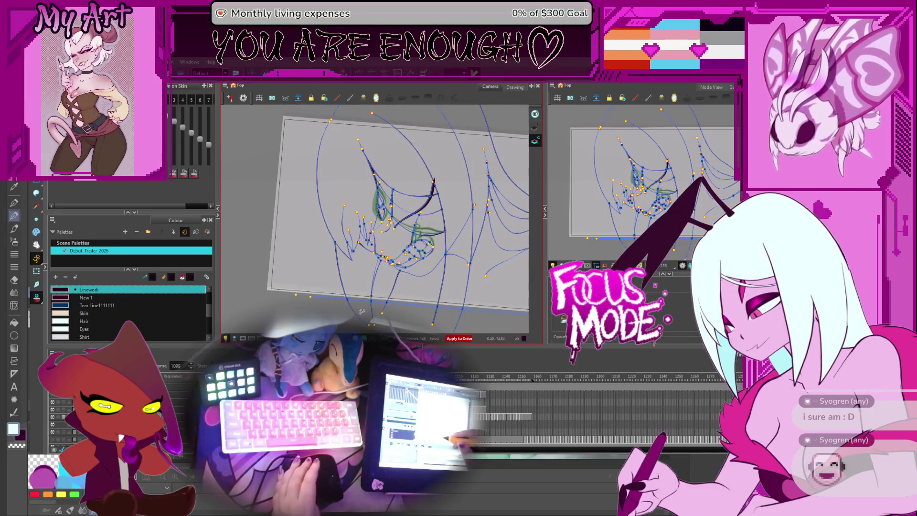
key(comma)
key(comma)
key(comma)
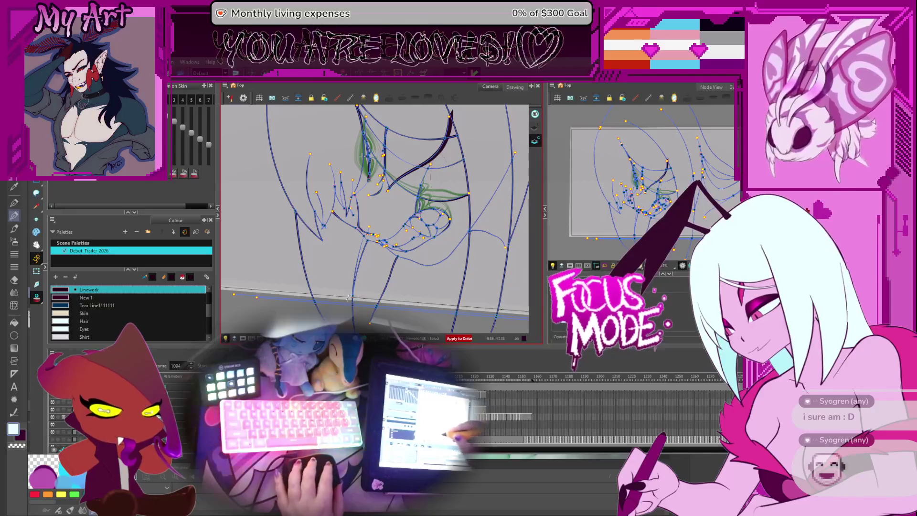
Step: Straighten, zoom and rotate the view to frame the whole monster face
mouse_move(420, 239)
mouse_down()
mouse_move(432, 225)
mouse_move(428, 253)
mouse_up()
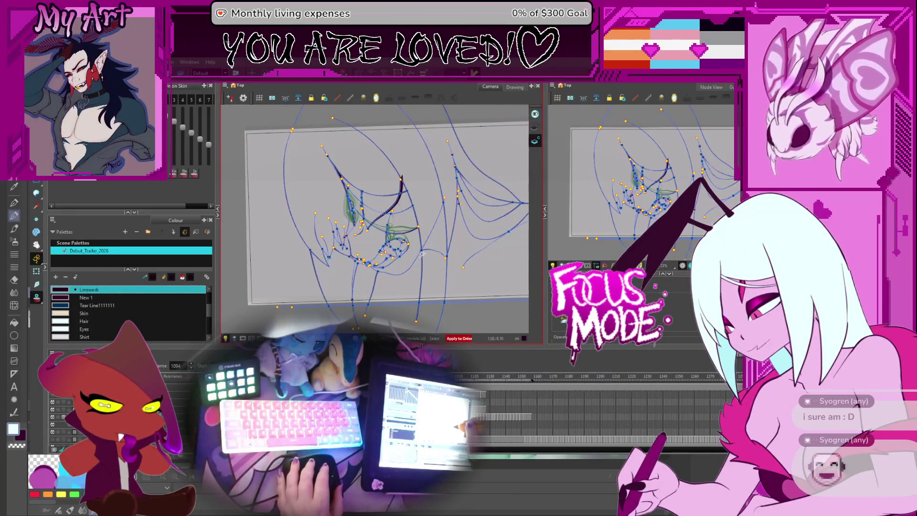
scroll(419, 235, up, 3)
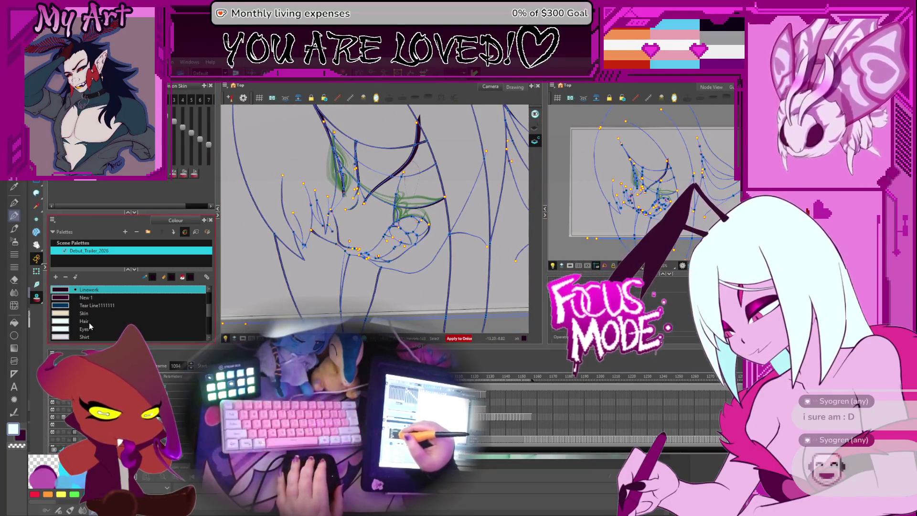
drag(208, 300, 208, 326)
scroll(208, 326, up, 2)
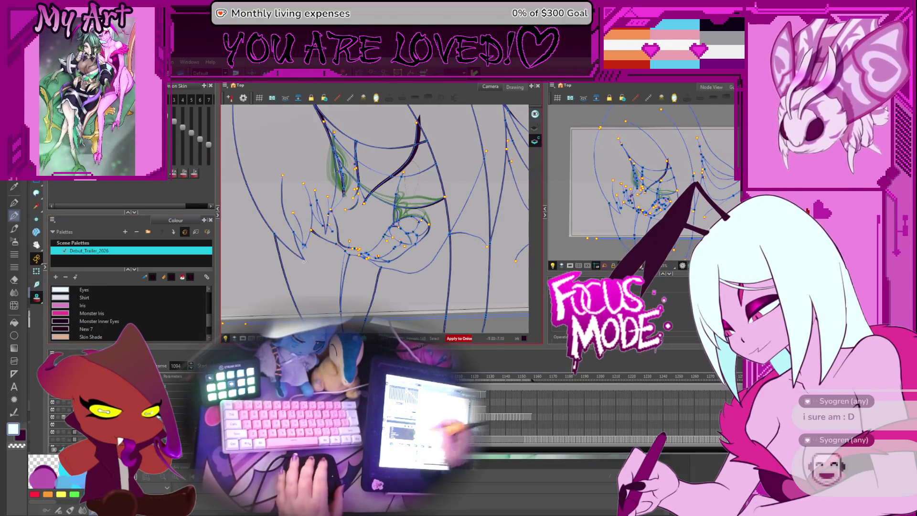
key(ctrl+alt)
drag(438, 225, 464, 259)
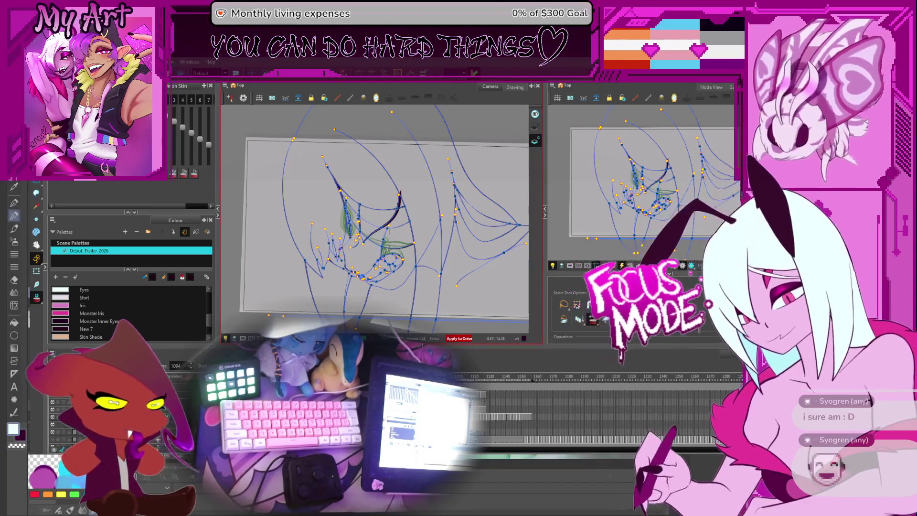
scroll(209, 326, down, 2)
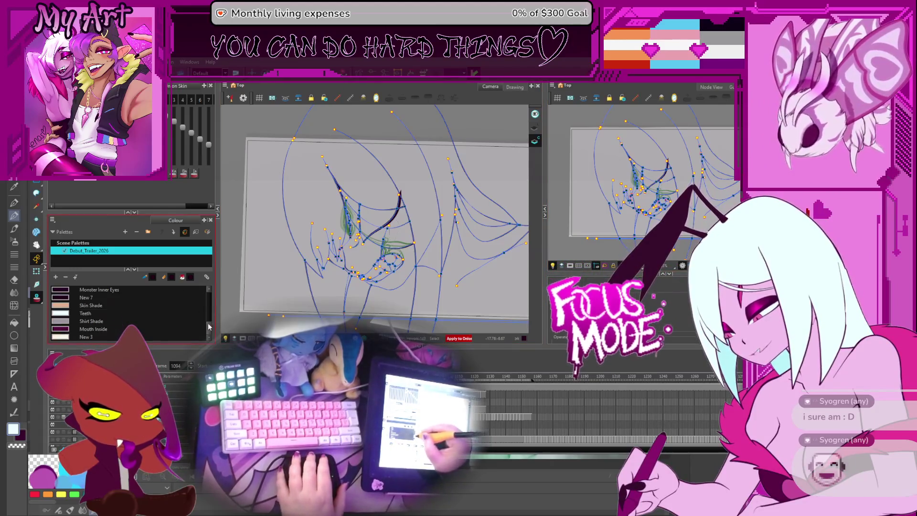
Step: Add a new palette colour named Adelia Skin
click(57, 278)
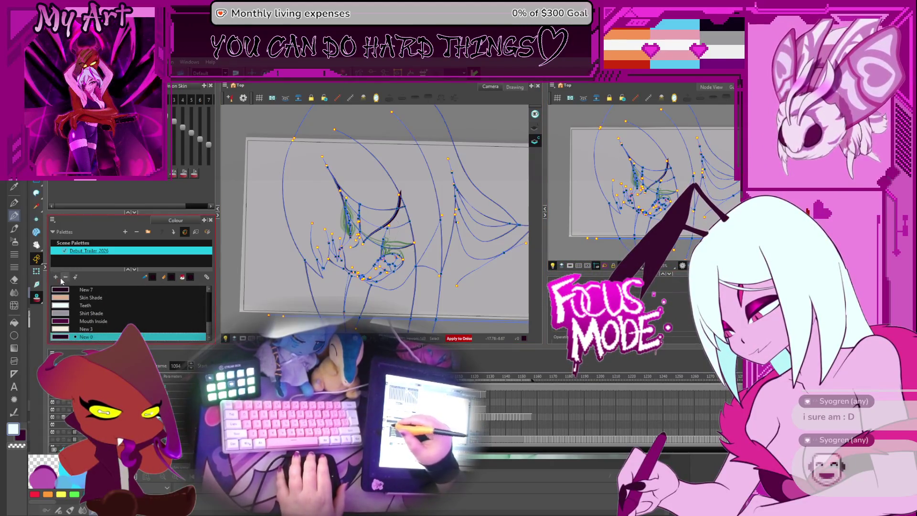
double_click(91, 337)
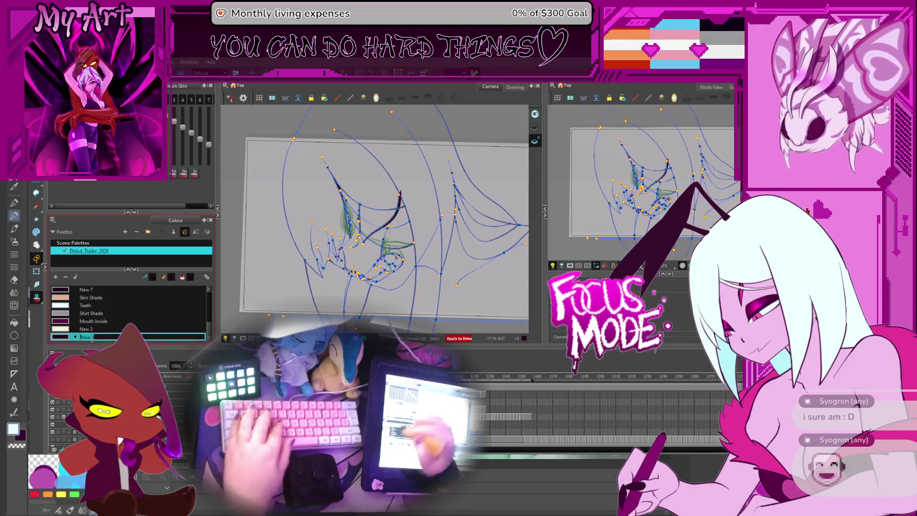
text(Adele S)
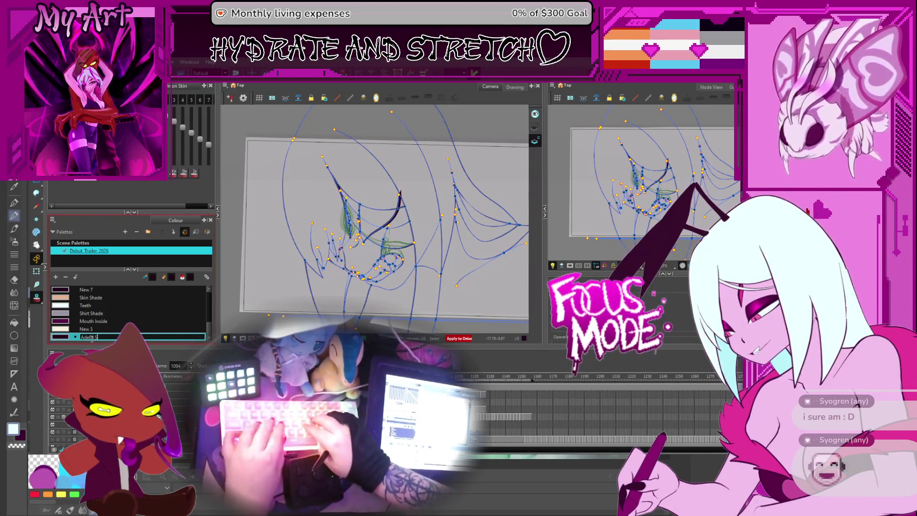
text(kin)
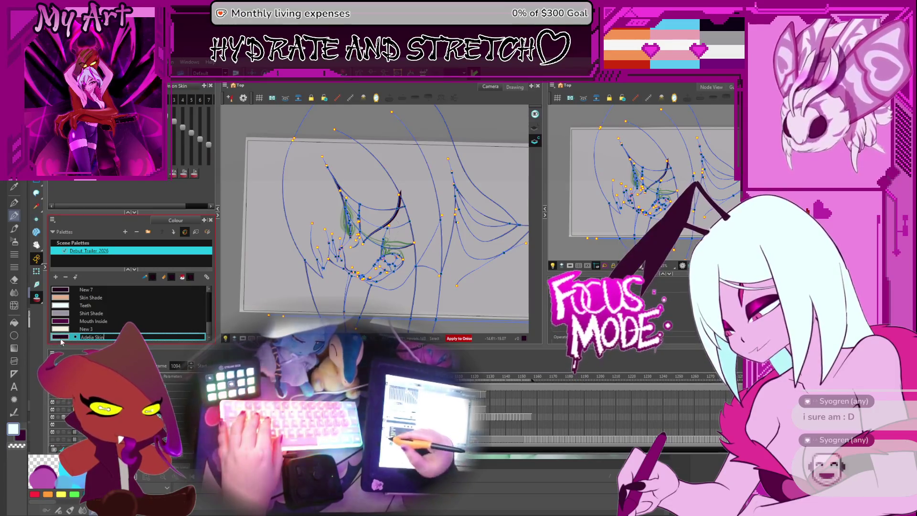
key(Return)
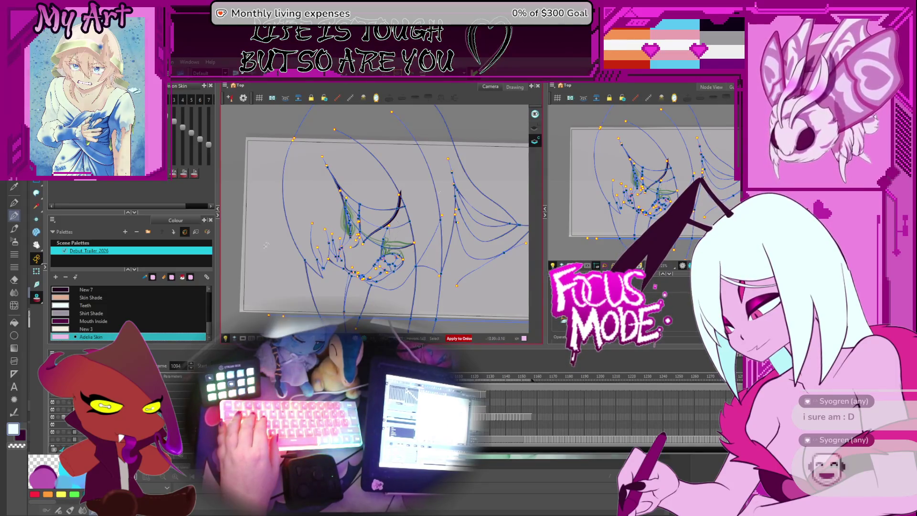
Step: Add two more colours named Adelia Skin Shade and Adelia Eye Shadow
click(55, 277)
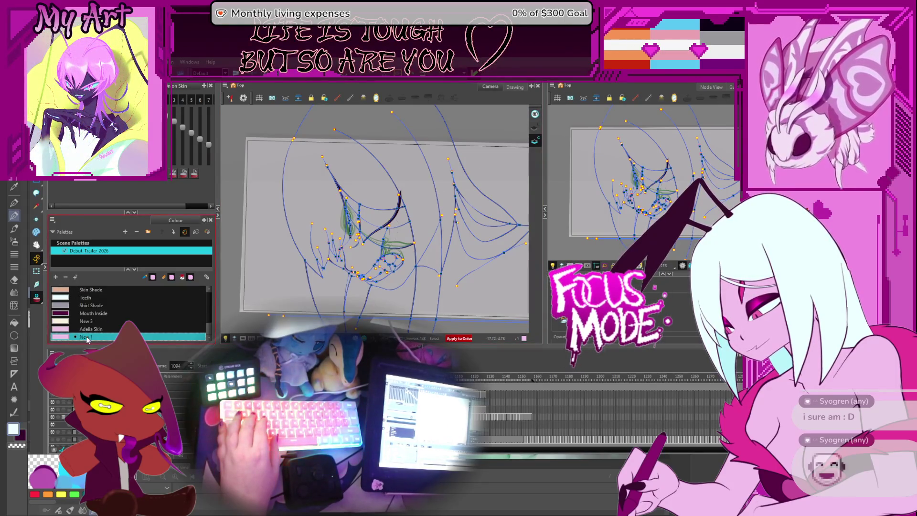
text(Ade)
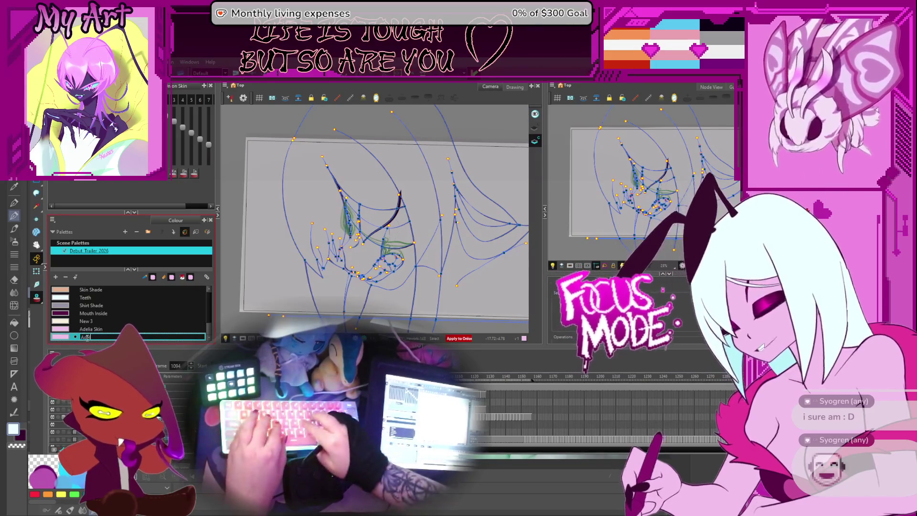
text(lia Skin)
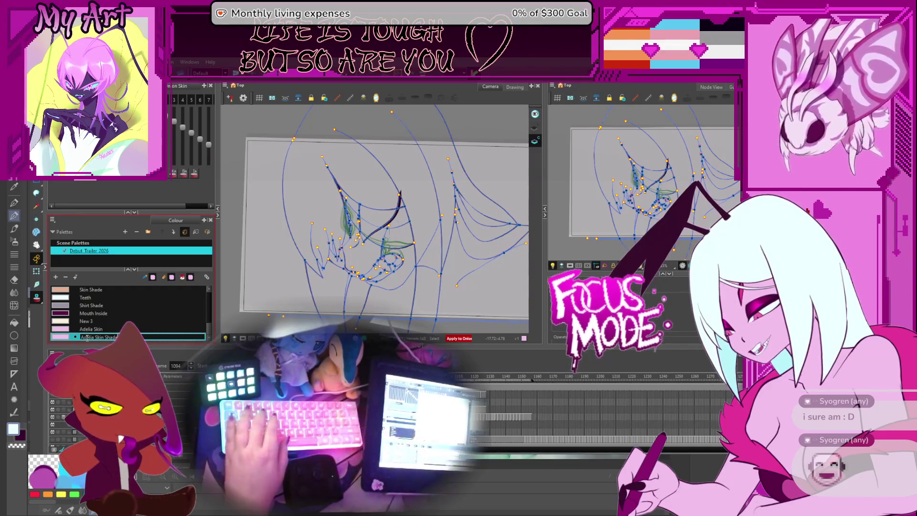
text( Shad)
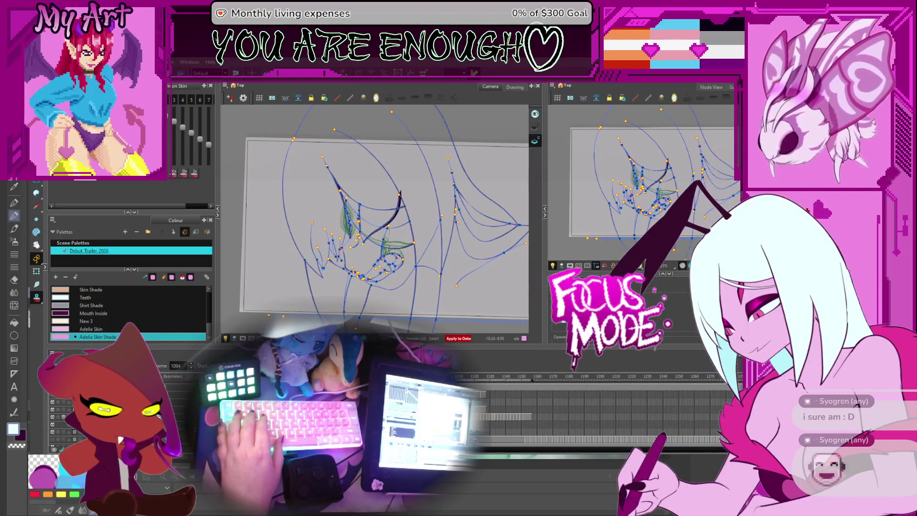
click(56, 277)
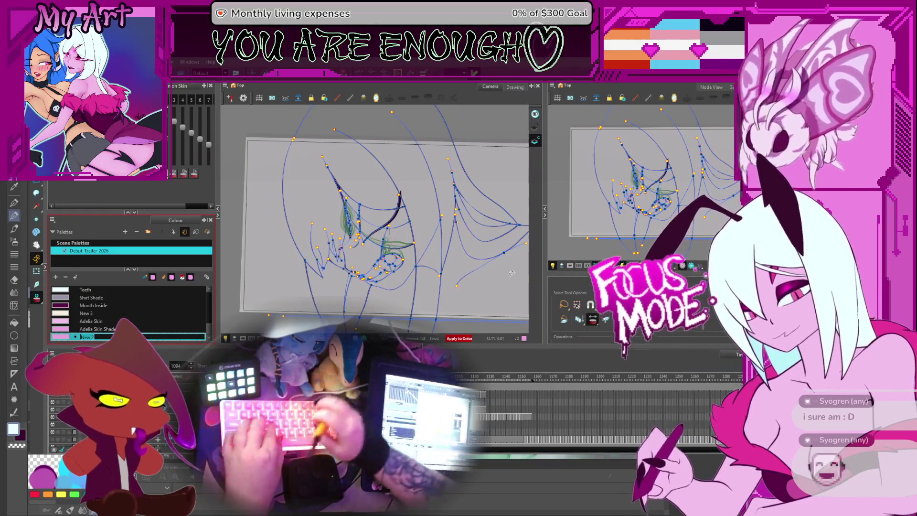
text(Adelia)
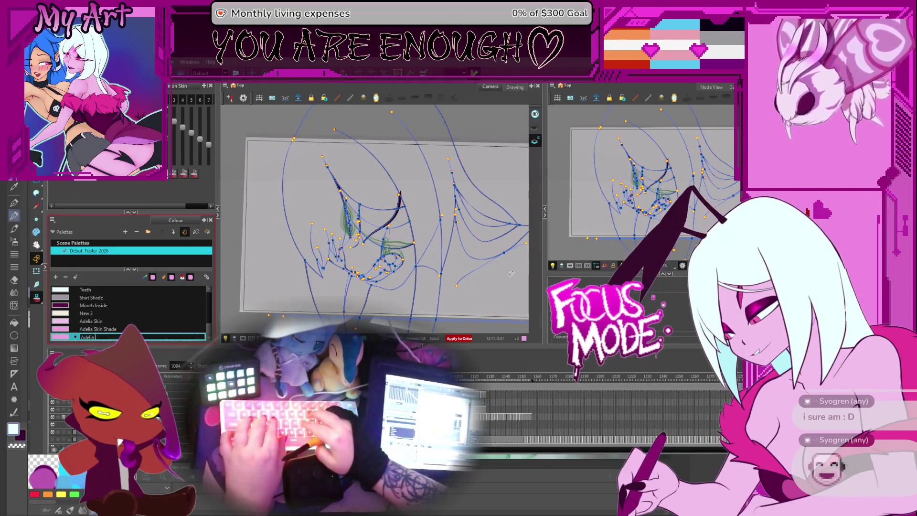
text( Eve Shad)
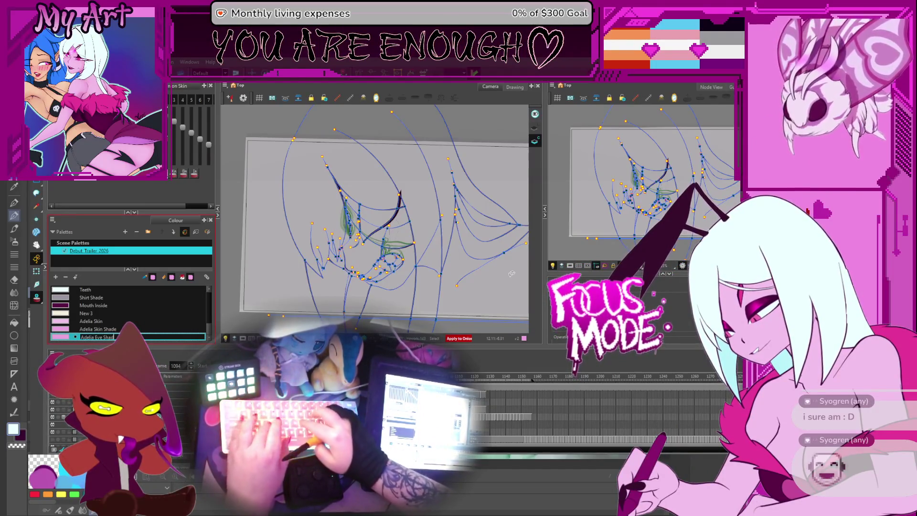
text(ow)
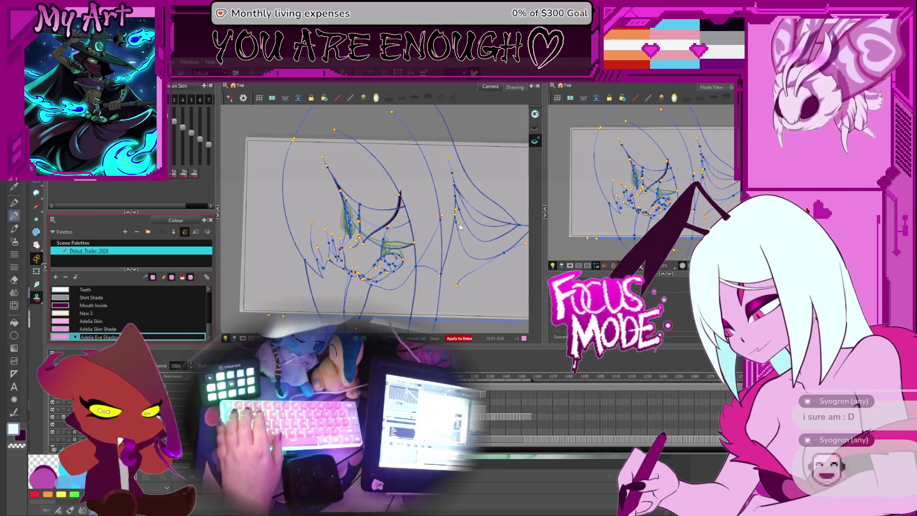
key(Return)
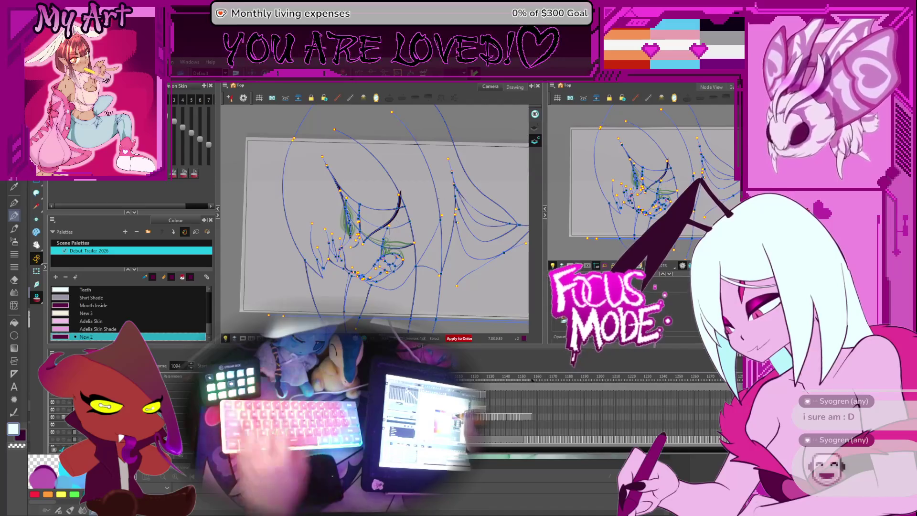
text(Adelia)
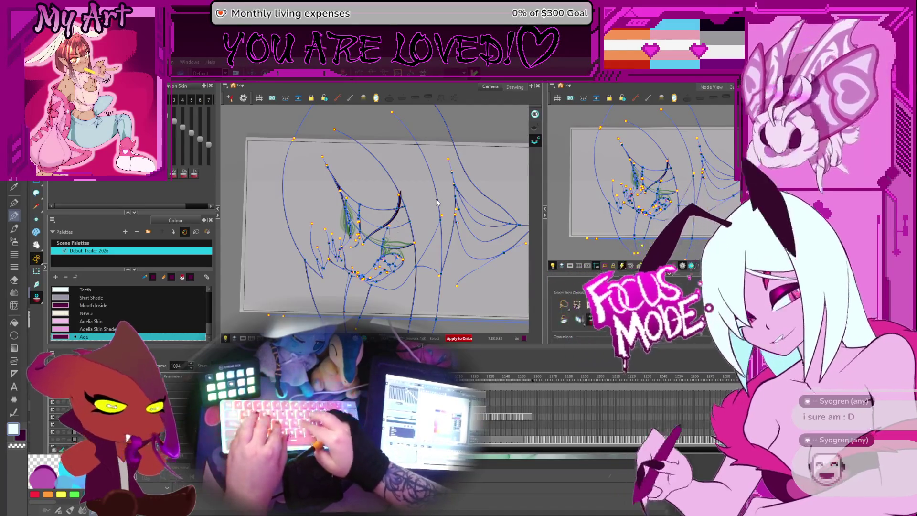
text( Eye)
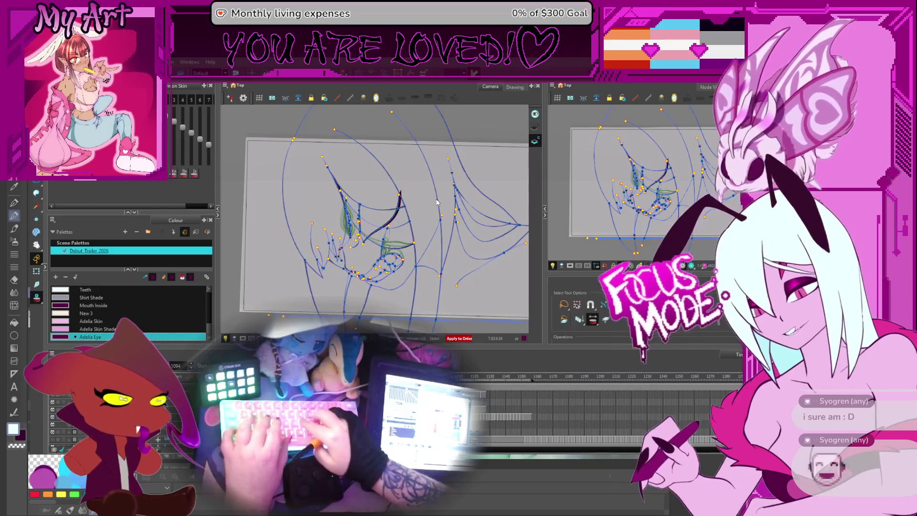
text( Shadow)
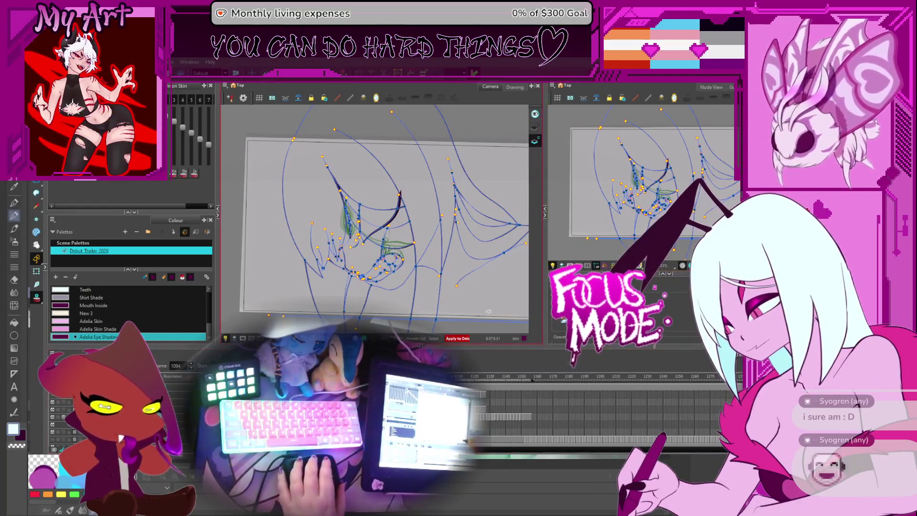
Step: Select the lower-right stroke, then zoom and tilt the view onto the mouth and teeth
click(478, 270)
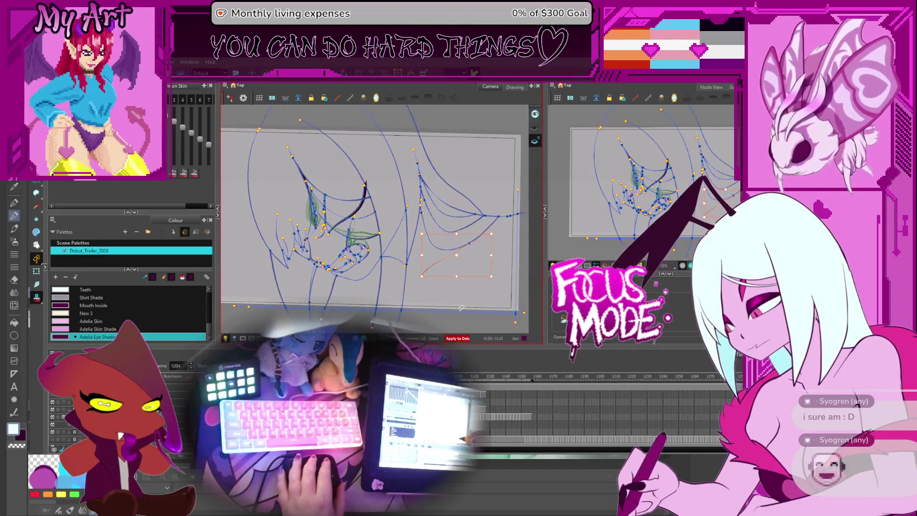
scroll(462, 302, up, 3)
mouse_move(461, 291)
mouse_down()
mouse_move(448, 242)
mouse_move(430, 229)
mouse_move(330, 222)
mouse_up()
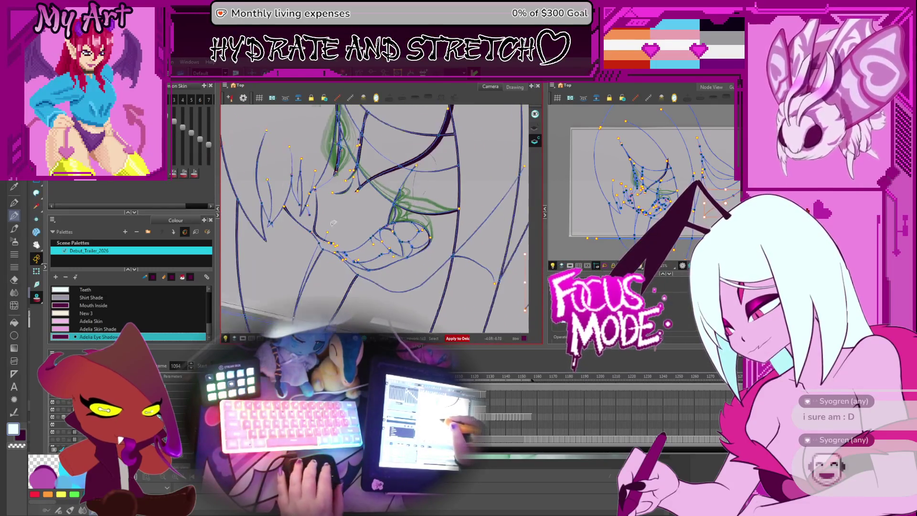
drag(209, 319, 208, 296)
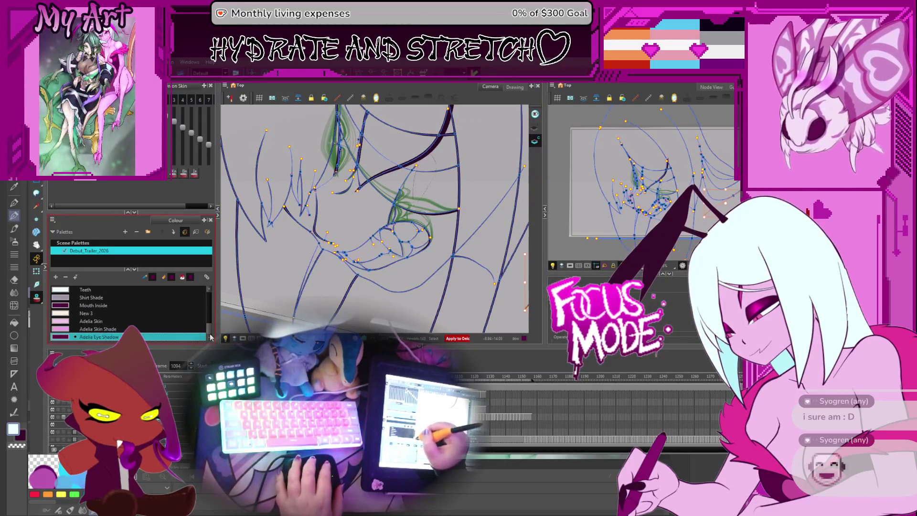
scroll(208, 306, down, 5)
drag(458, 227, 438, 242)
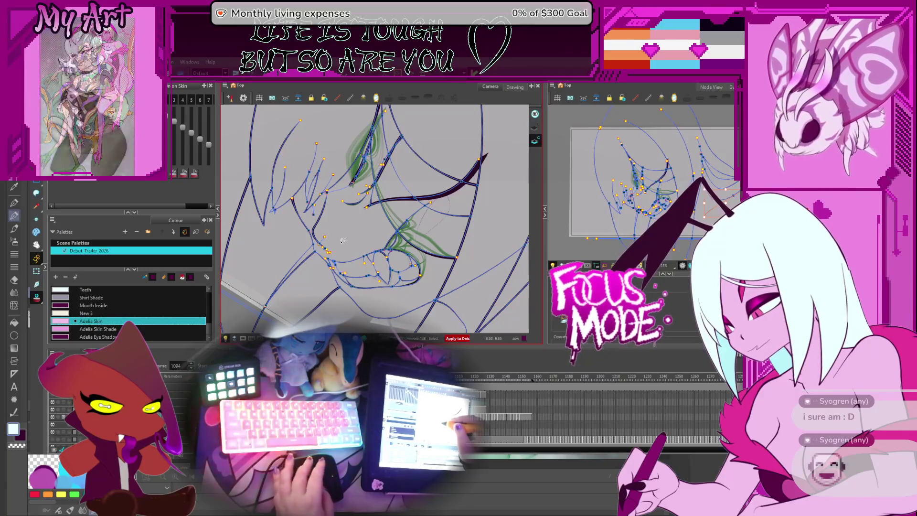
key(alt+i)
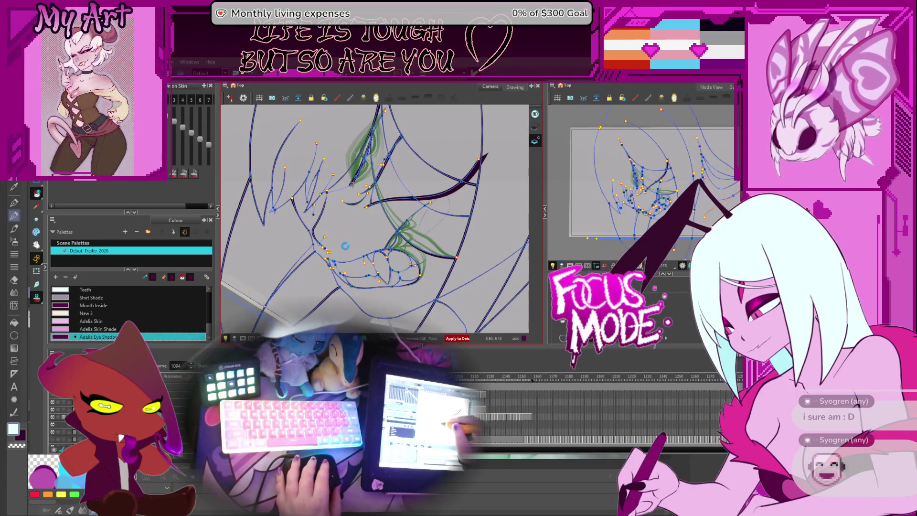
Step: Undo an accidental purple fill and pick the Adelia Skin swatch
click(345, 246)
key(ctrl+z)
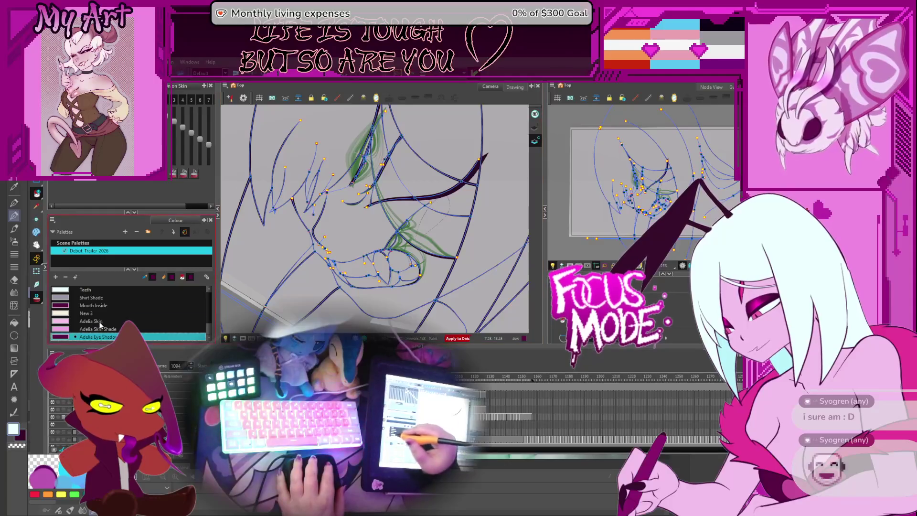
click(91, 321)
scroll(294, 215, up, 1)
scroll(293, 215, up, 5)
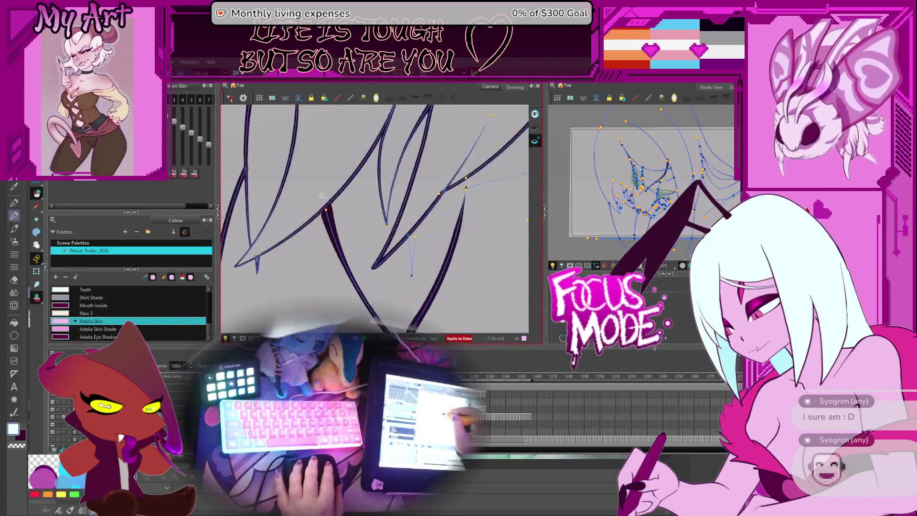
scroll(345, 196, up, 1)
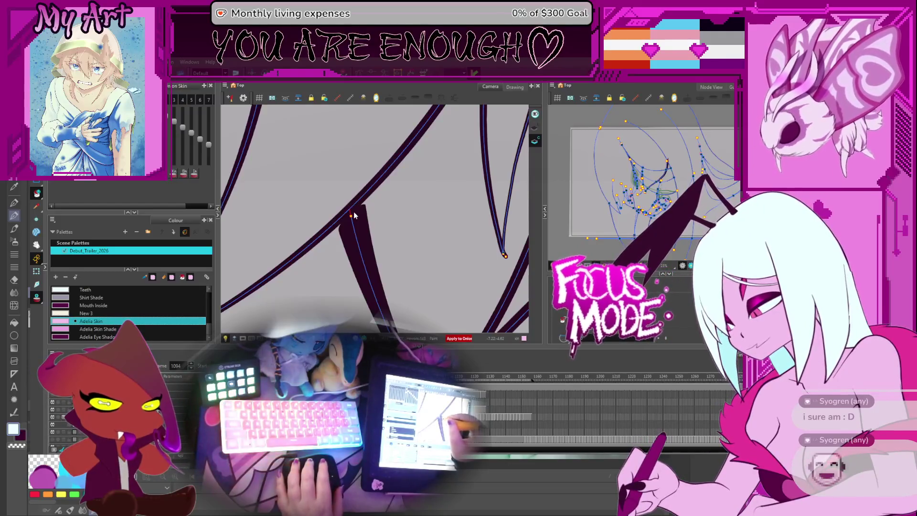
scroll(349, 208, down, 5)
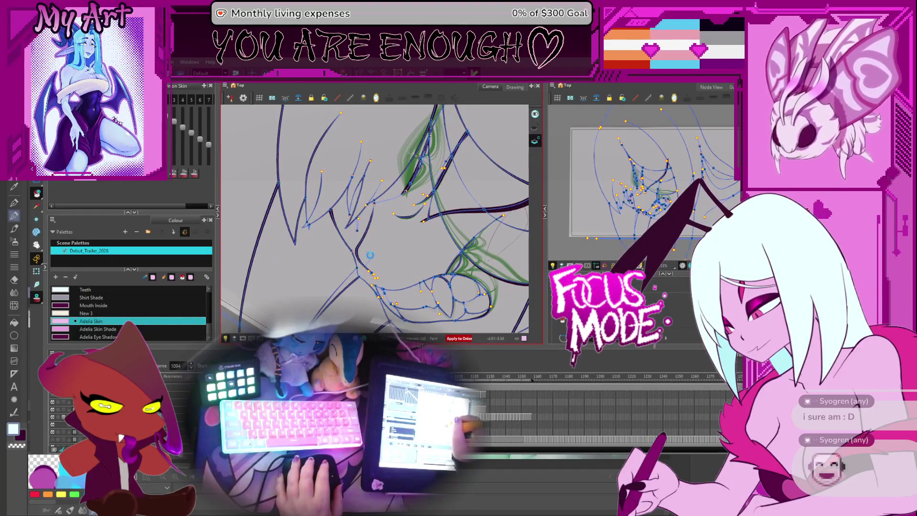
Step: Fill the face strips beside the teeth and across the face with pink Adelia Skin
drag(370, 255, 442, 236)
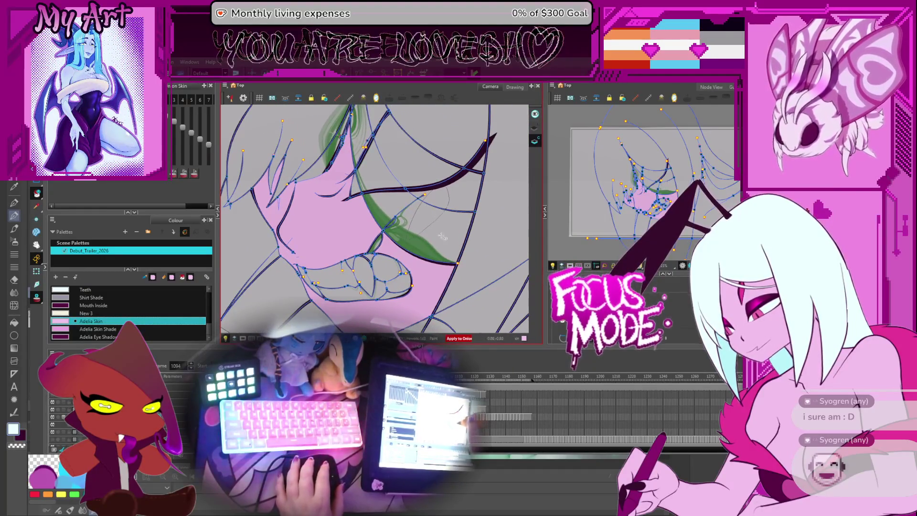
click(395, 221)
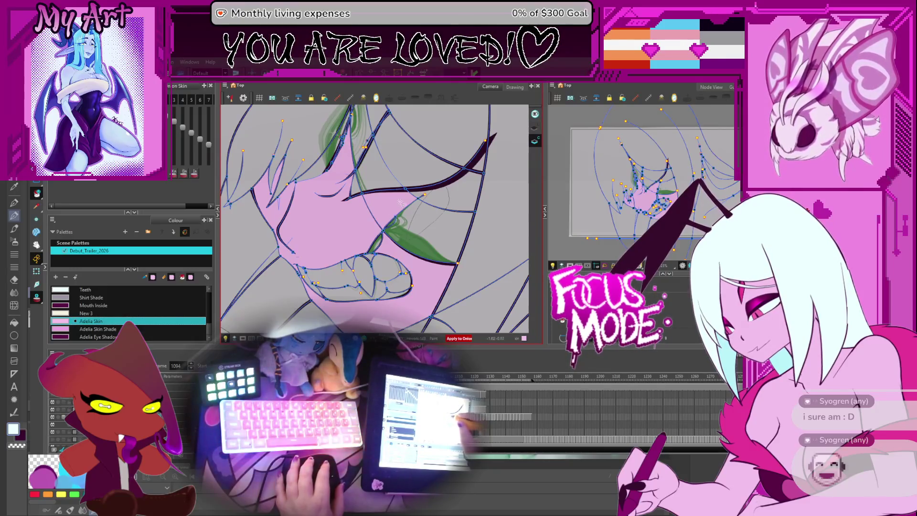
click(416, 236)
drag(408, 170, 422, 217)
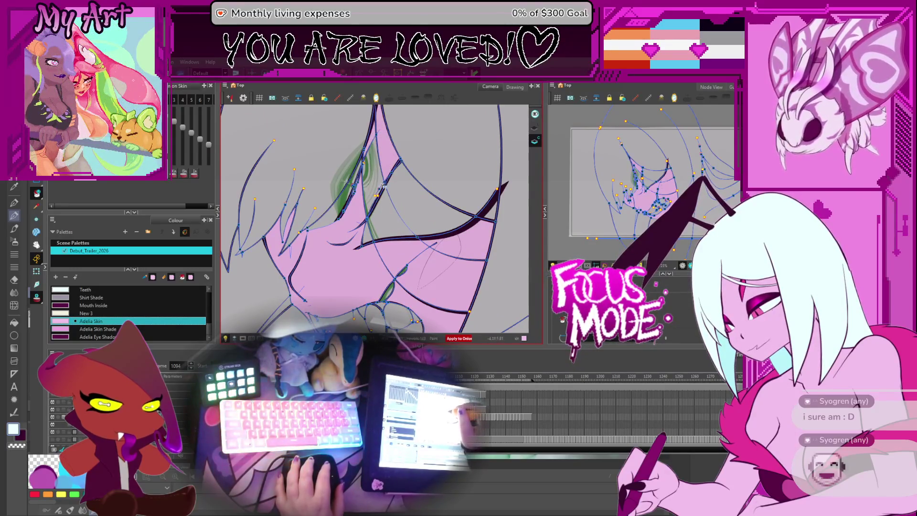
click(373, 205)
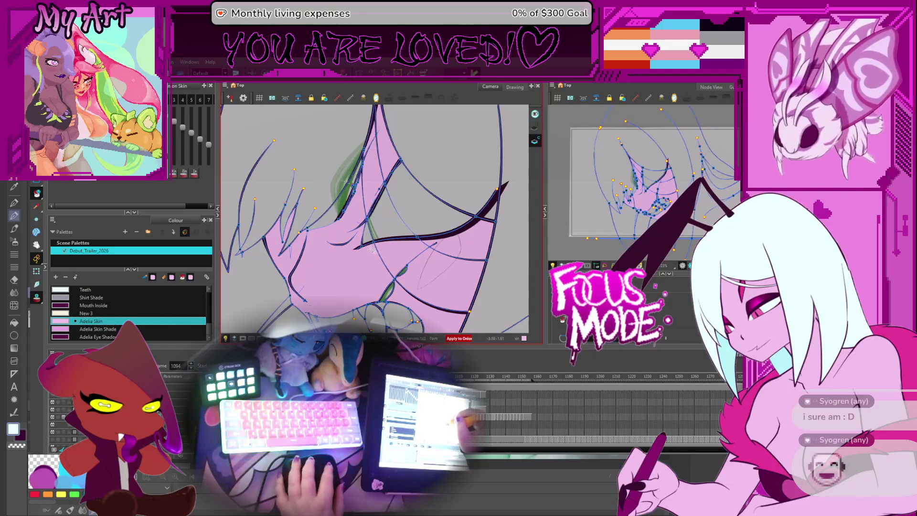
scroll(354, 204, up, 2)
drag(354, 204, 368, 241)
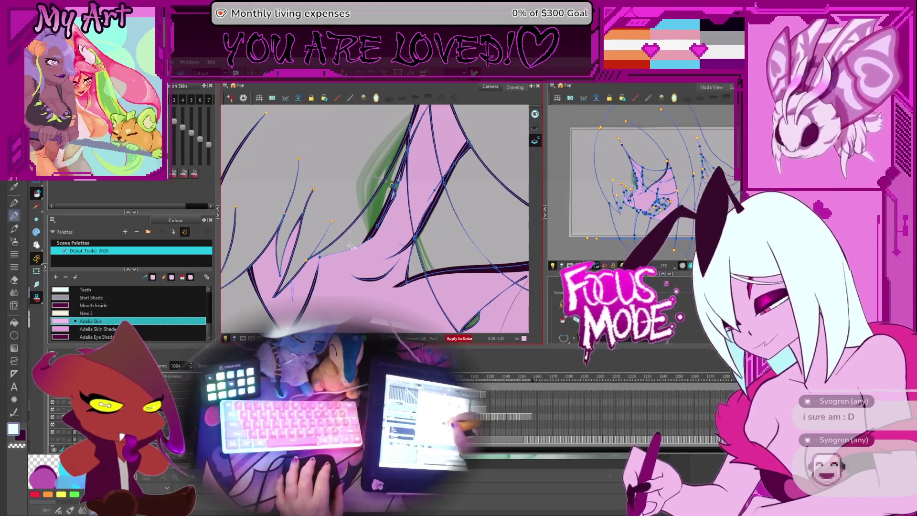
Step: Step back through drawings 1092, 1077 and 1075 to frame 1072
key(comma)
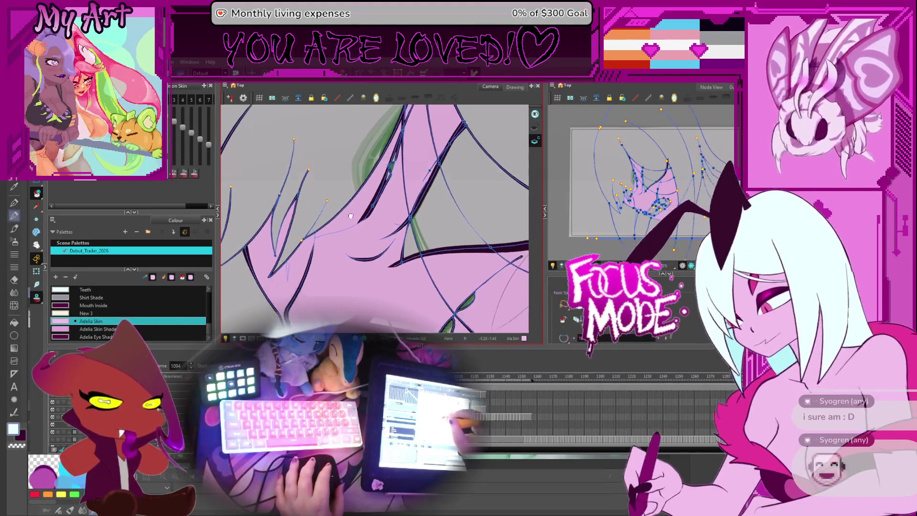
key(comma)
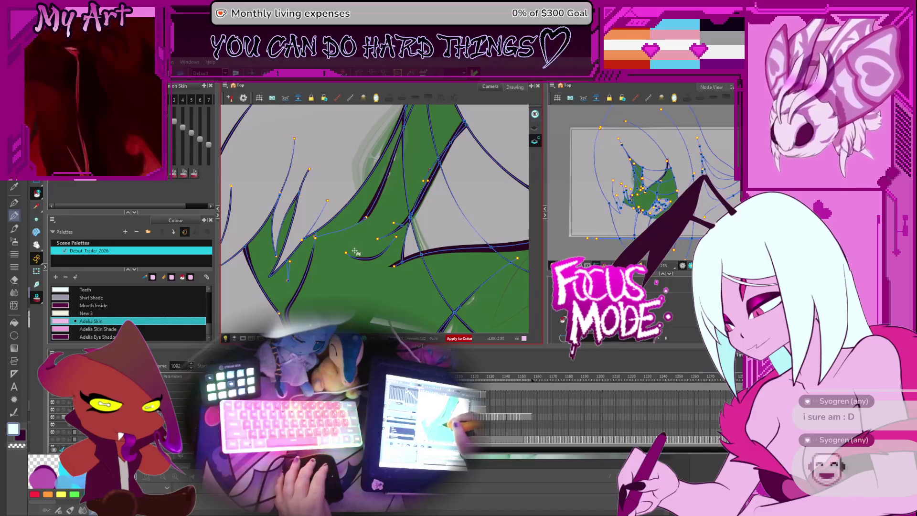
key(comma)
key(comma)
key(comma)
key(comma)
key(comma)
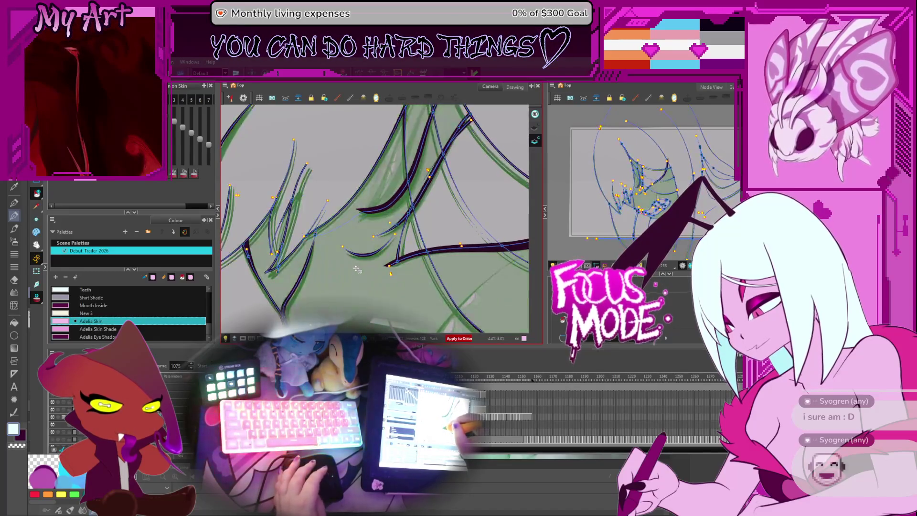
key(comma)
key(comma)
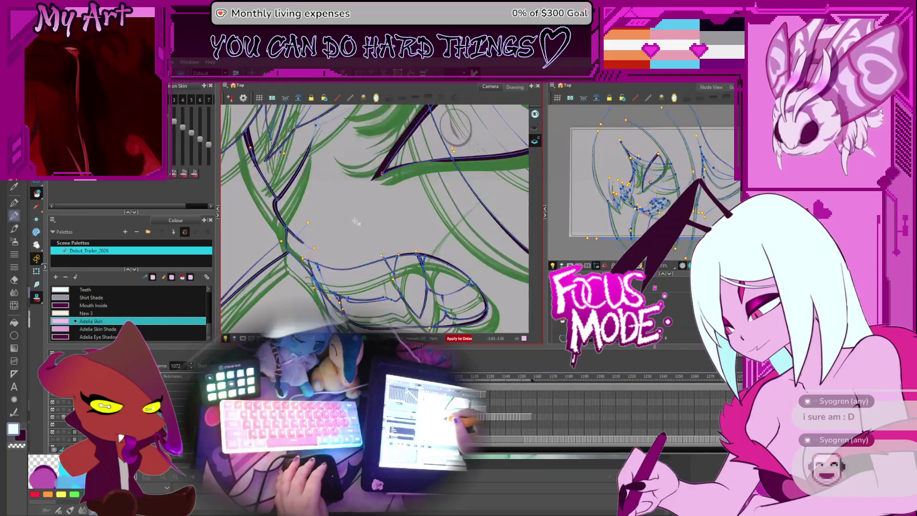
key(comma)
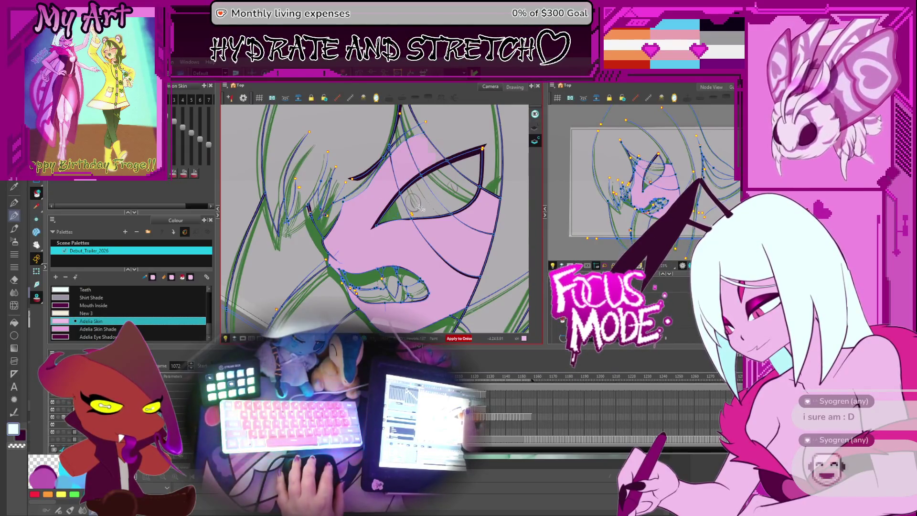
Step: On drawing 1063, fill the face regions around and below the eye with Adelia Skin
mouse_move(419, 207)
mouse_down()
mouse_move(367, 282)
mouse_move(397, 192)
mouse_up()
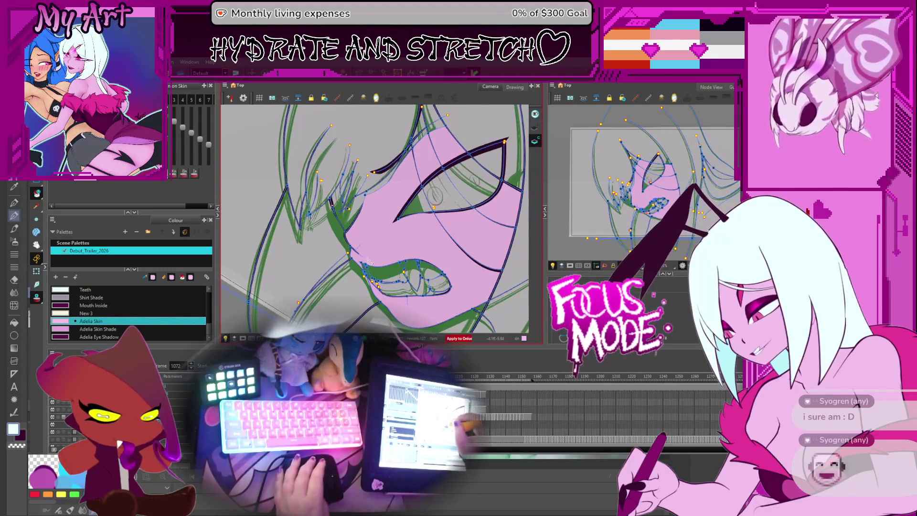
key(comma)
key(comma)
key(comma)
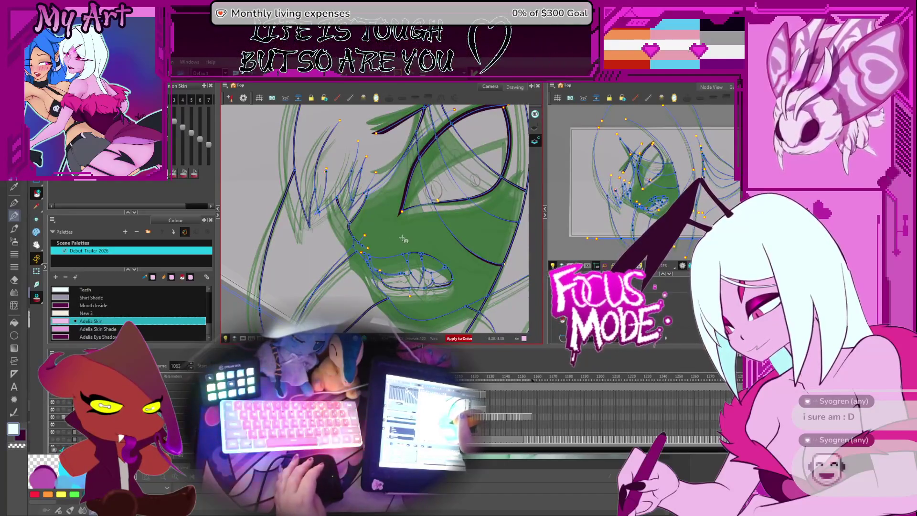
click(401, 235)
click(475, 212)
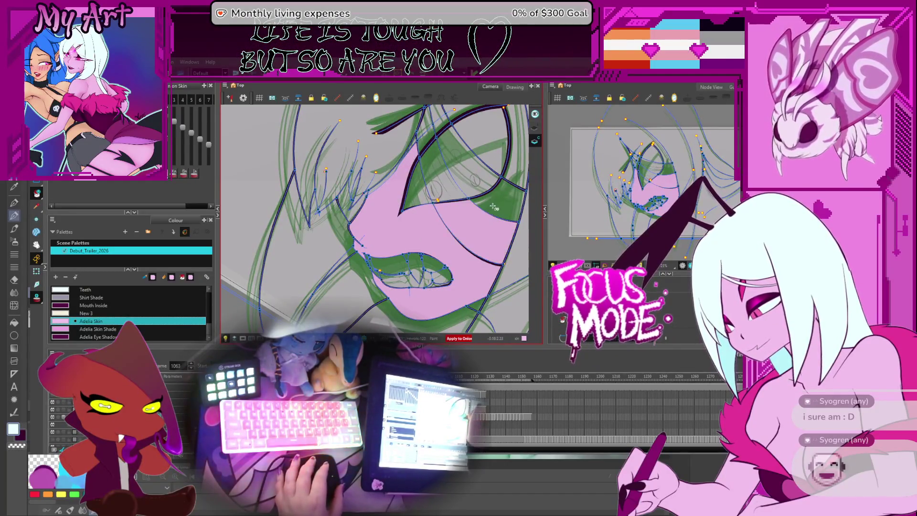
click(476, 200)
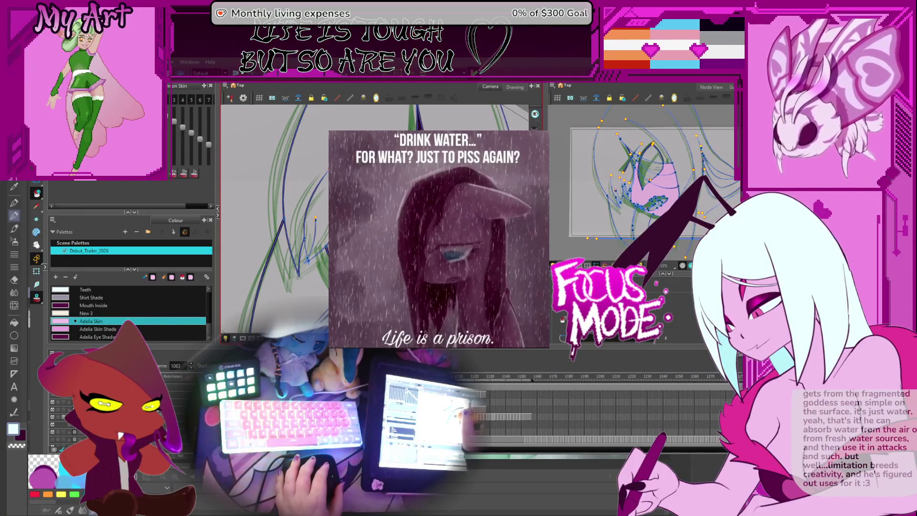
Step: Hide the green sketch underlay and rotate, pan and zoom the view around the eye
key(ctrl+alt+])
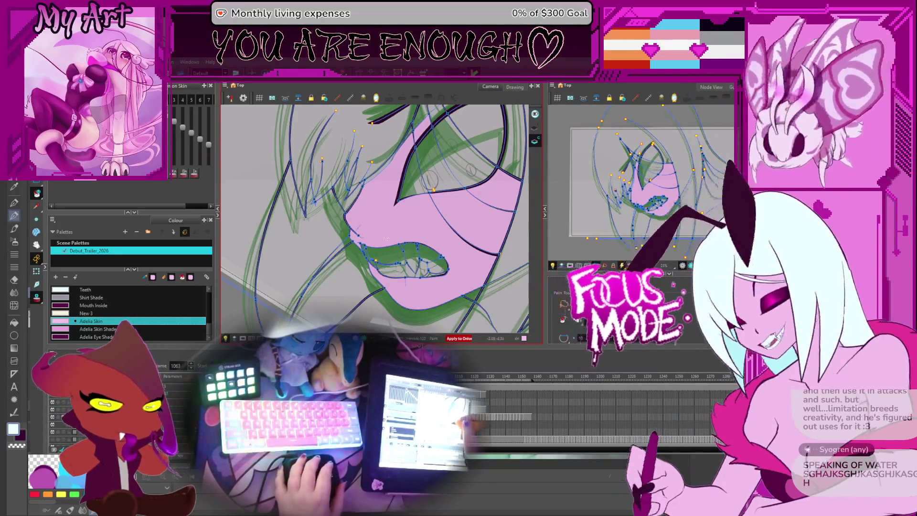
mouse_move(443, 225)
mouse_down()
mouse_move(400, 220)
mouse_move(409, 212)
mouse_up()
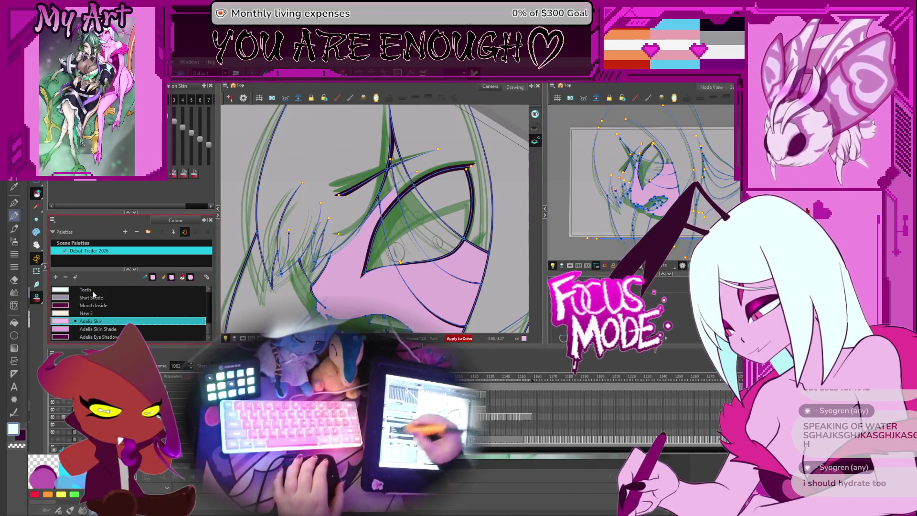
click(38, 300)
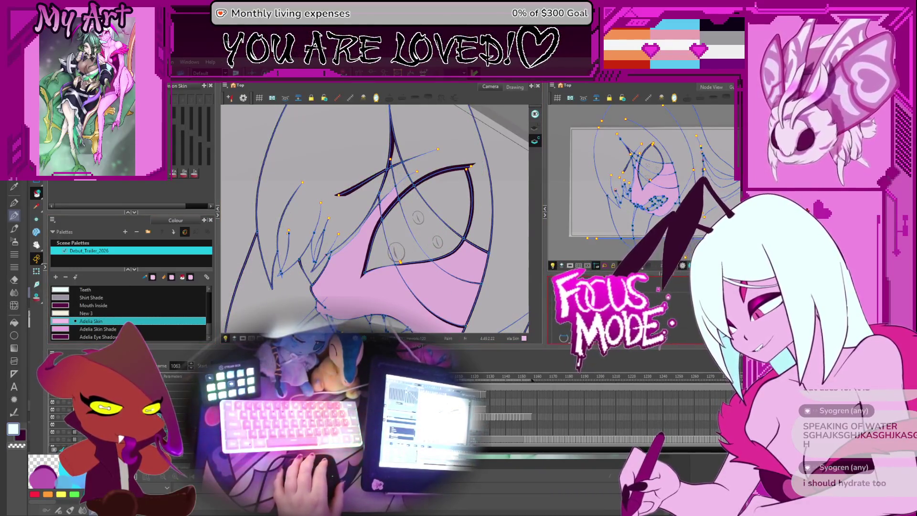
scroll(419, 183, up, 1)
scroll(419, 183, up, 2)
drag(408, 206, 454, 138)
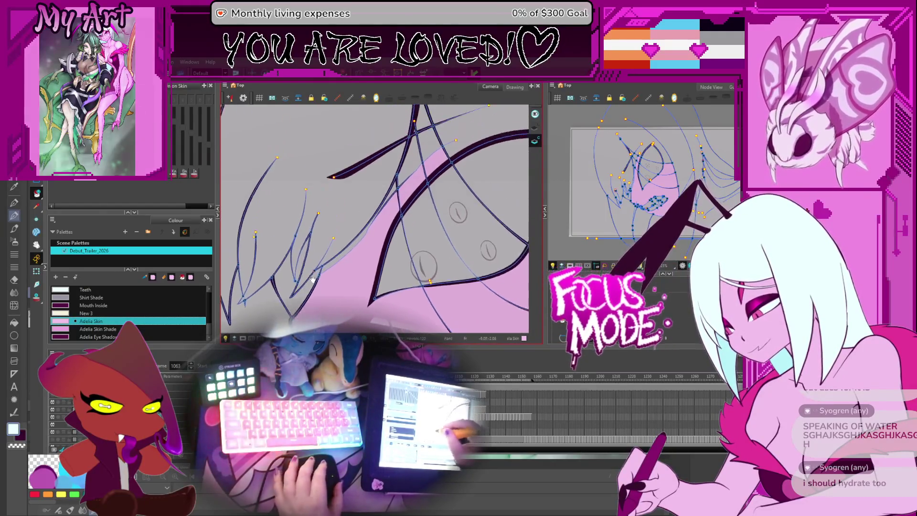
scroll(319, 252, down, 3)
drag(319, 252, 424, 220)
scroll(400, 220, up, 3)
Step: Select the horizontal stroke across the top of the frame with the Select tool
key(alt+v)
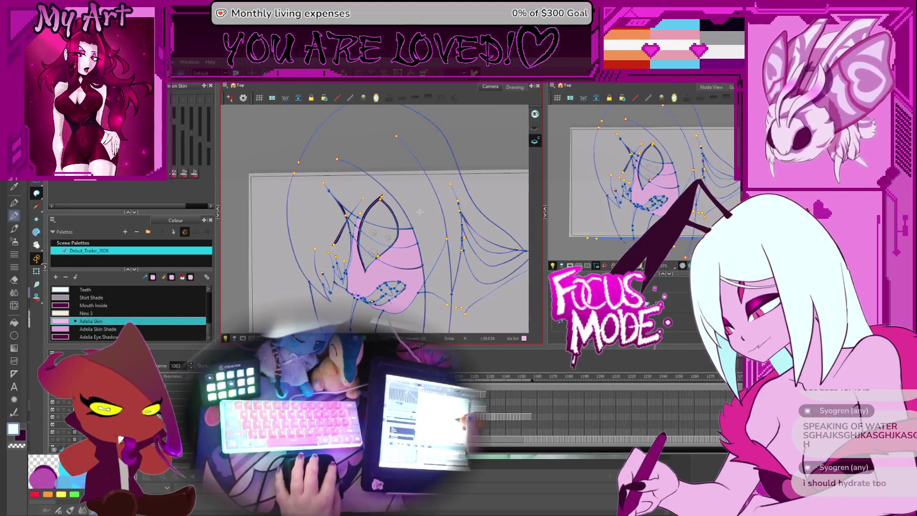
drag(298, 194, 267, 199)
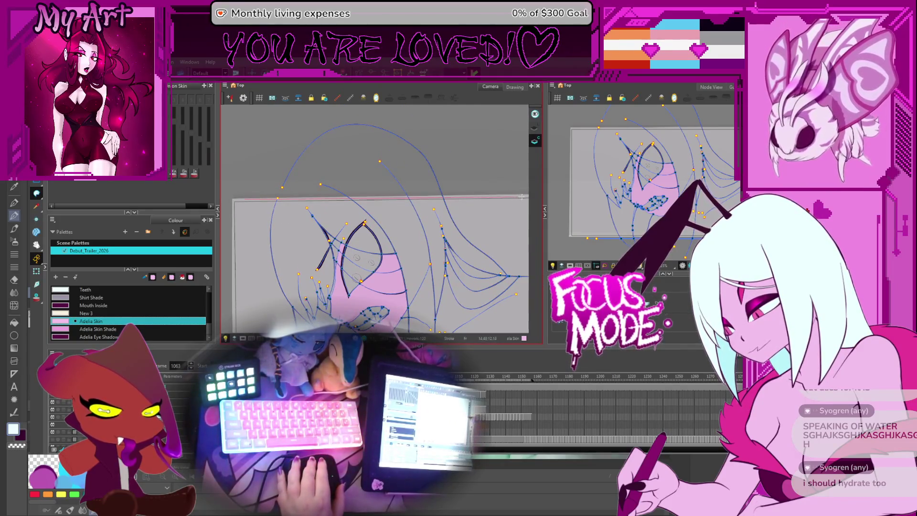
click(477, 197)
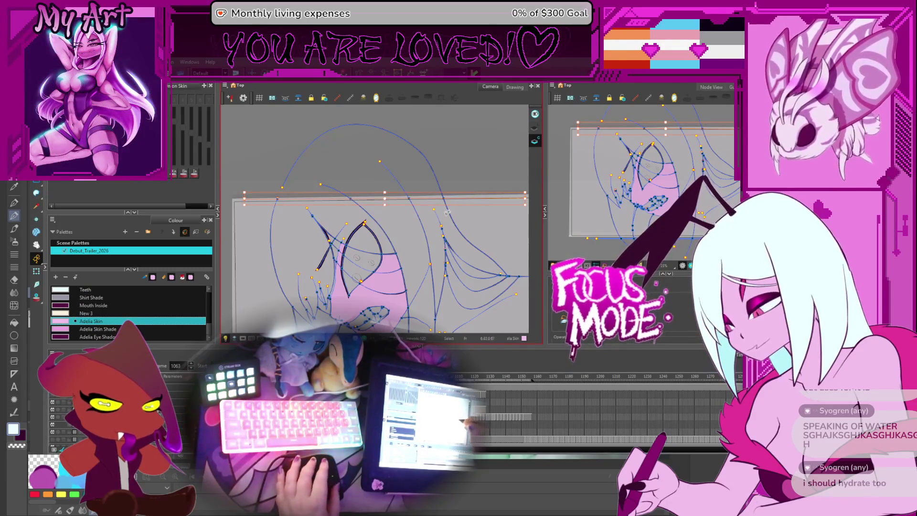
Step: Turn on onion skin, zoom in, and jump ahead to a later drawing
key(2)
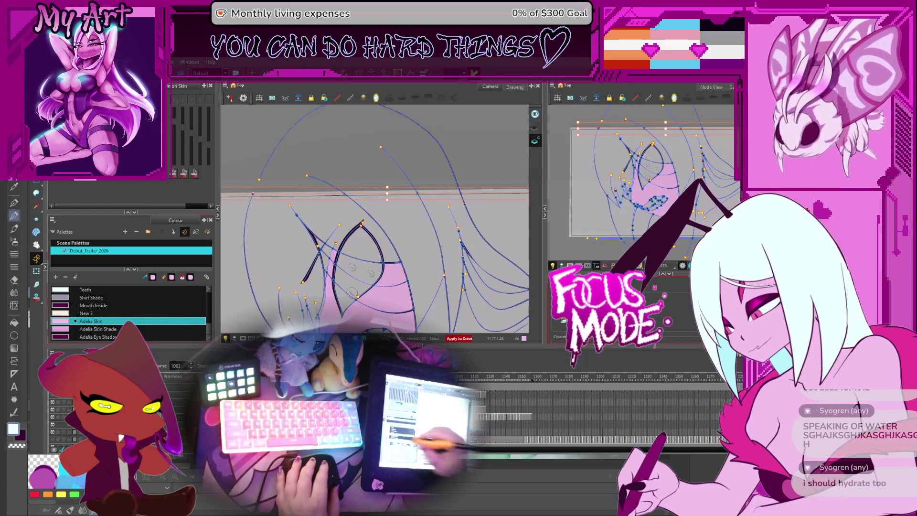
click(36, 297)
drag(362, 281, 377, 275)
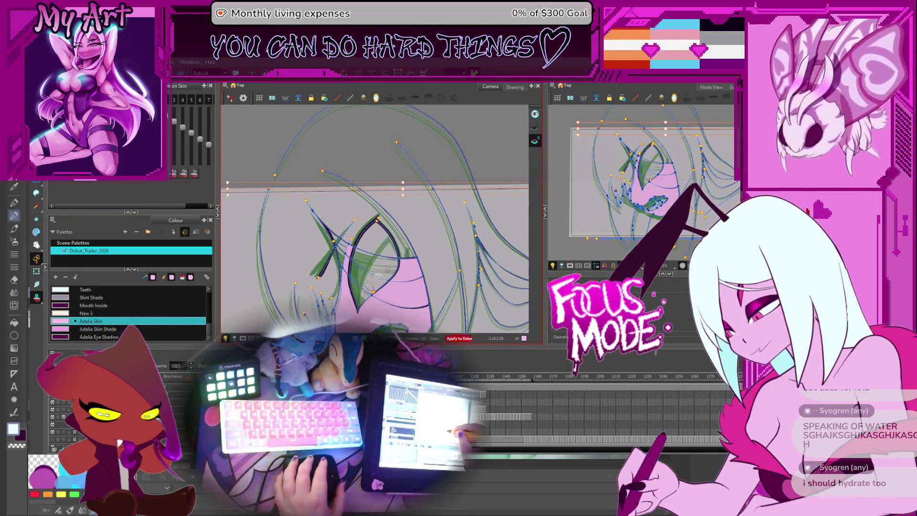
key(Return)
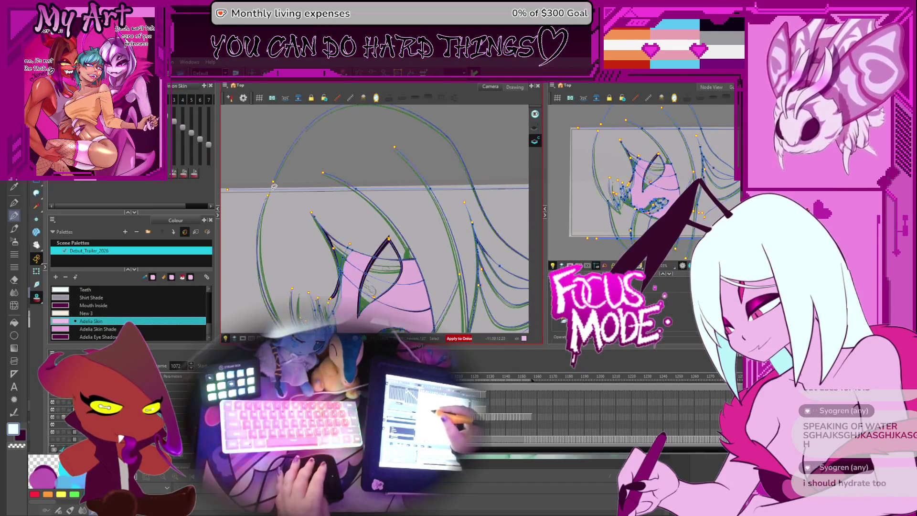
key(2)
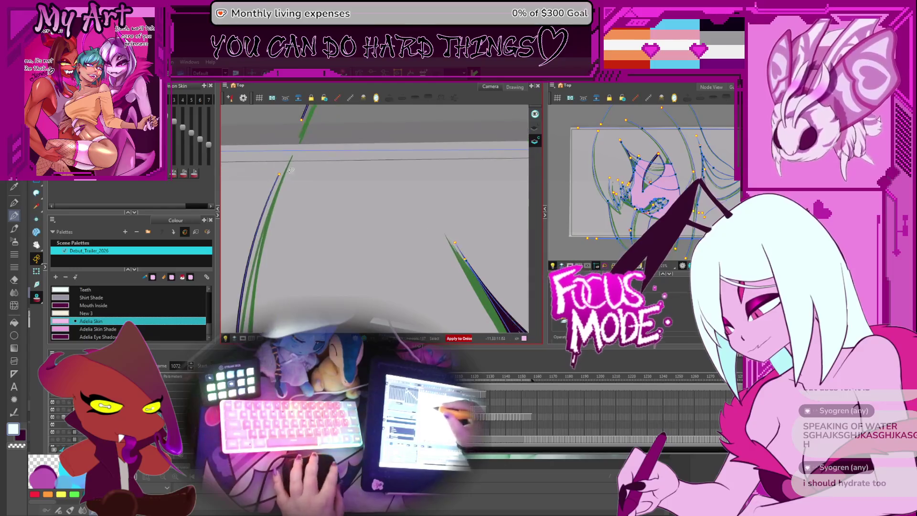
key(1)
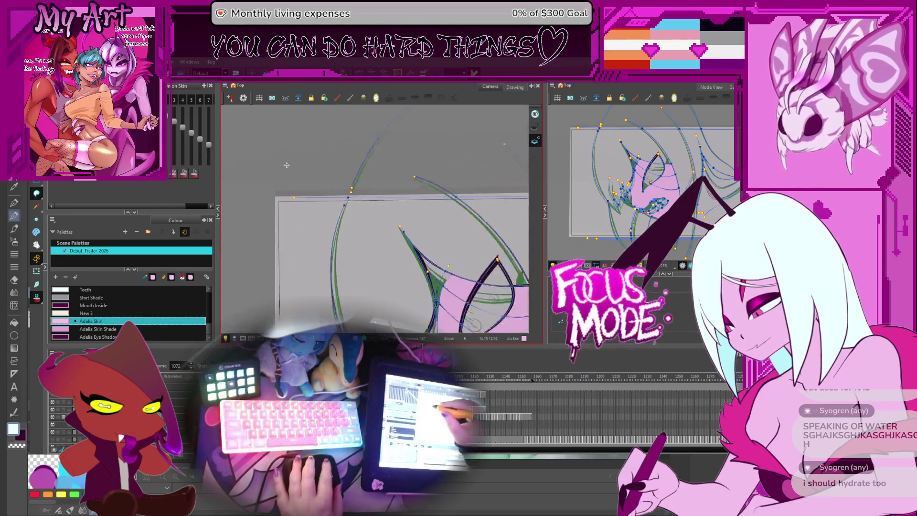
Step: Step between neighbouring frames and select the frame's top edge line
key(period)
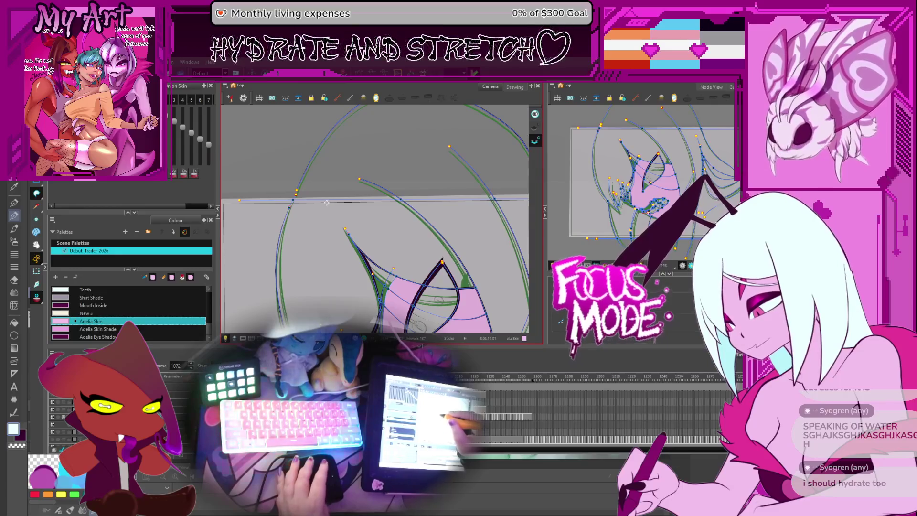
key(period)
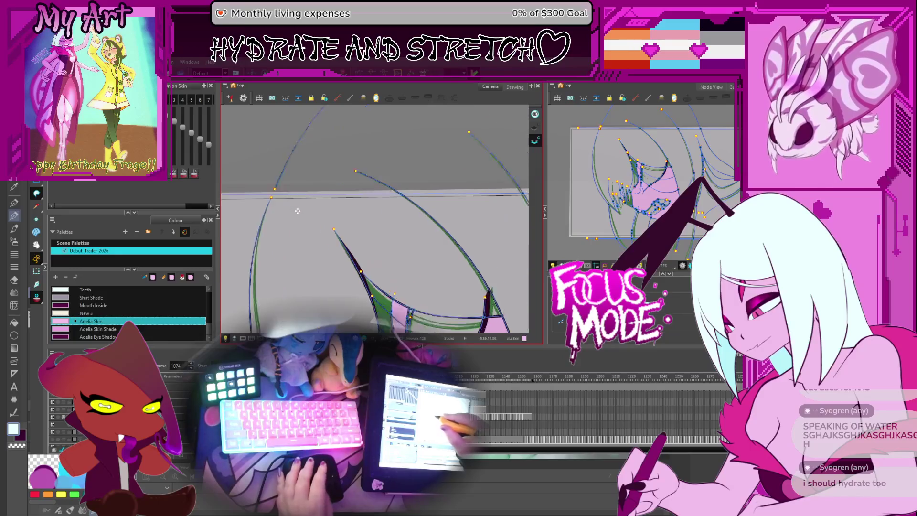
key(comma)
drag(438, 221, 453, 219)
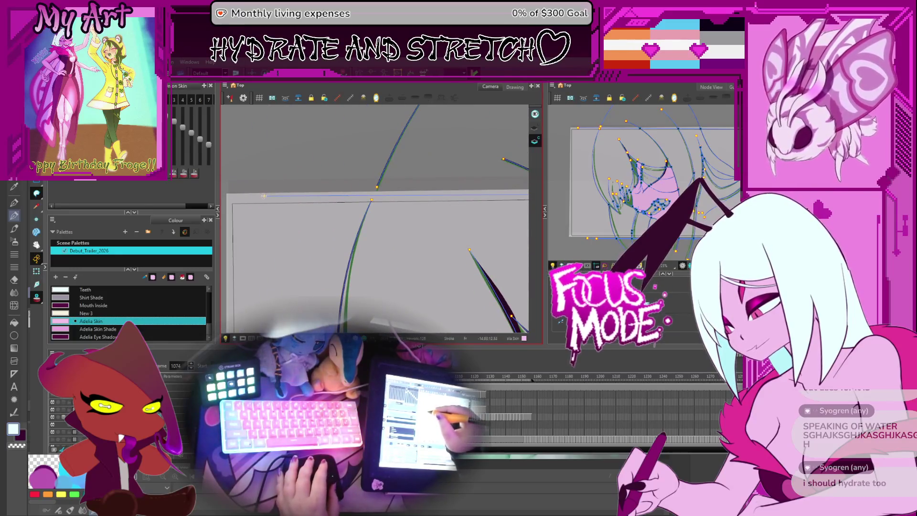
click(264, 196)
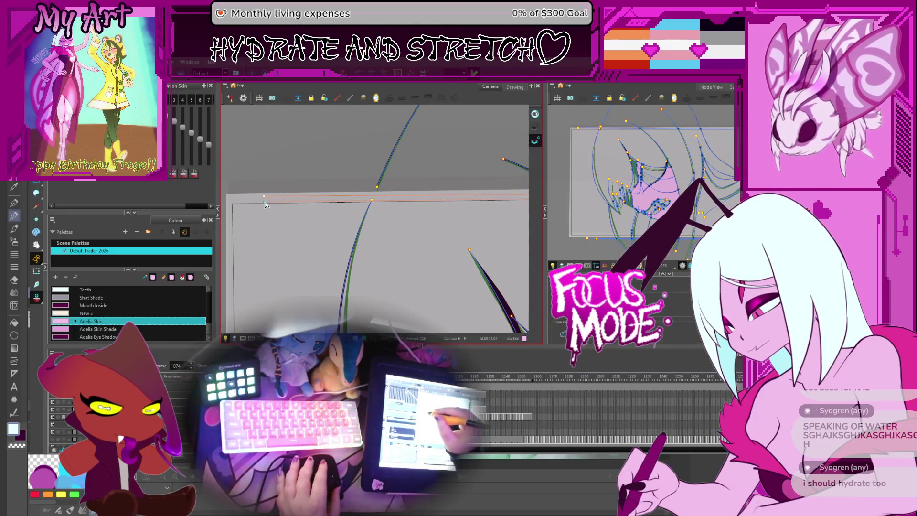
Step: Flip back and forth through earlier poses down to frame 1073 to compare them
key(period)
key(period)
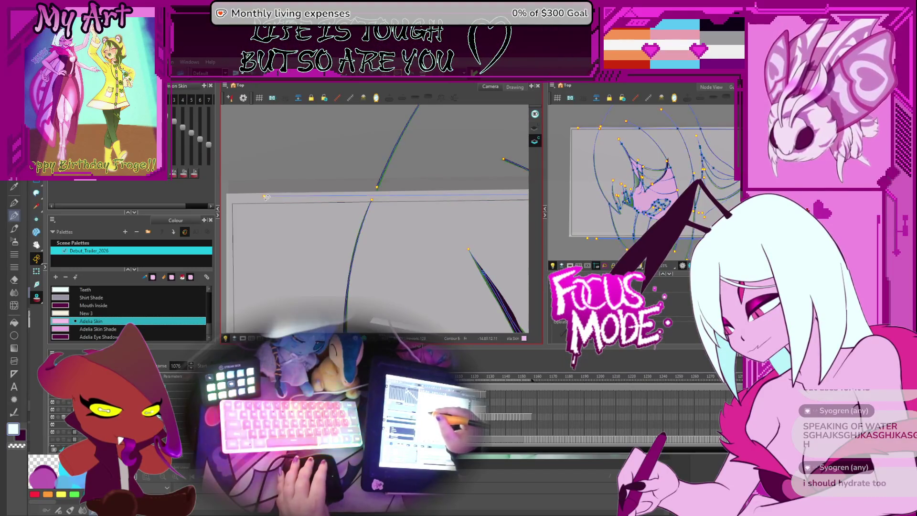
key(comma)
key(comma)
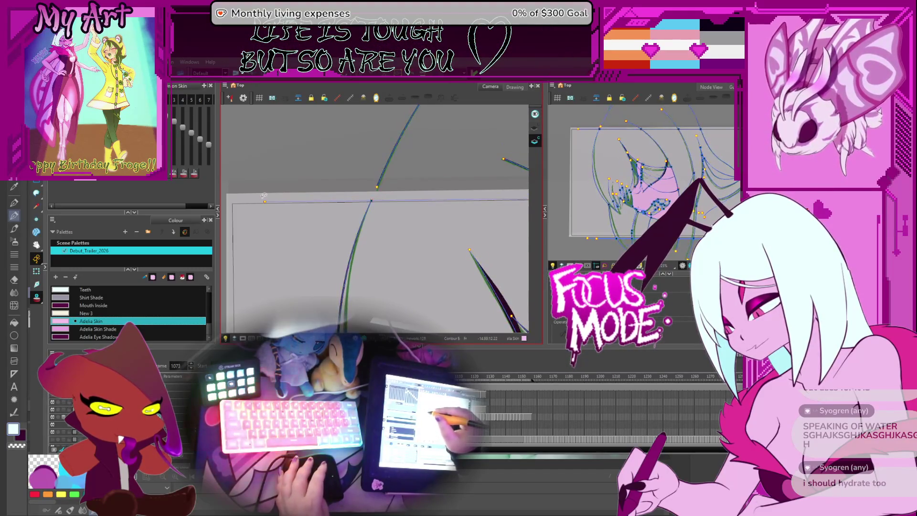
key(comma)
key(comma)
key(comma)
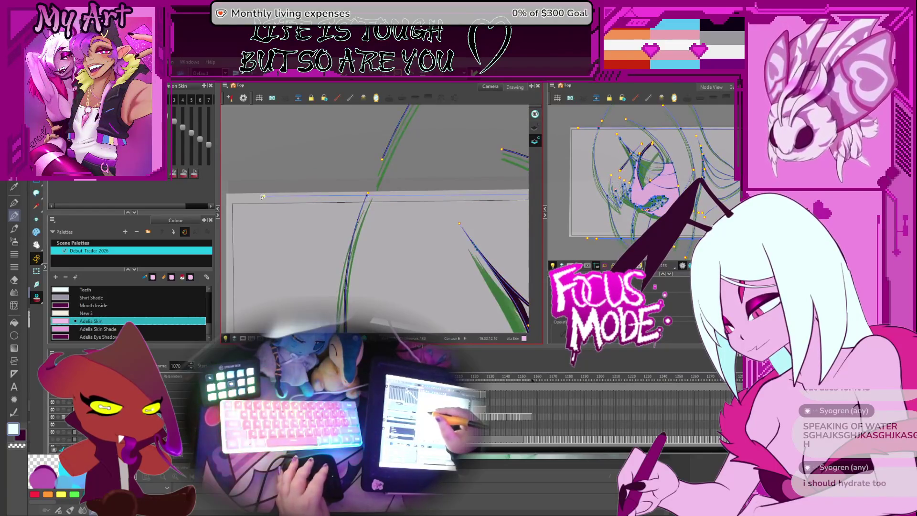
key(period)
key(period)
key(period)
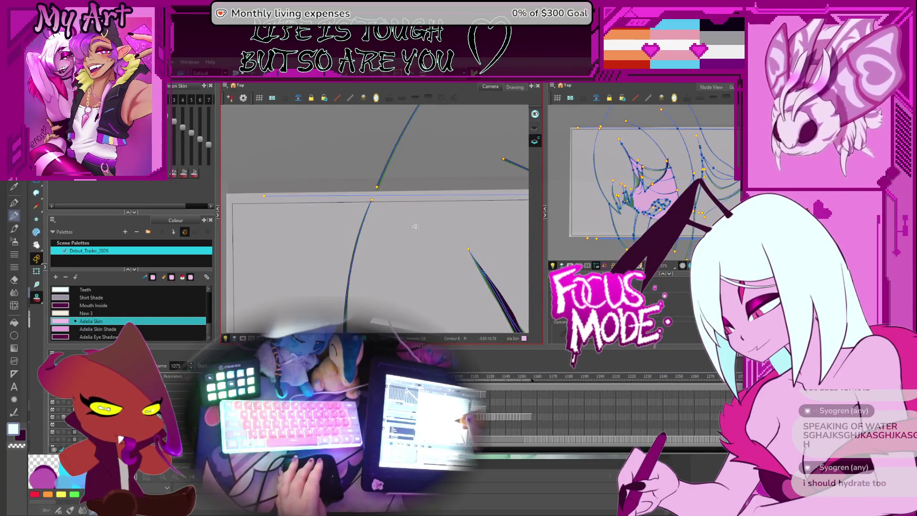
key(comma)
key(comma)
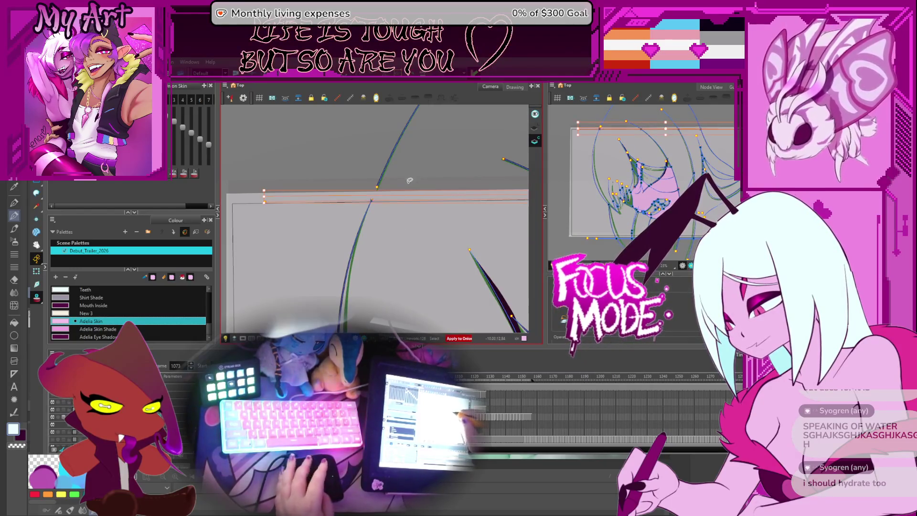
scroll(409, 187, down, 5)
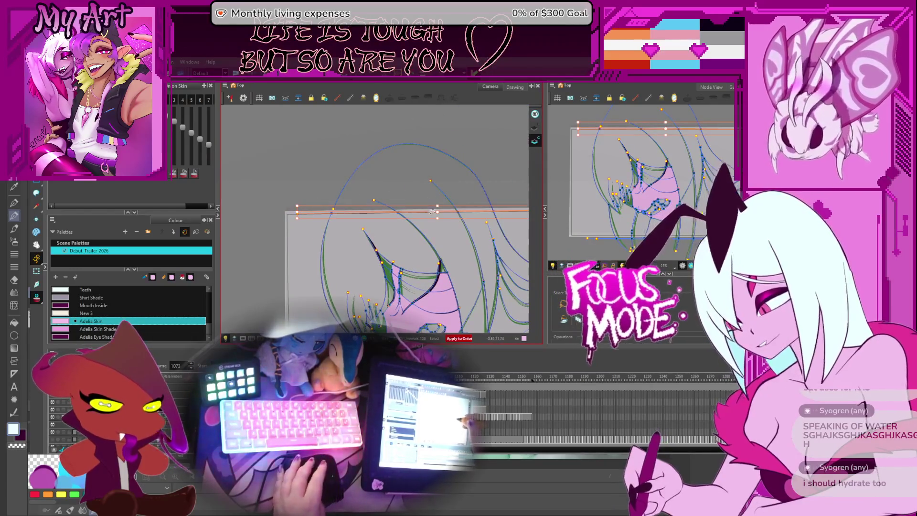
Step: Advance through later drawings to around frame 1151, selecting all strokes along the way
key(period)
key(period)
key(period)
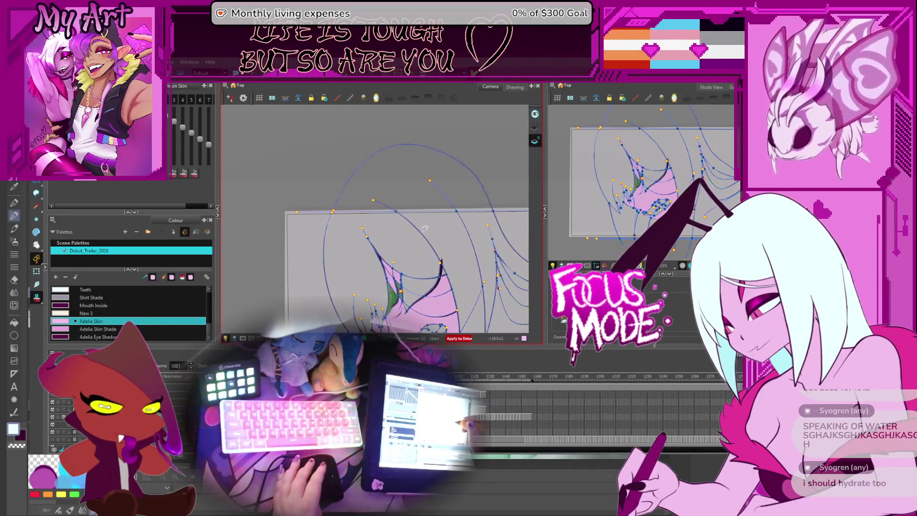
key(period)
key(period)
key(period)
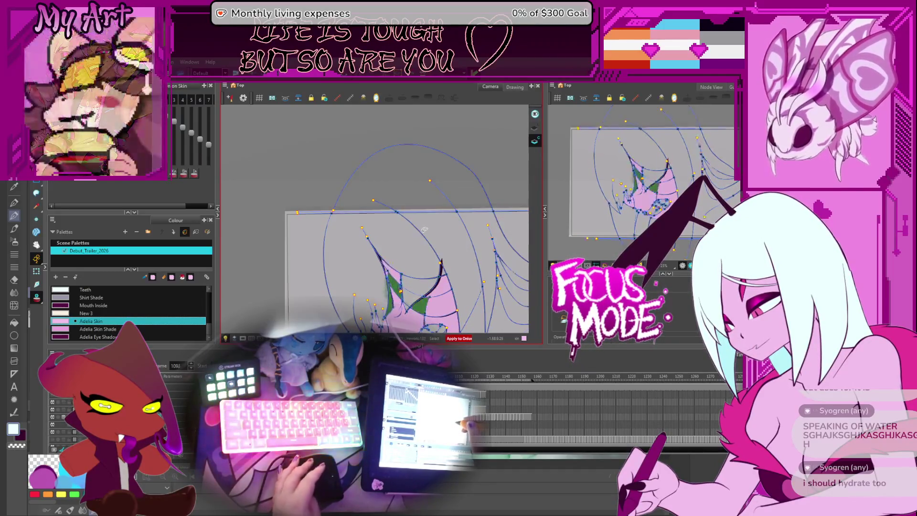
key(period)
key(period)
key(period)
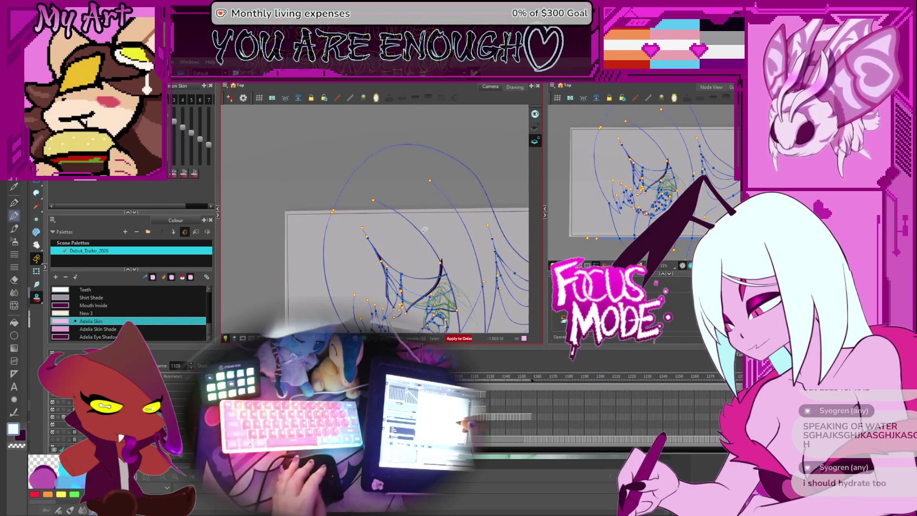
key(period)
key(period)
key(period)
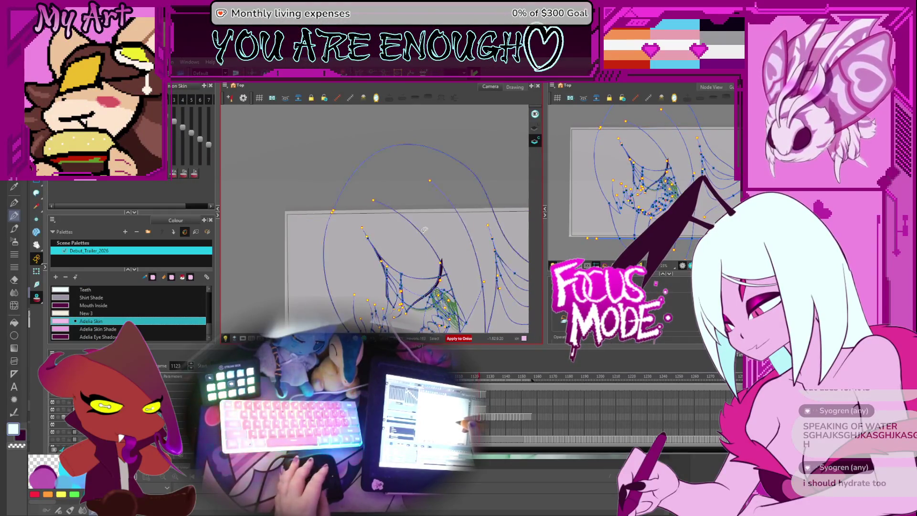
key(period)
key(period)
key(period)
key(ctrl+a)
key(period)
key(period)
key(period)
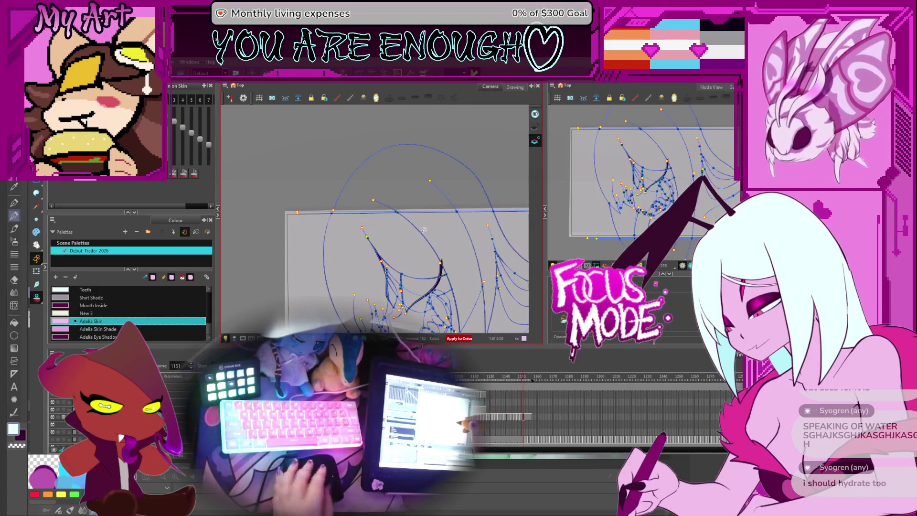
scroll(424, 229, up, 5)
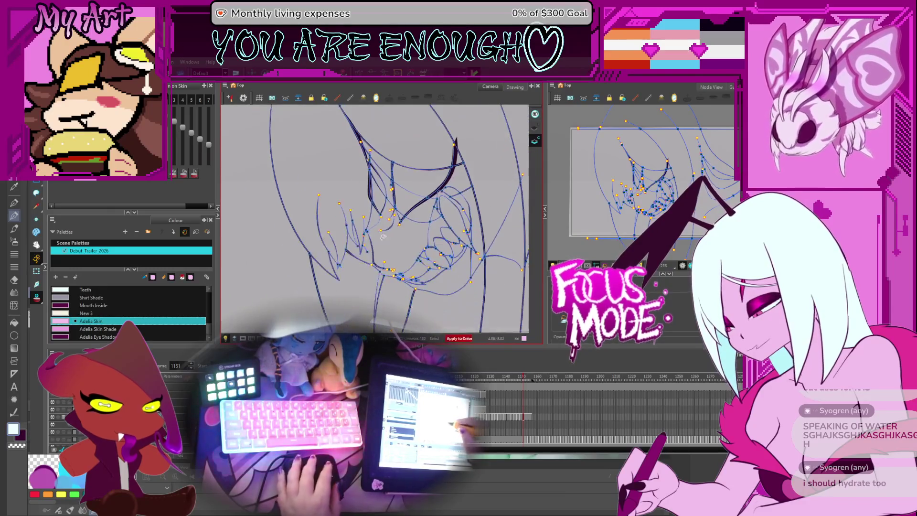
Step: Rotate and pan the view around the mouth, then step back to the drawing at frame 1086
mouse_move(383, 237)
mouse_down()
mouse_move(435, 218)
mouse_move(400, 219)
mouse_up()
key(space)
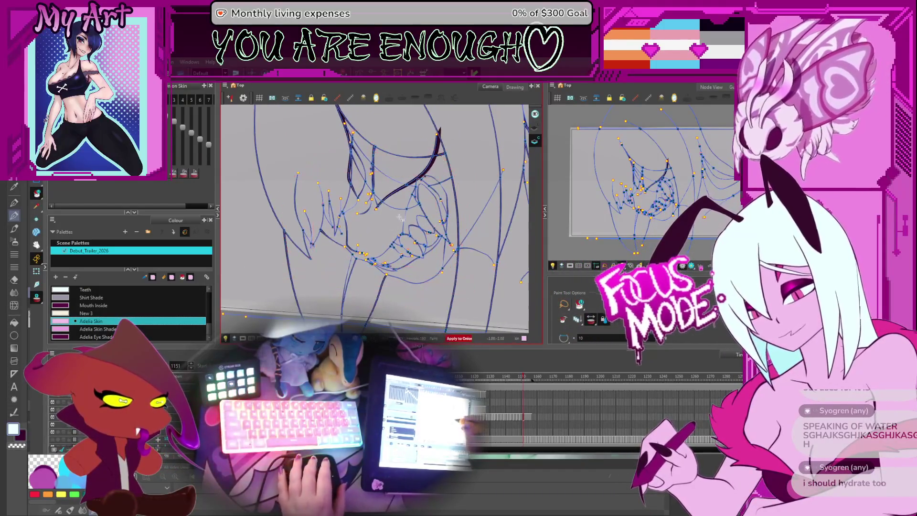
scroll(400, 218, up, 2)
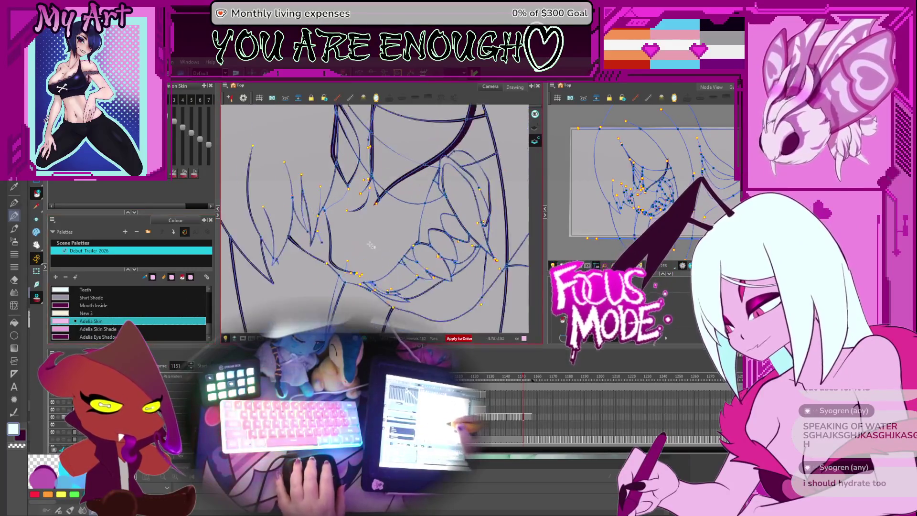
mouse_move(371, 246)
mouse_down()
mouse_move(349, 258)
mouse_move(382, 241)
mouse_up()
mouse_move(382, 242)
mouse_down()
mouse_move(398, 232)
mouse_move(406, 256)
mouse_up()
mouse_move(429, 209)
mouse_down()
mouse_move(380, 225)
mouse_move(388, 241)
mouse_up()
key(comma)
key(comma)
key(comma)
key(comma)
key(comma)
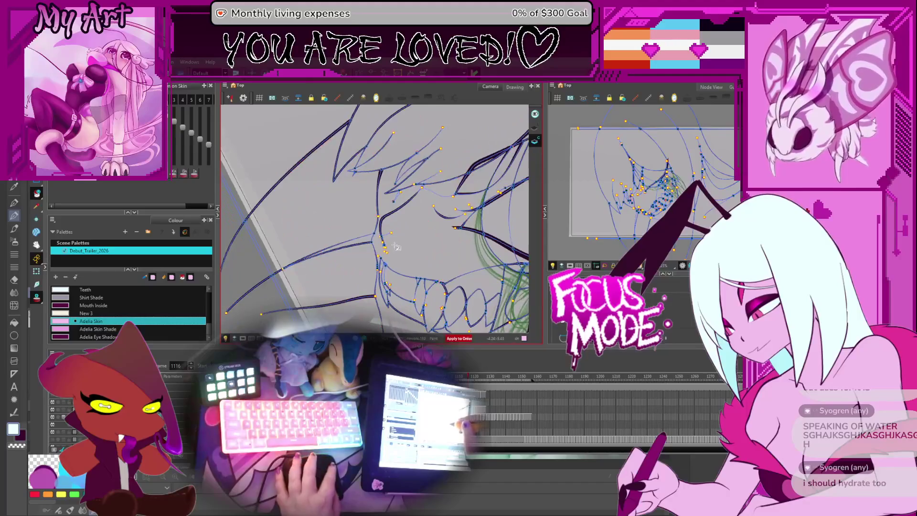
key(comma)
key(comma)
key(comma)
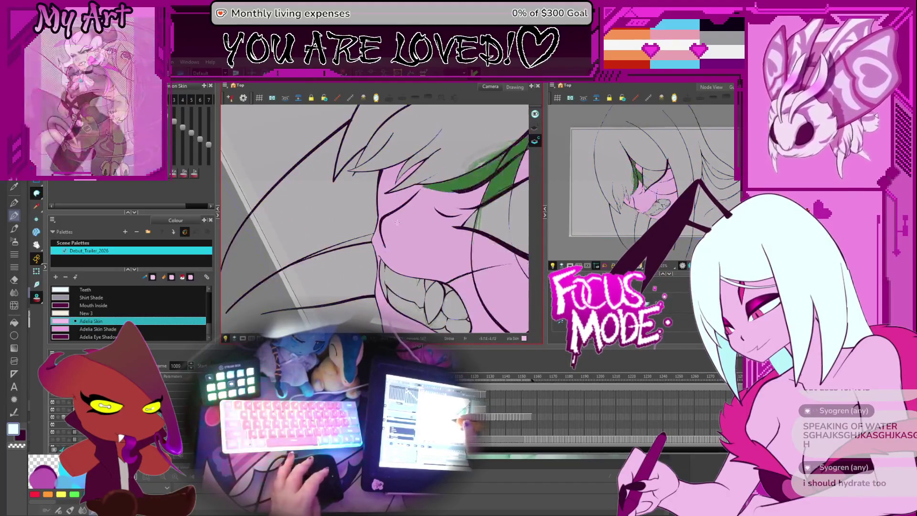
key(comma)
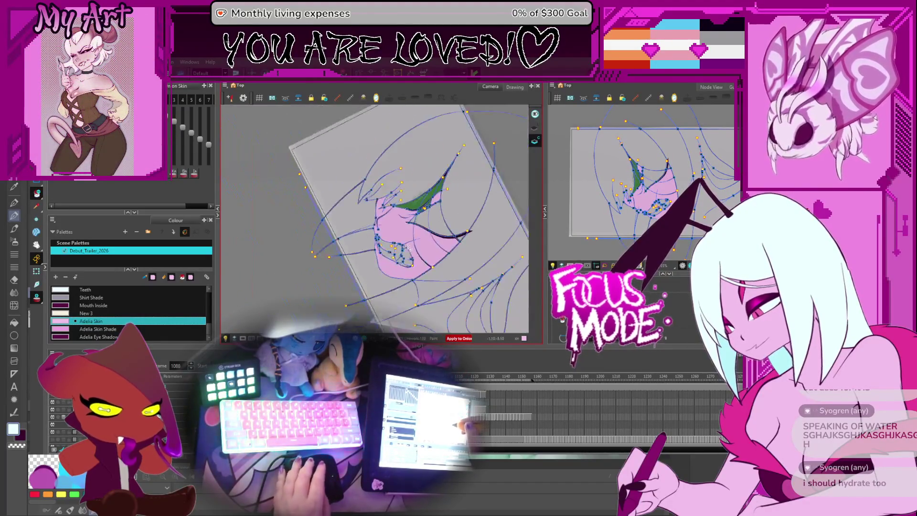
key(2)
key(comma)
scroll(389, 236, up, 2)
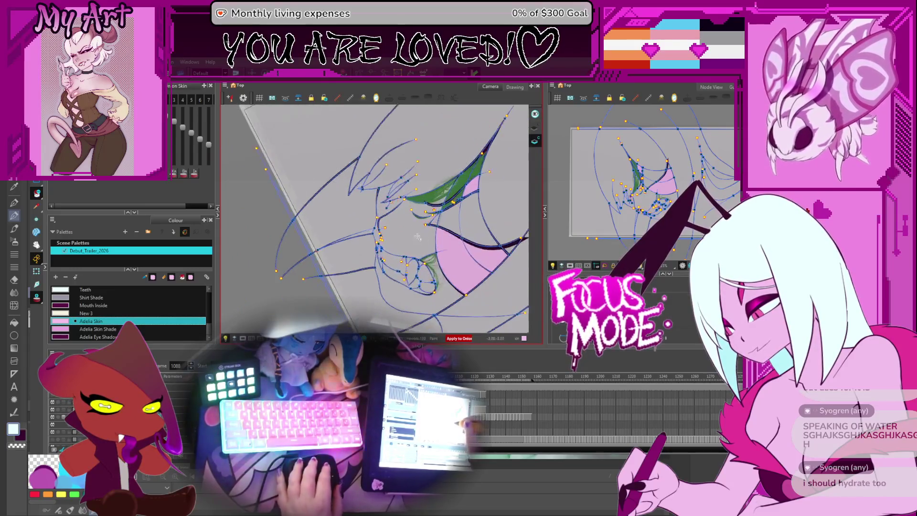
key(comma)
key(comma)
key(comma)
key(comma)
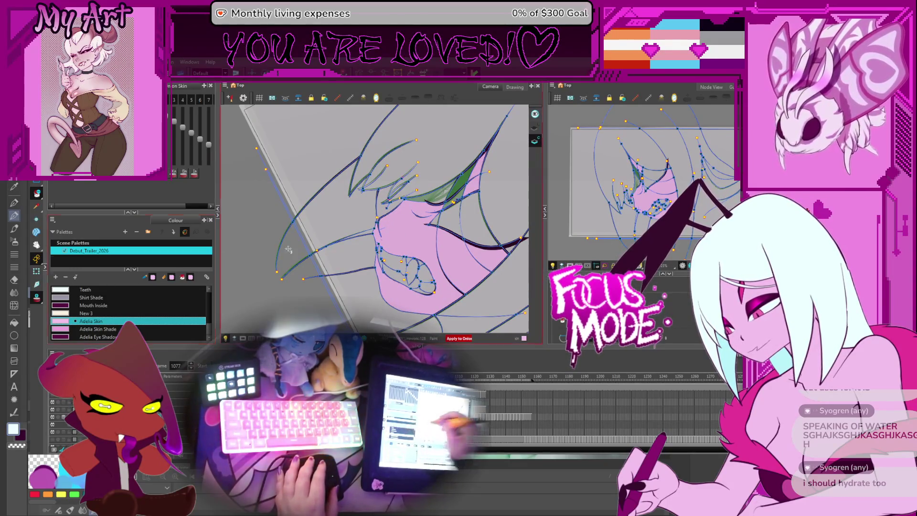
Step: Unpaint the pink skin fill from the face and select all strokes, moving back toward frame 1059
click(393, 244)
key(comma)
key(comma)
key(comma)
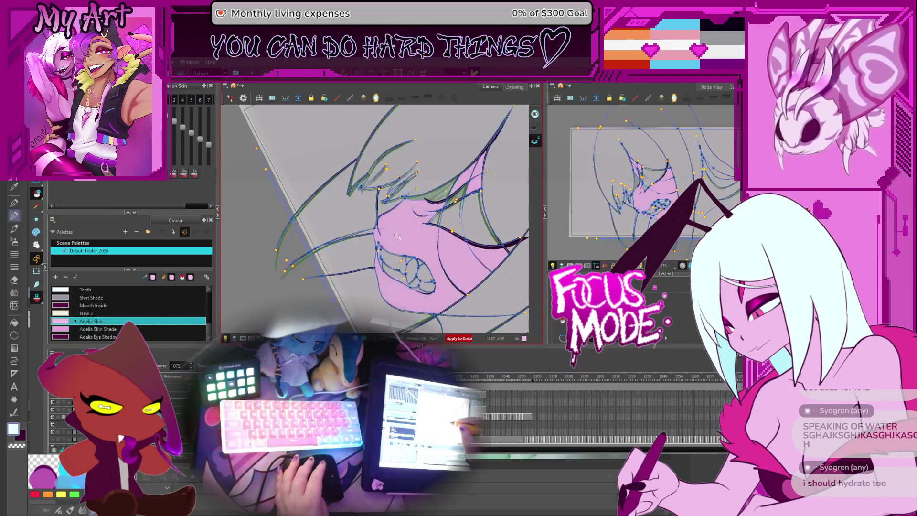
key(ctrl+a)
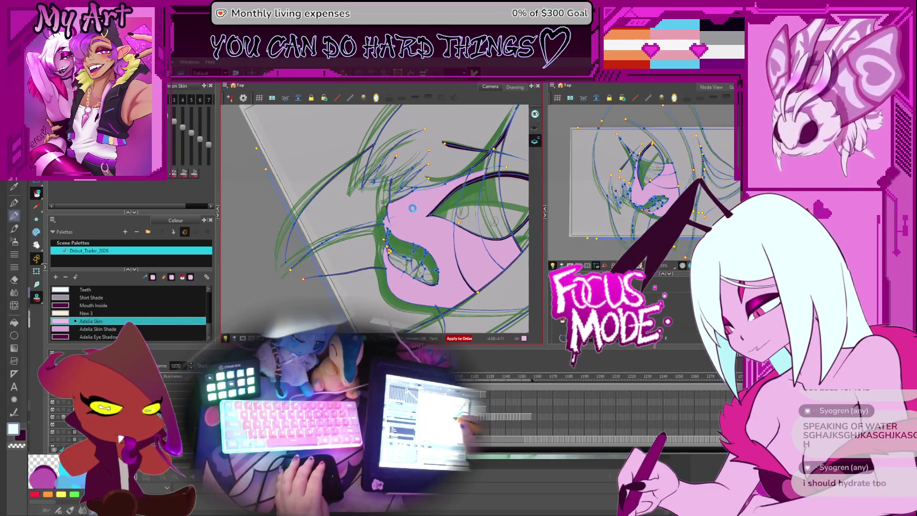
key(comma)
key(comma)
key(comma)
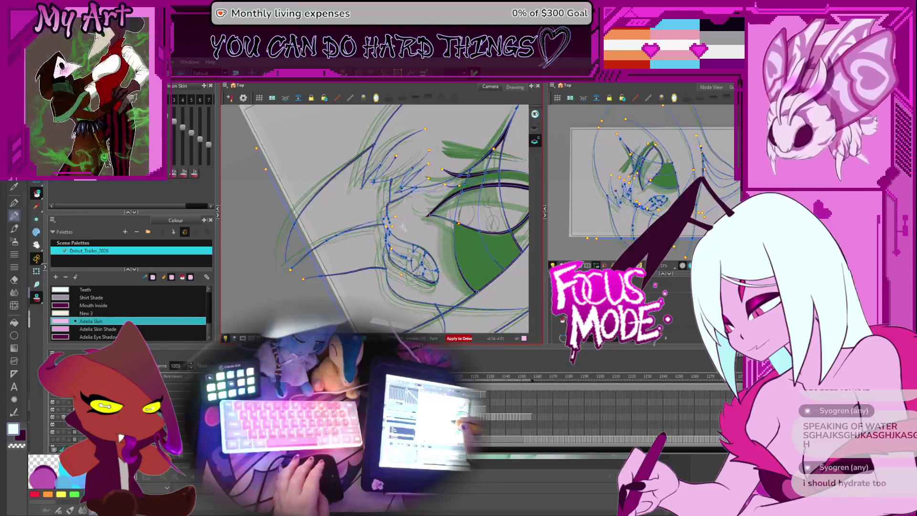
key(comma)
key(comma)
key(comma)
scroll(405, 234, up, 5)
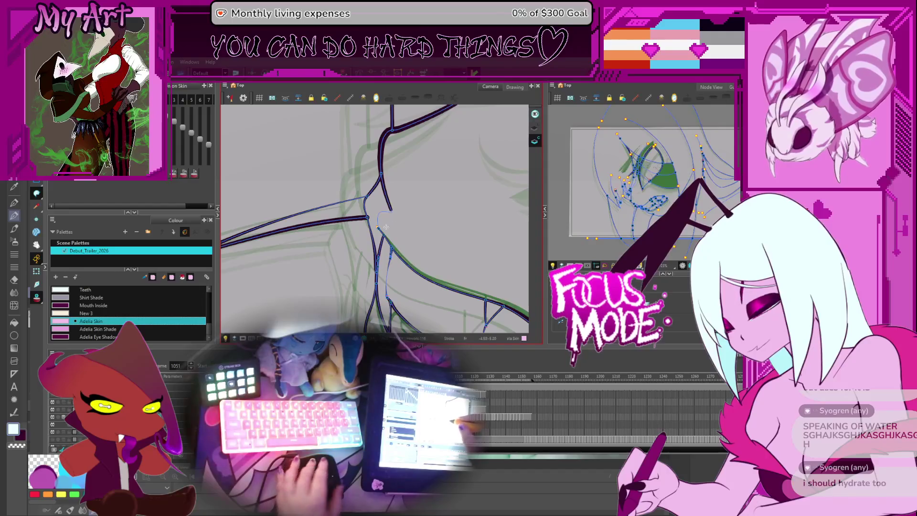
Step: Rotate the view and advance from frame 1053 to 1072, picking a stroke near the line junction
drag(435, 225, 410, 253)
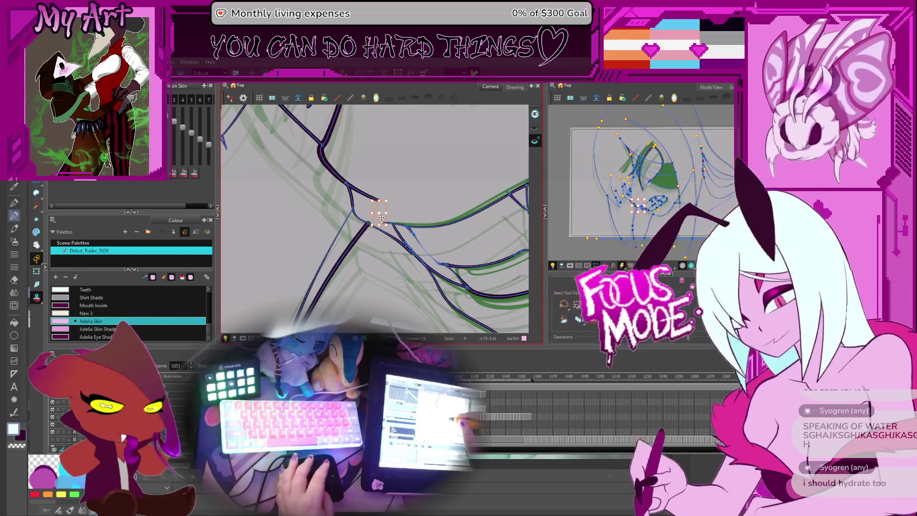
key(period)
key(period)
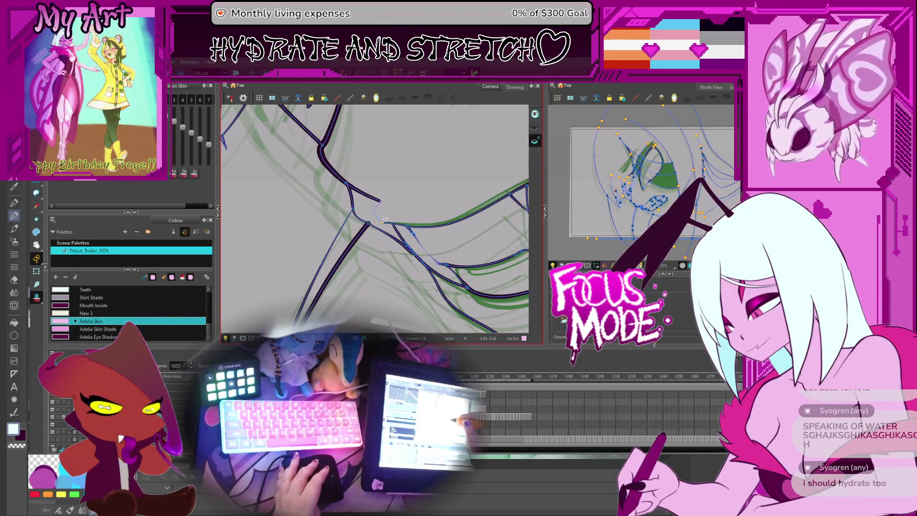
key(period)
click(398, 207)
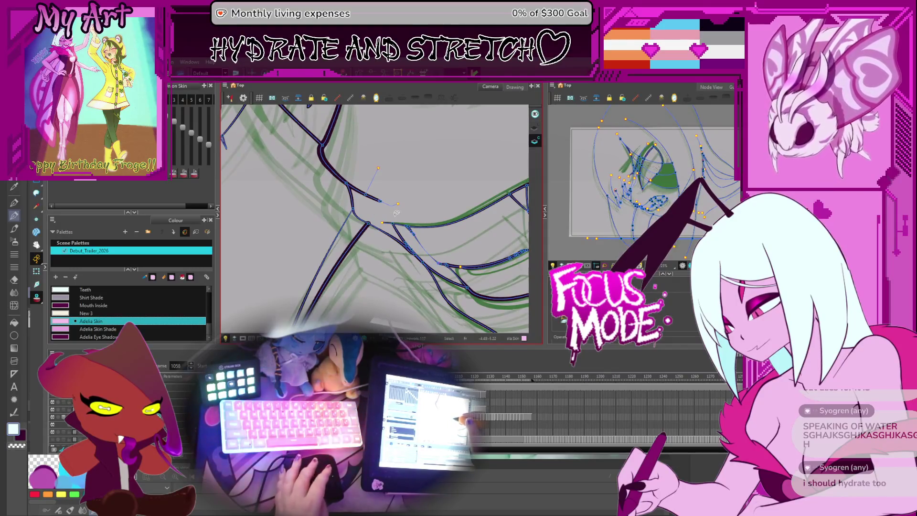
key(period)
key(period)
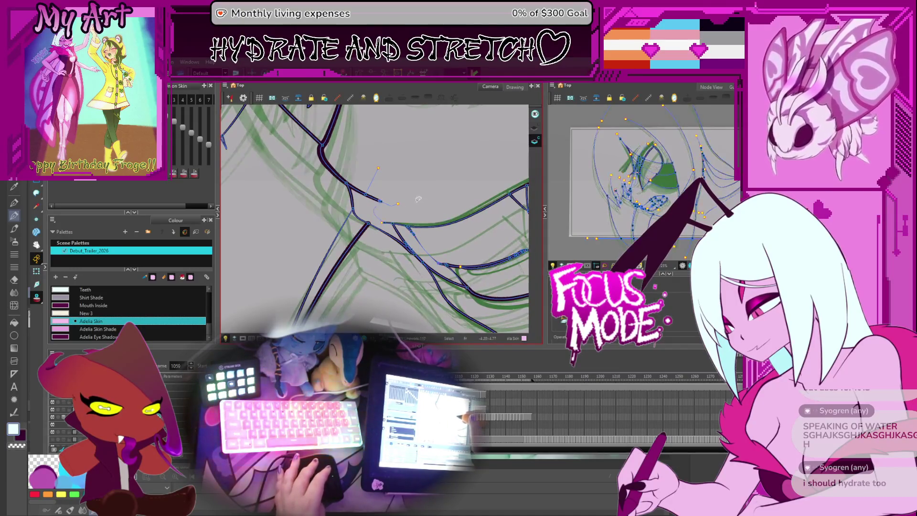
key(period)
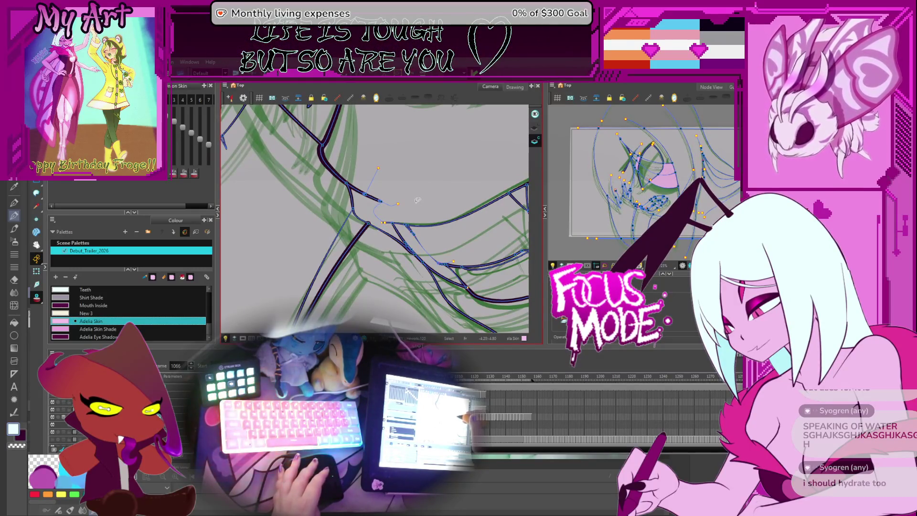
key(comma)
key(comma)
key(comma)
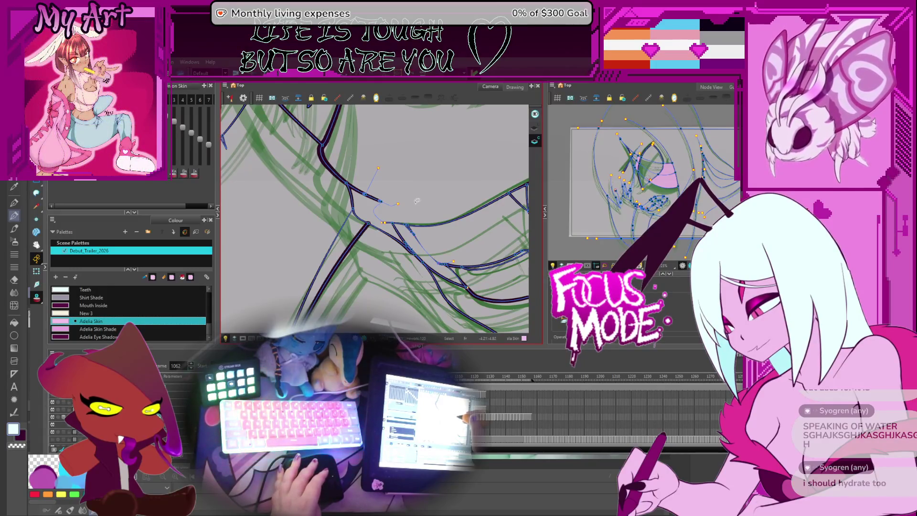
key(period)
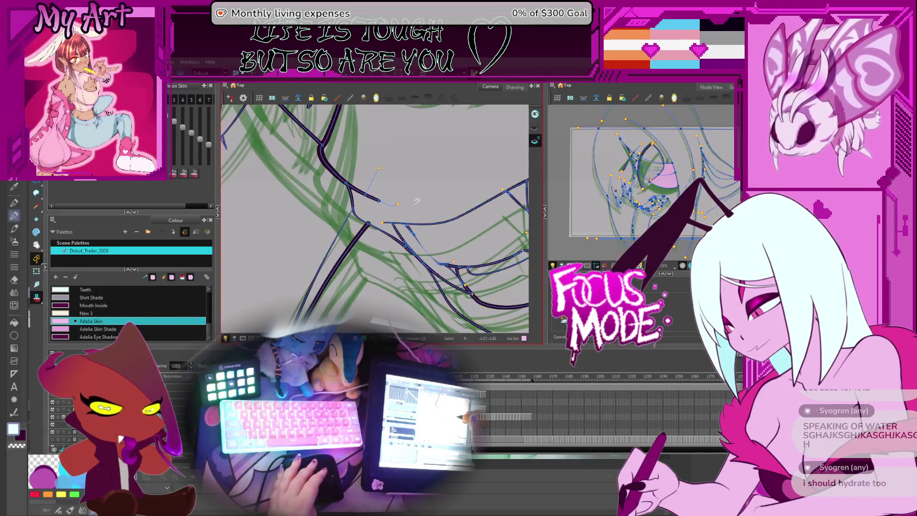
key(period)
key(period)
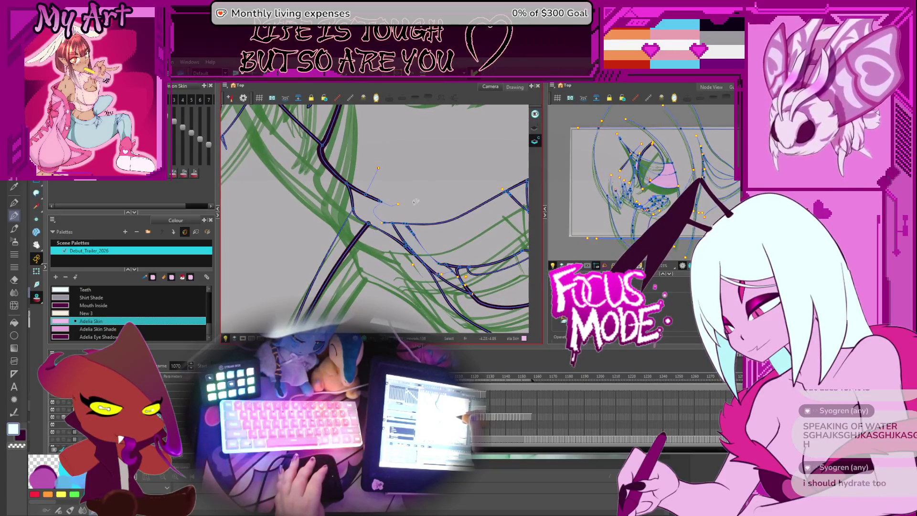
key(period)
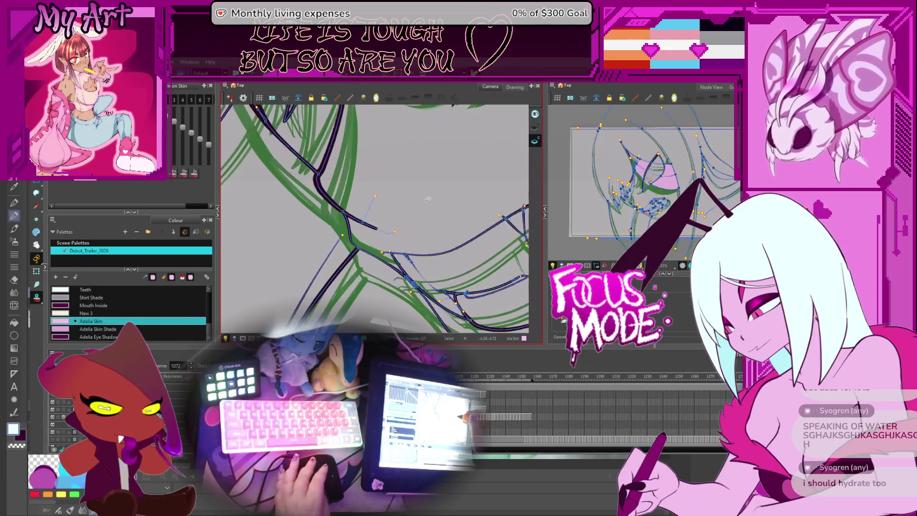
Step: With vector stroke drawing active, flip through frames 1073–1079, panning the drawing up and right
key(alt+4)
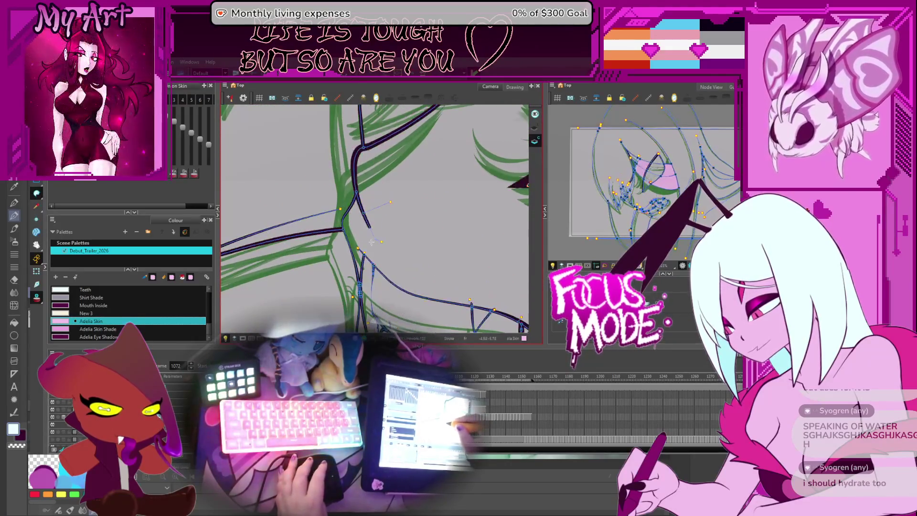
key(period)
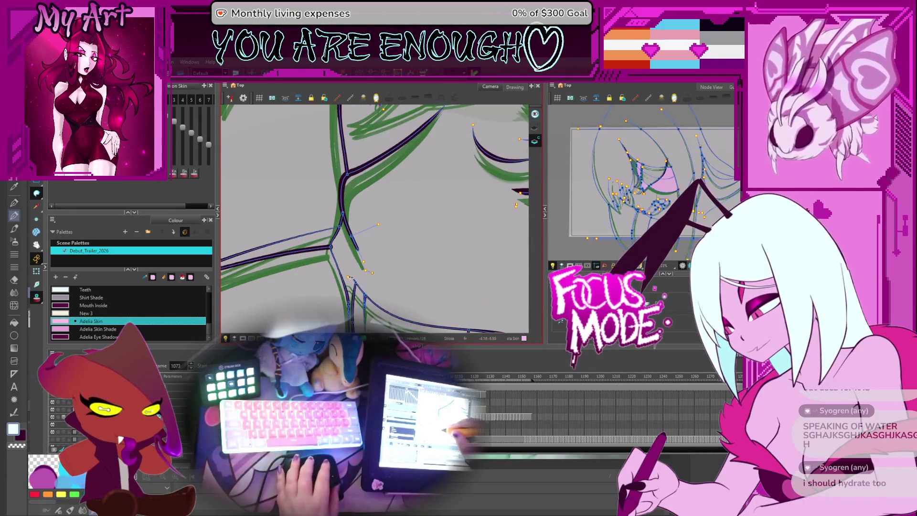
drag(356, 273, 397, 226)
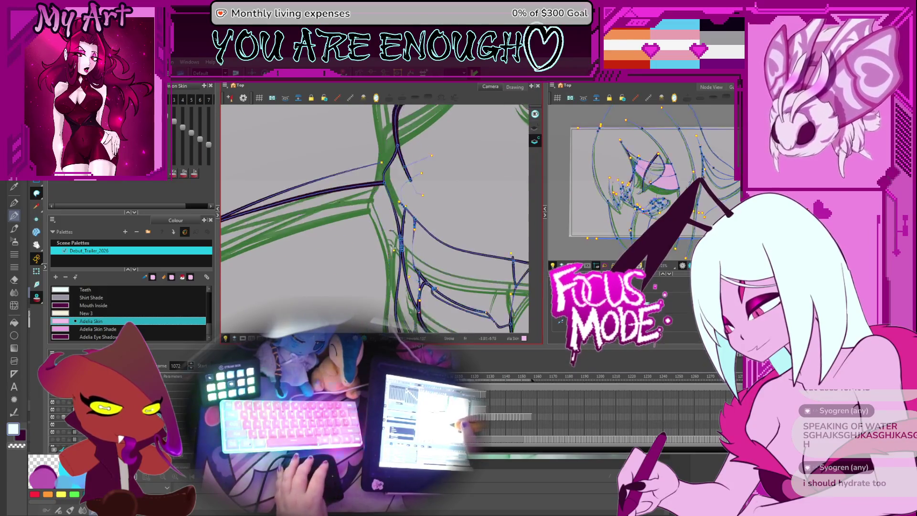
key(period)
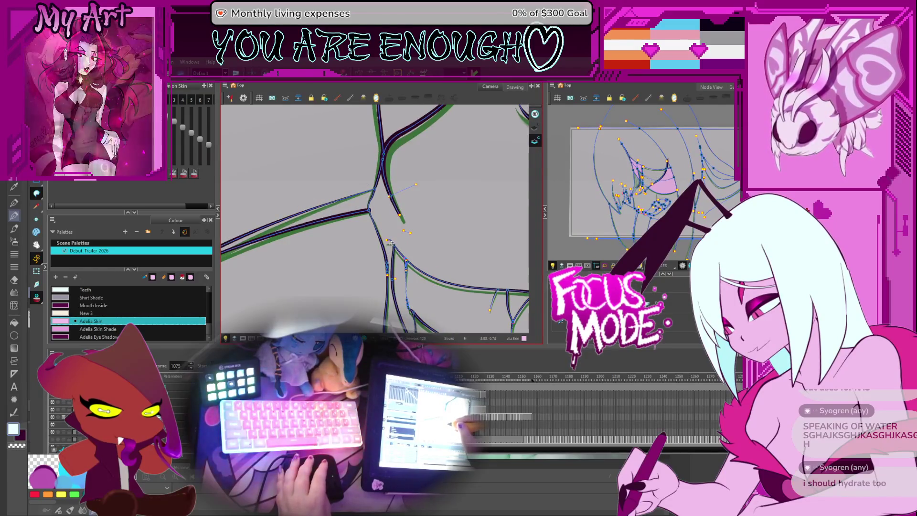
key(period)
key(period)
key(period)
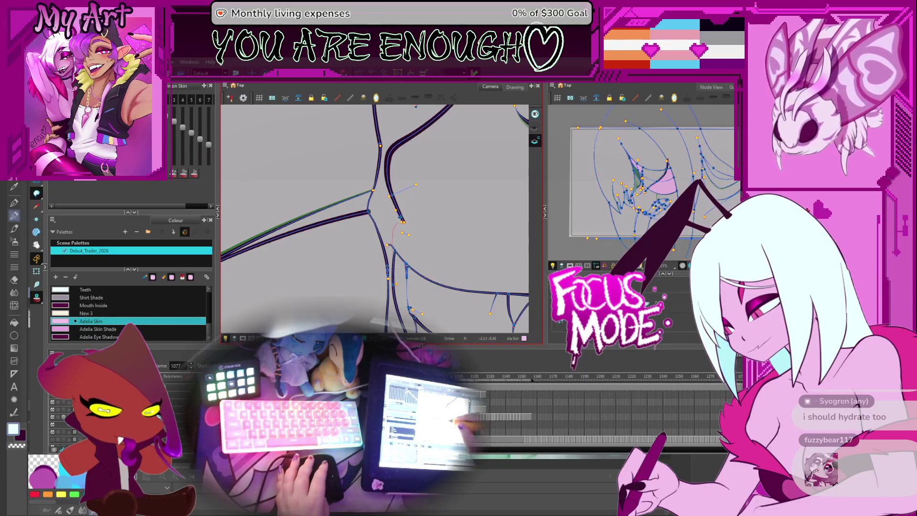
key(period)
key(comma)
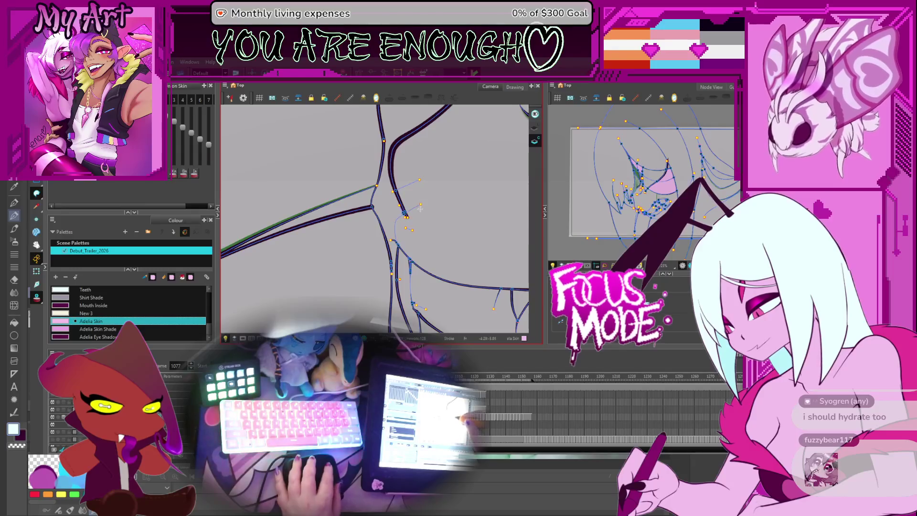
key(period)
key(period)
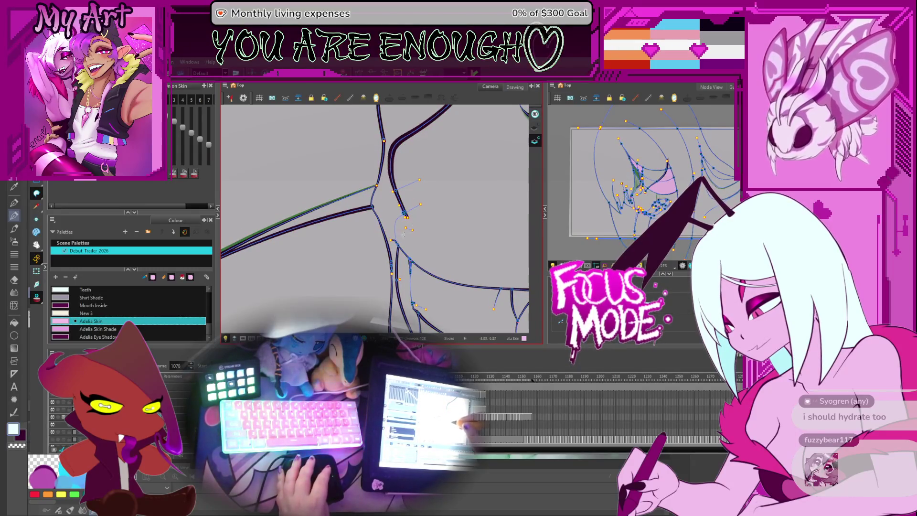
key(comma)
key(comma)
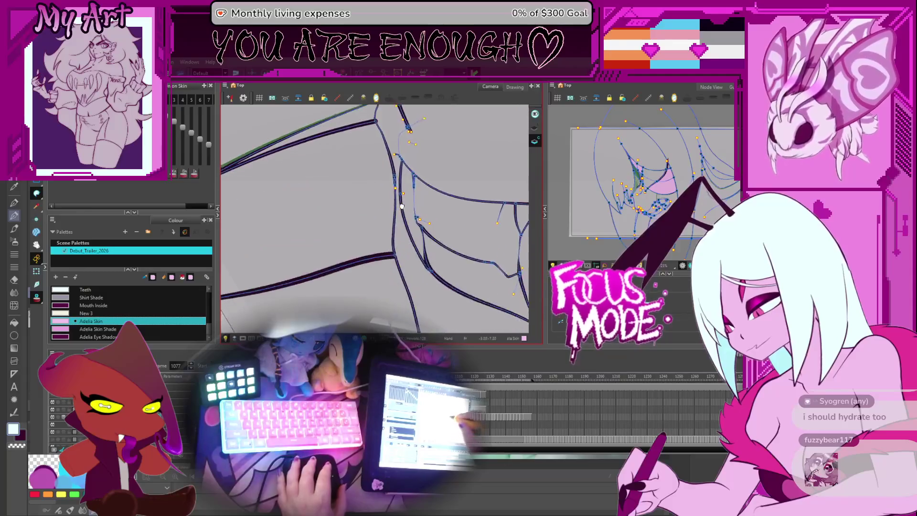
key(comma)
key(comma)
key(comma)
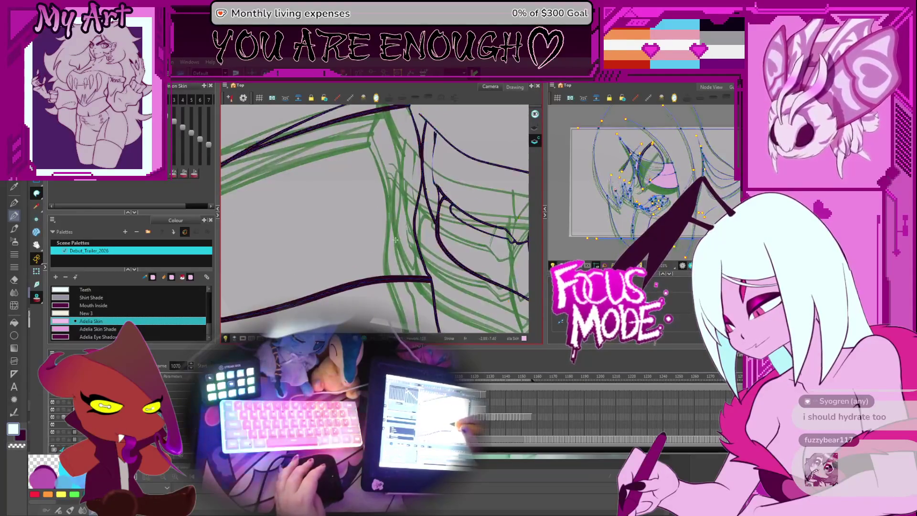
key(comma)
key(comma)
key(period)
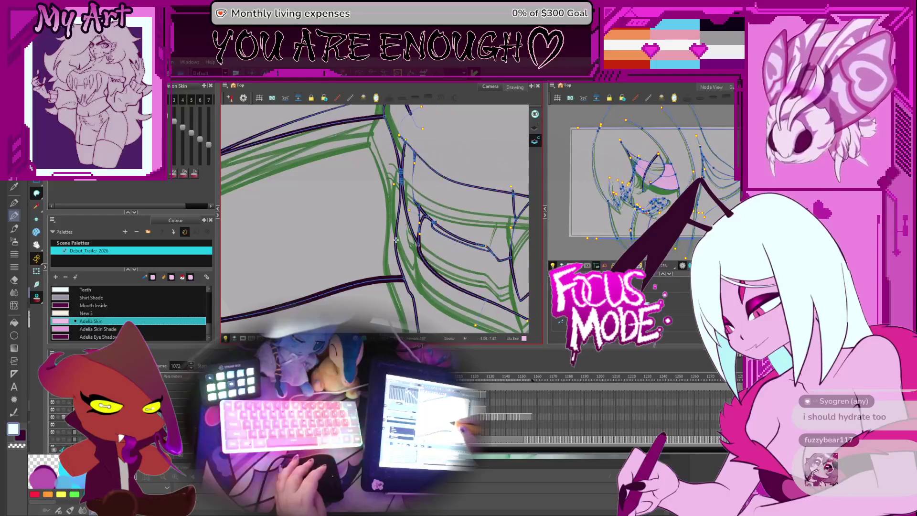
Step: Compare neighbouring drawings by flipping back and forth around frames 1072–1075
key(period)
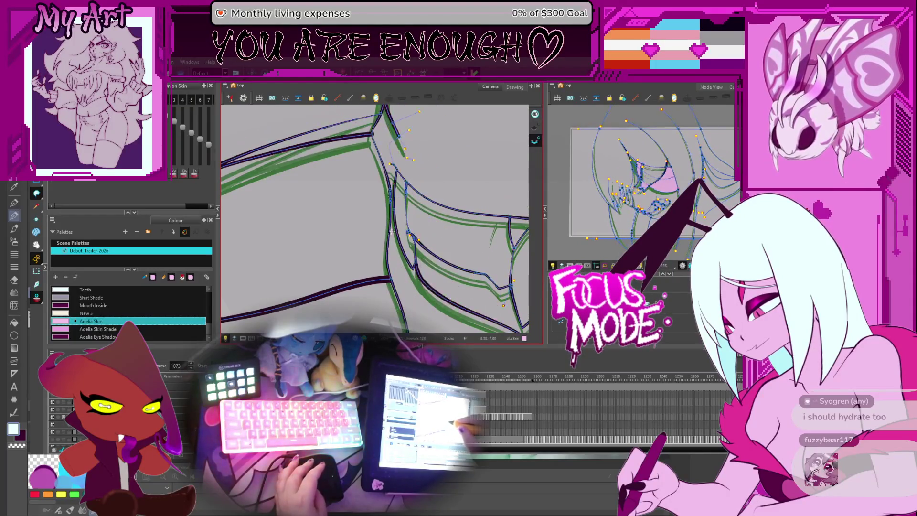
key(comma)
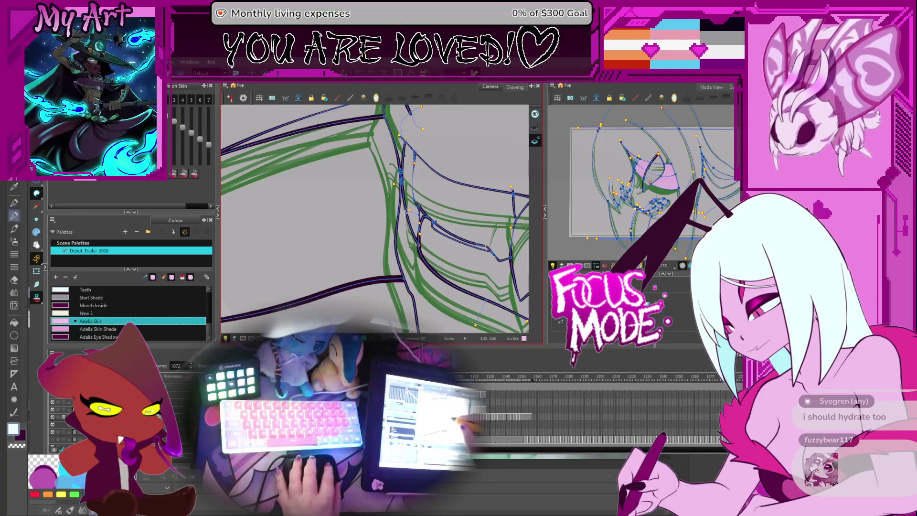
key(comma)
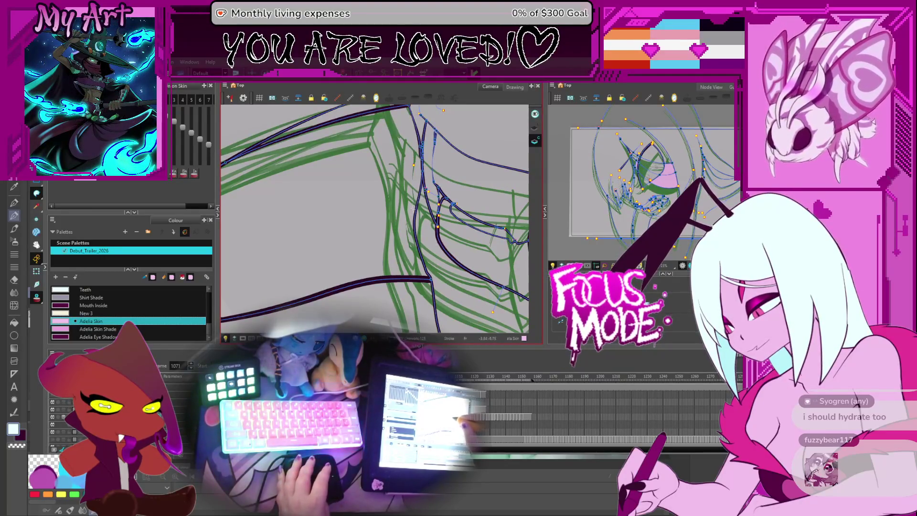
key(period)
key(period)
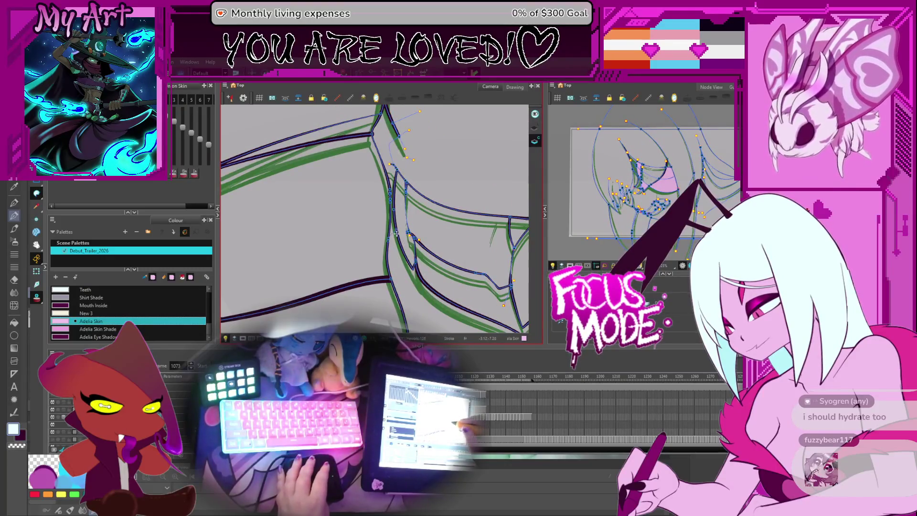
key(period)
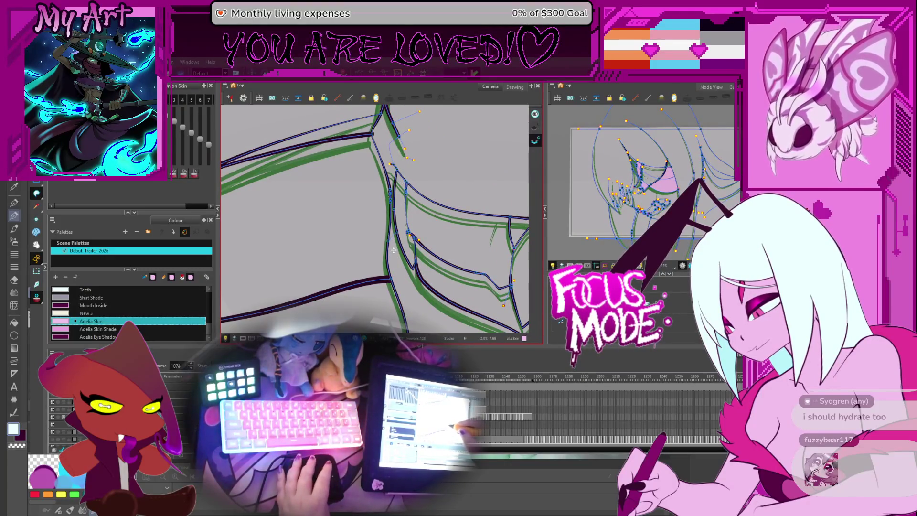
key(period)
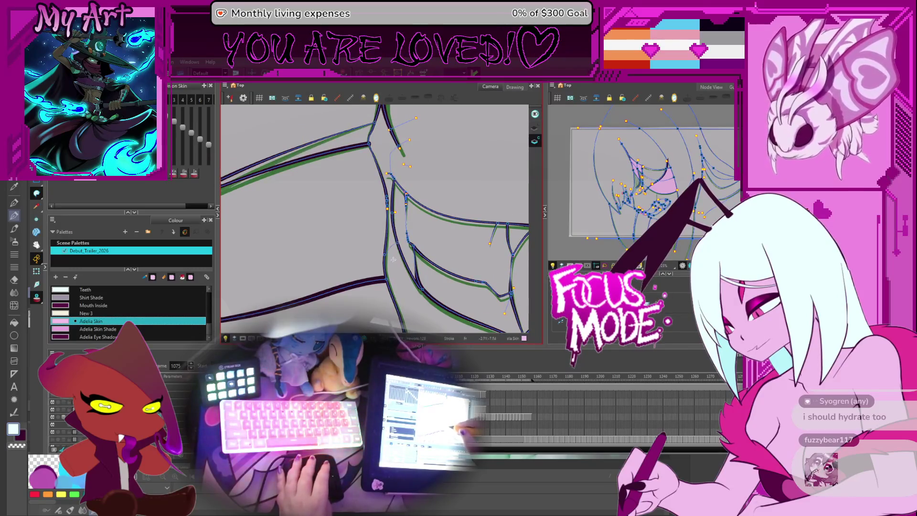
key(comma)
key(period)
key(comma)
key(period)
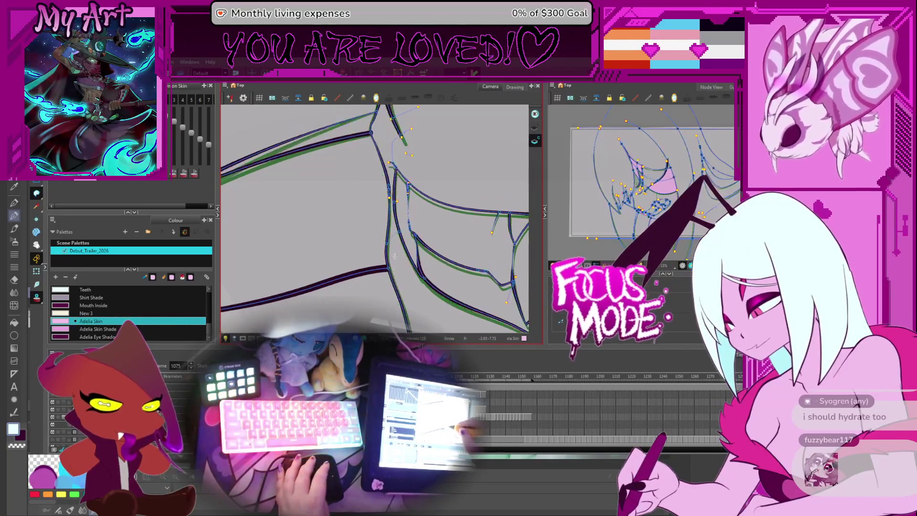
Step: Compare frames 1077–1080, panning to bring more of the mouth corner into view
key(period)
key(period)
key(comma)
key(period)
key(period)
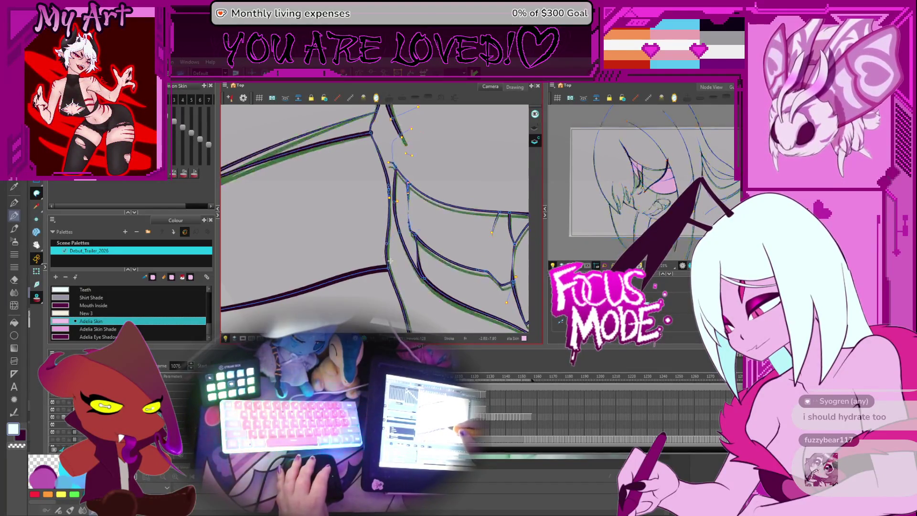
key(period)
key(comma)
key(comma)
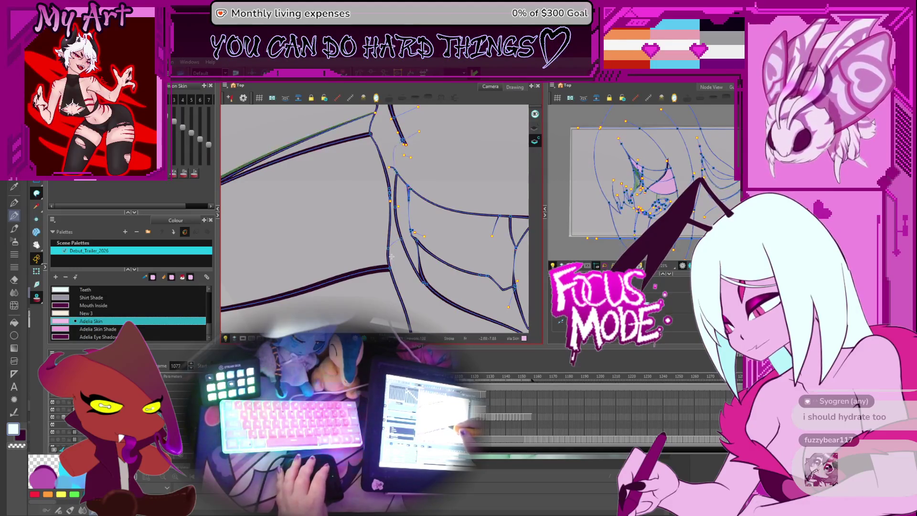
drag(452, 154, 453, 189)
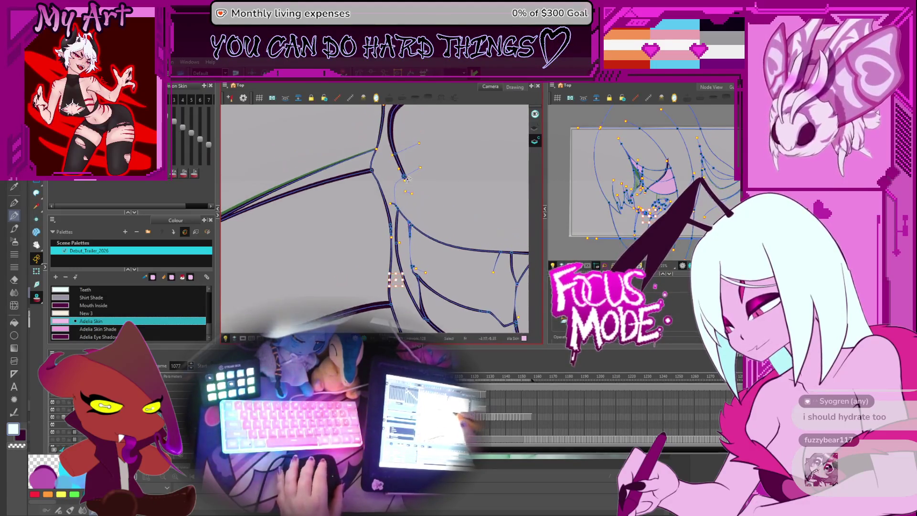
key(period)
key(period)
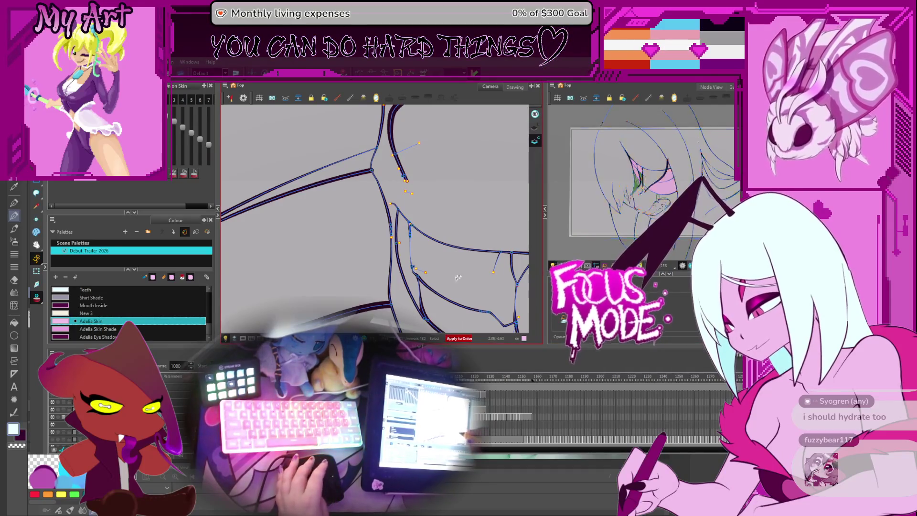
key(comma)
key(comma)
key(comma)
key(period)
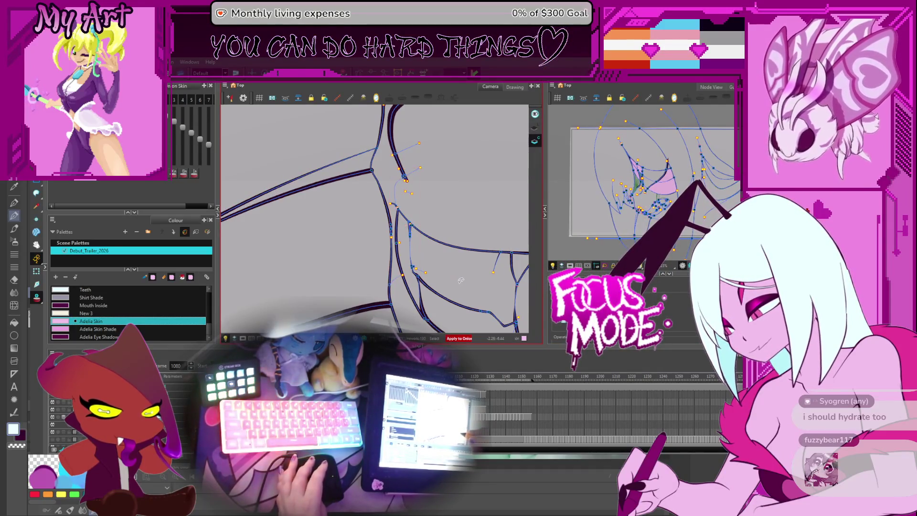
Step: Play forward from frame 1093 to 1131, deselecting the drawing's control points near frame 1116
key(period)
key(period)
key(period)
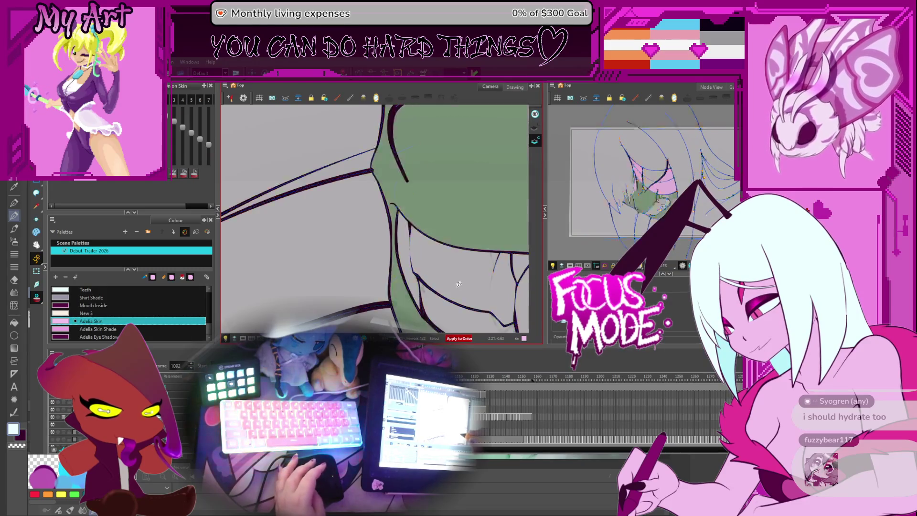
key(period)
key(period)
key(period)
key(period)
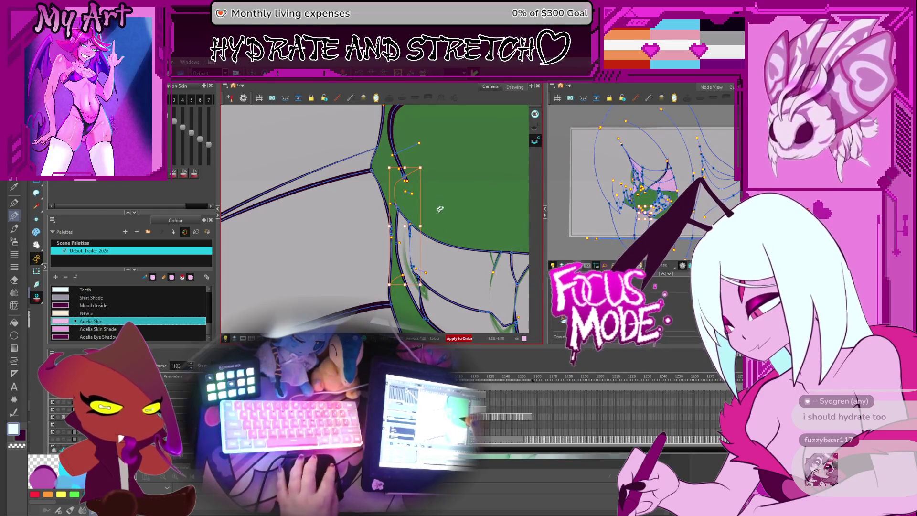
key(period)
key(period)
key(period)
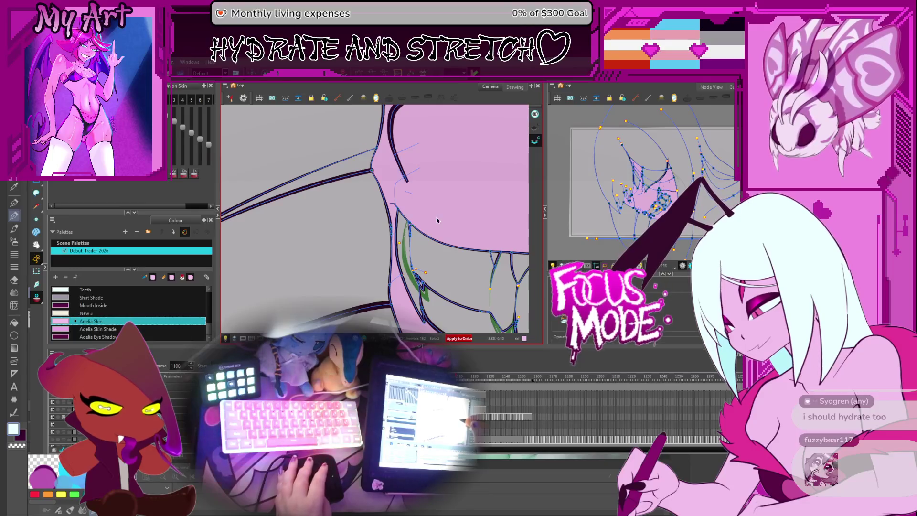
key(period)
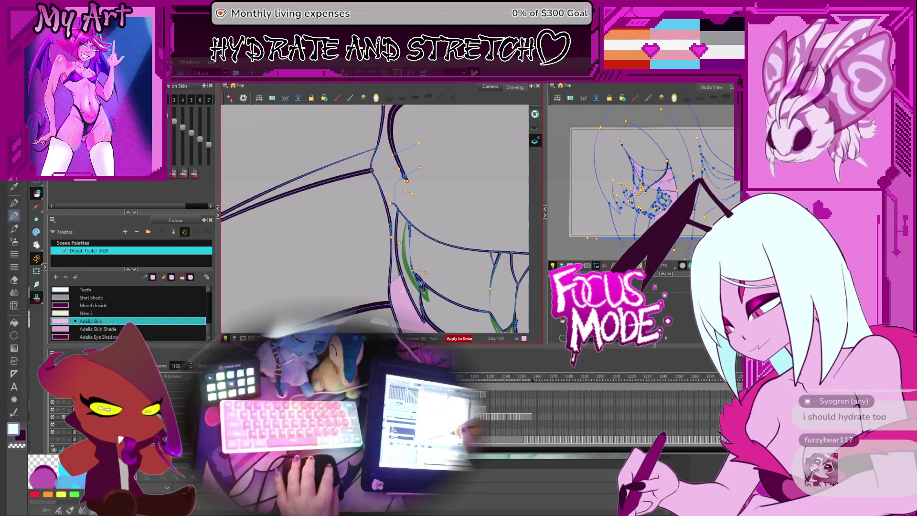
key(period)
key(period)
key(period)
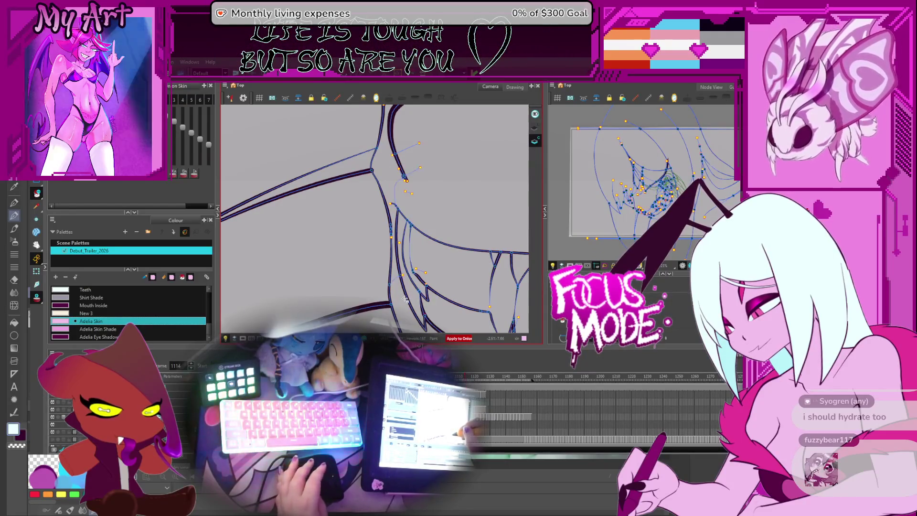
click(406, 299)
key(period)
key(period)
key(period)
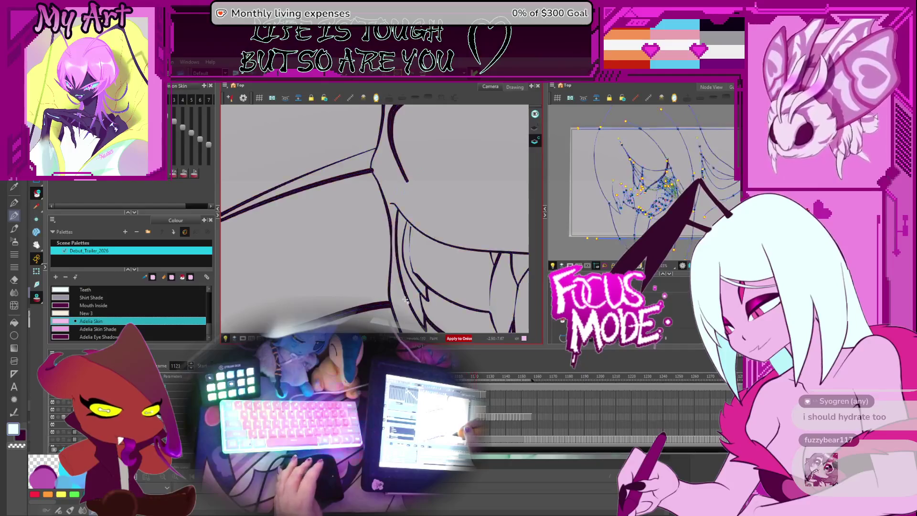
key(comma)
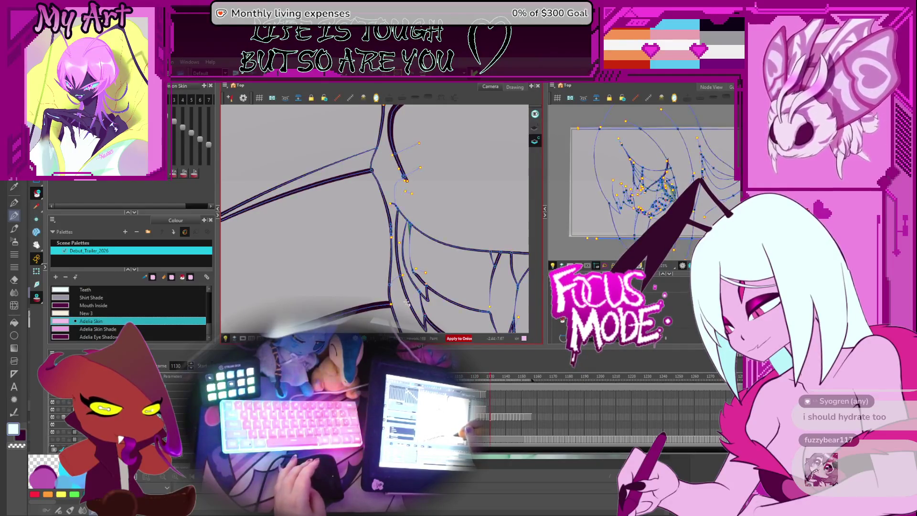
key(comma)
key(comma)
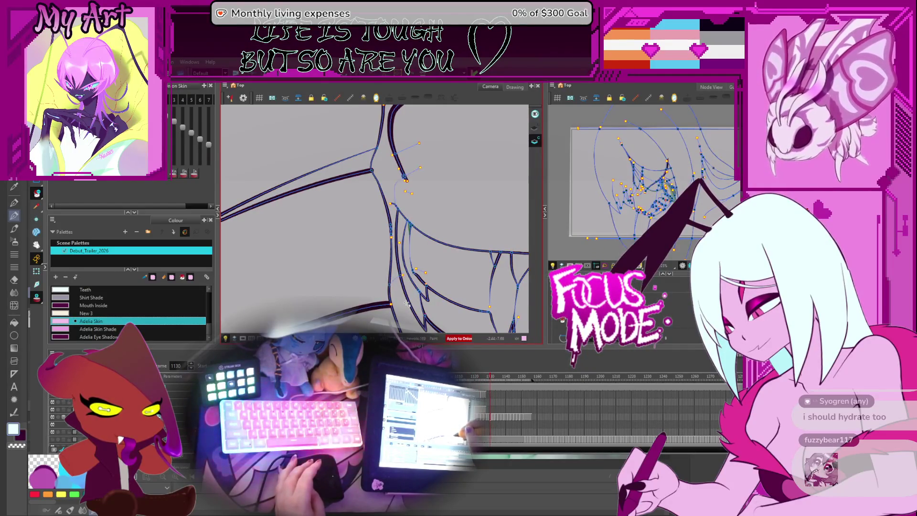
Step: With the Select tool, scrub through frames 1135–1150, then jump back to 1116 and forward to 1134
key(alt+s)
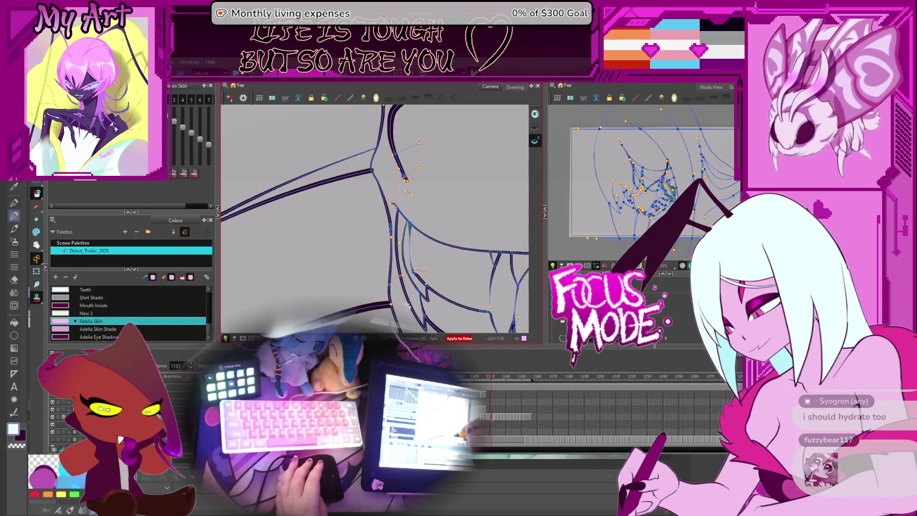
key(period)
key(period)
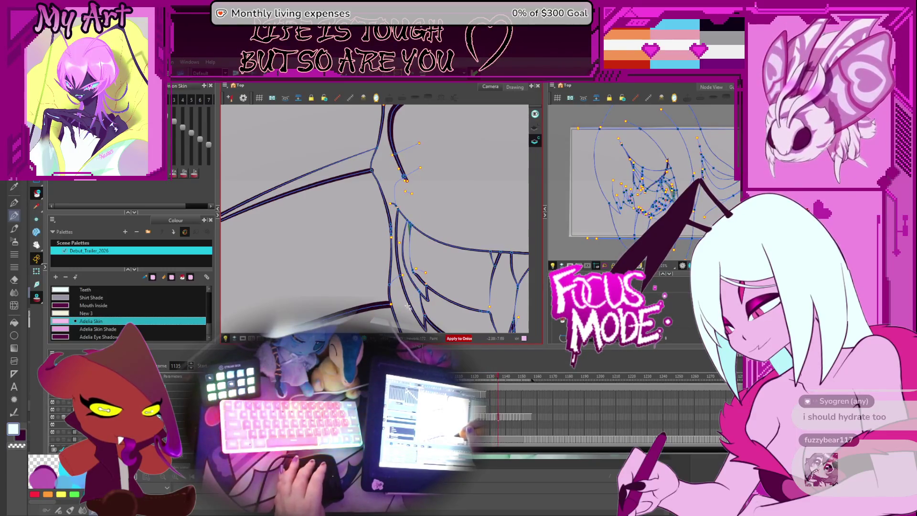
key(period)
key(period)
key(period)
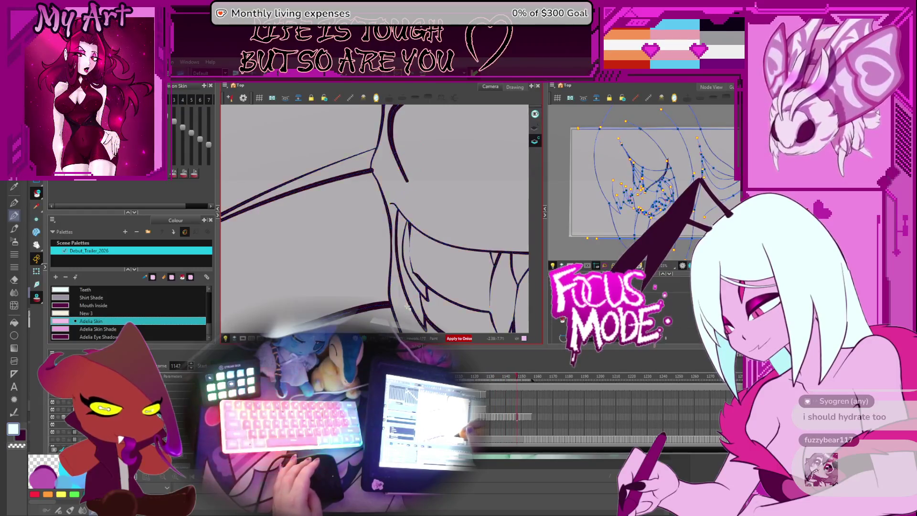
key(period)
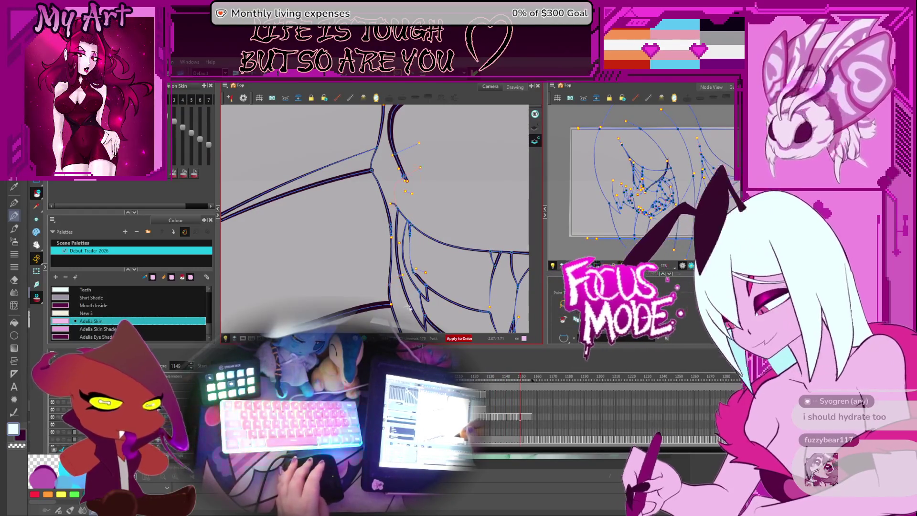
key(comma)
key(comma)
key(comma)
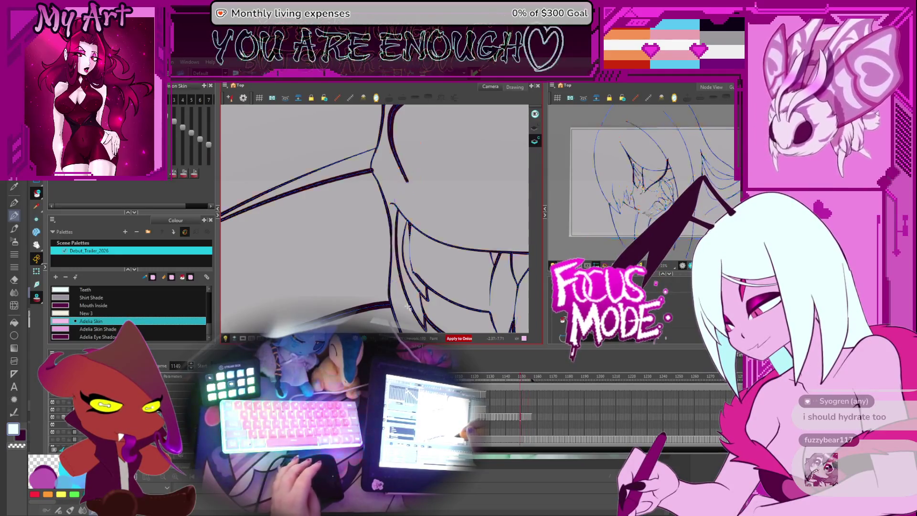
key(comma)
key(comma)
key(comma)
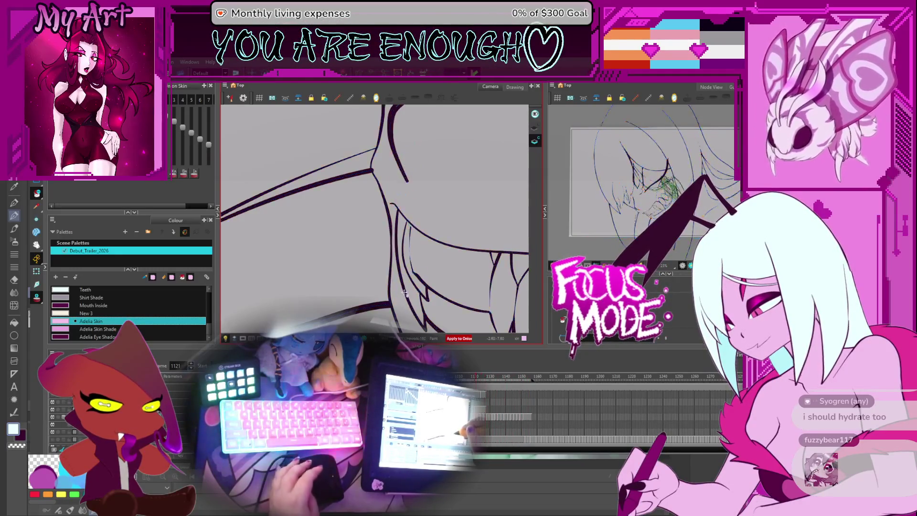
key(period)
key(period)
key(period)
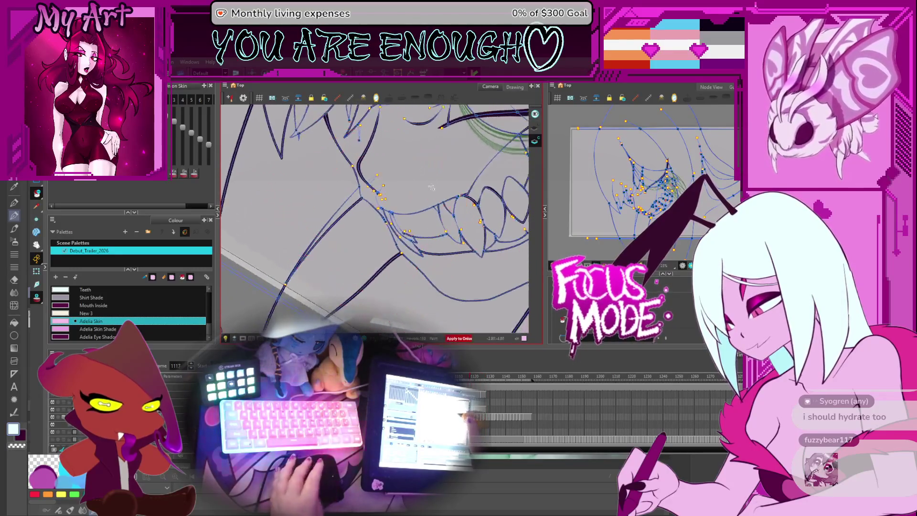
Step: Return to frame 1116 and zoom and pan the view onto the toothy mouth area
scroll(427, 210, down, 3)
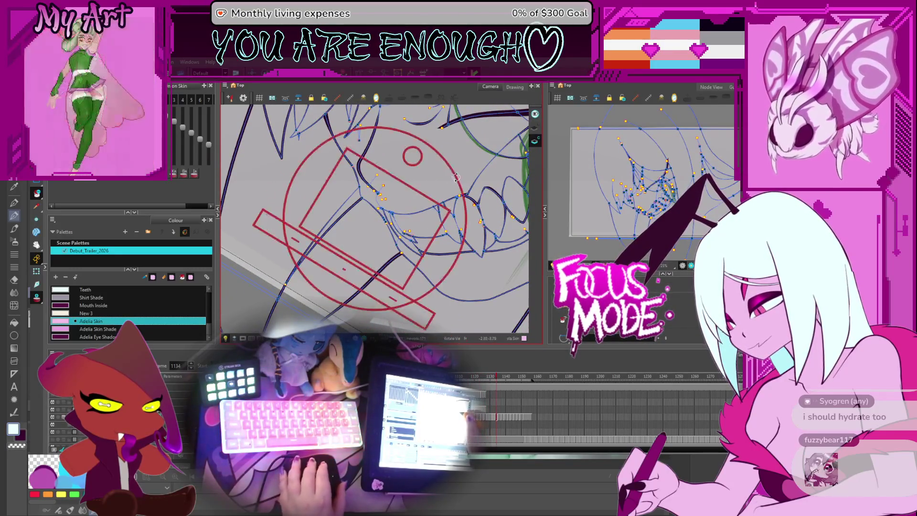
key(comma)
key(comma)
key(comma)
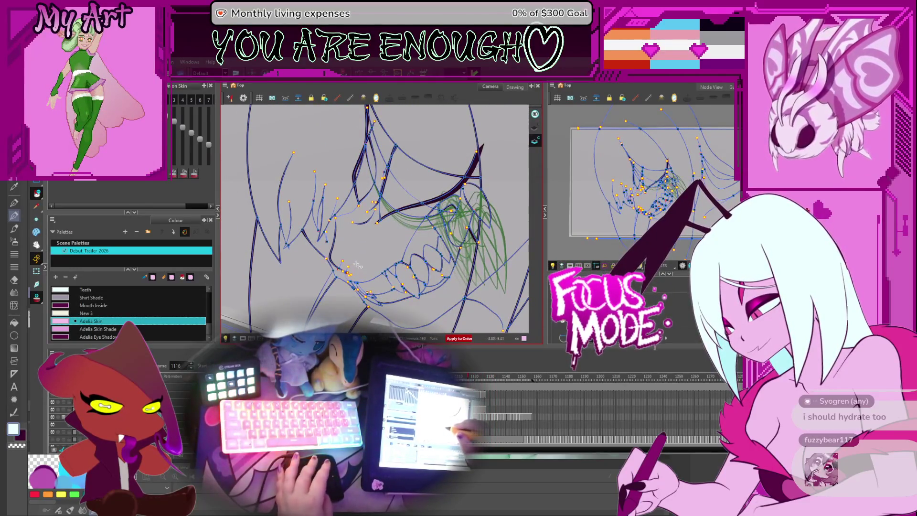
scroll(327, 234, up, 5)
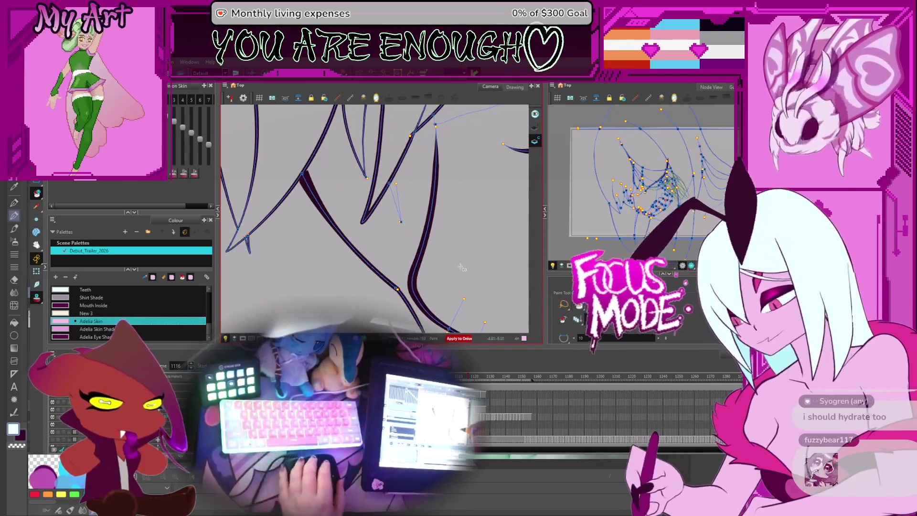
scroll(374, 219, down, 1)
scroll(362, 244, down, 3)
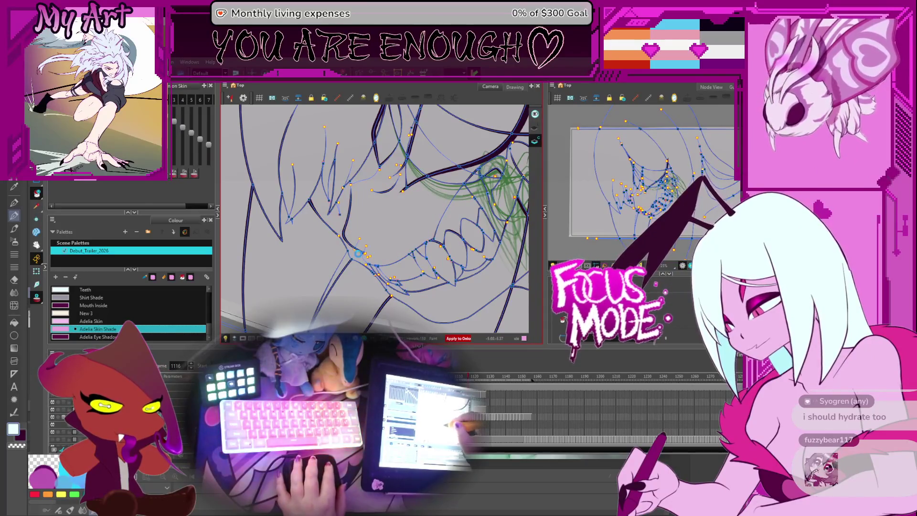
mouse_move(381, 162)
mouse_down()
mouse_move(389, 190)
mouse_move(363, 217)
mouse_up()
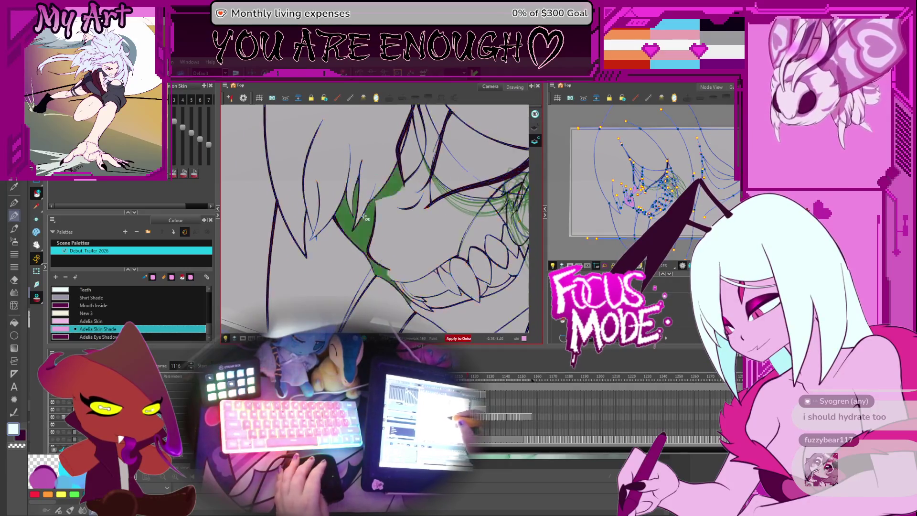
Step: Paint Adelia Skin Shade into the face region, then step back through the previous frames
key(comma)
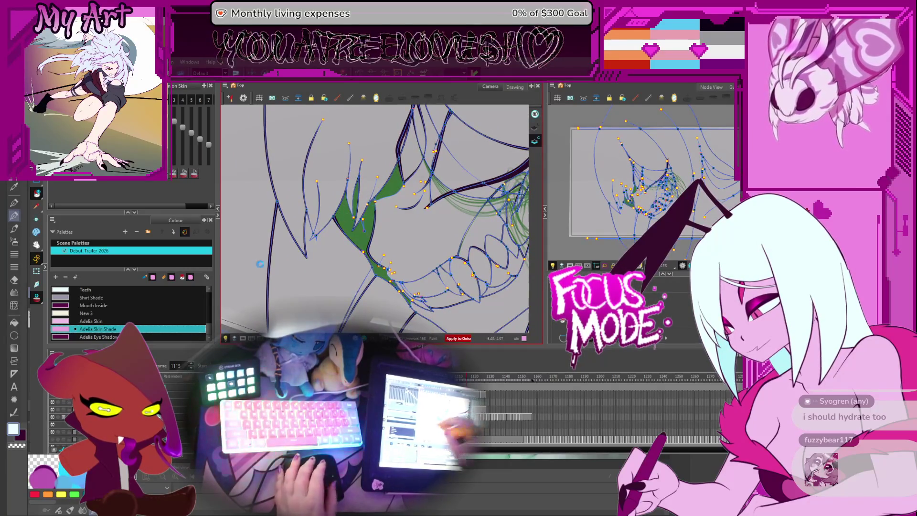
click(368, 192)
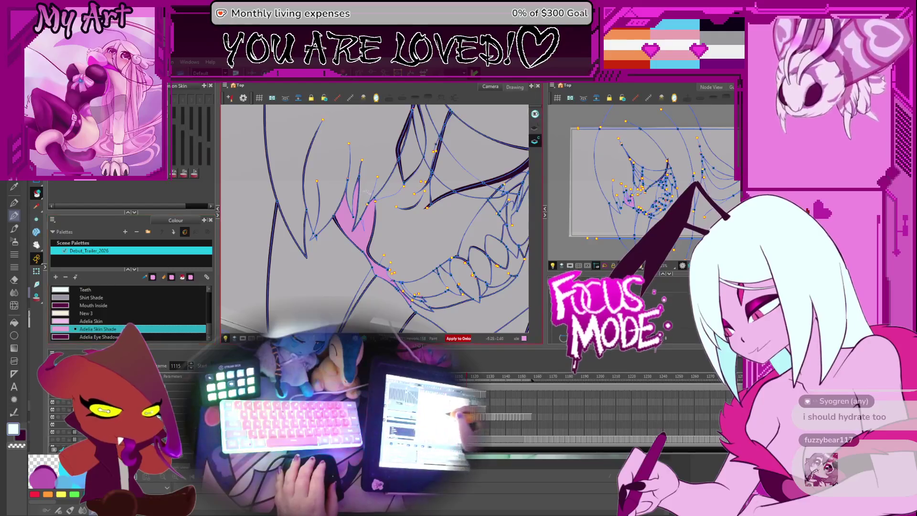
key(comma)
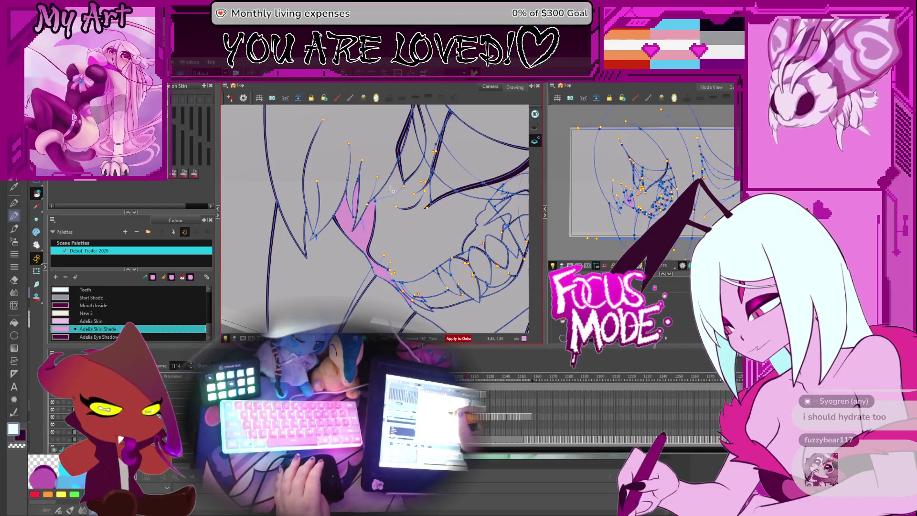
key(comma)
key(comma)
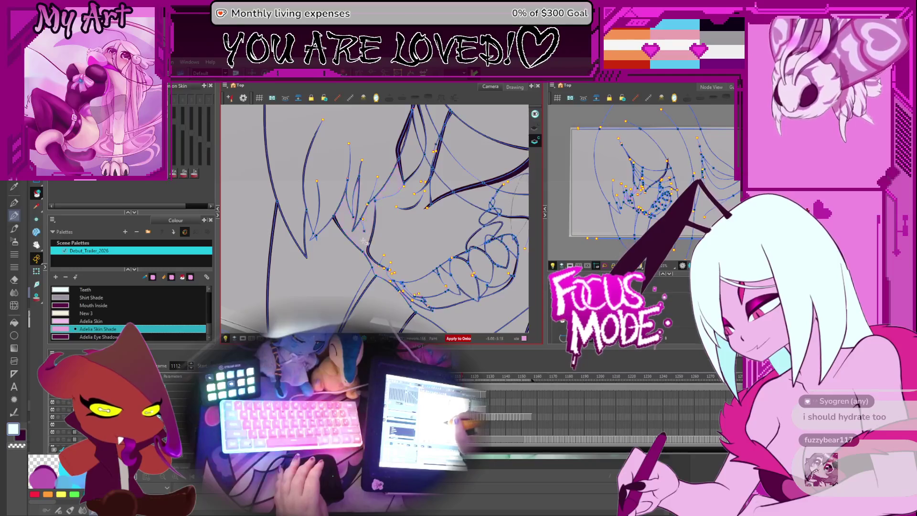
key(comma)
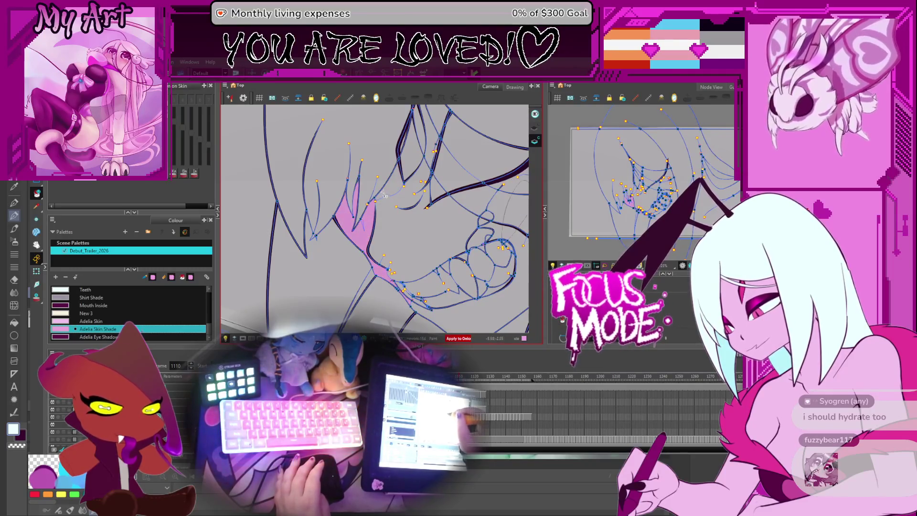
key(comma)
key(comma)
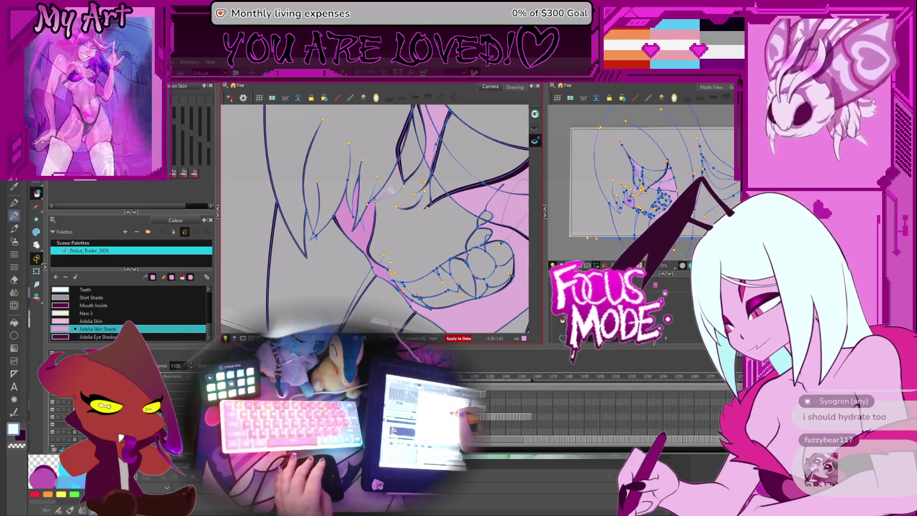
Step: At frame 1106, select the face curve for editing and pan up to the upper face
key(comma)
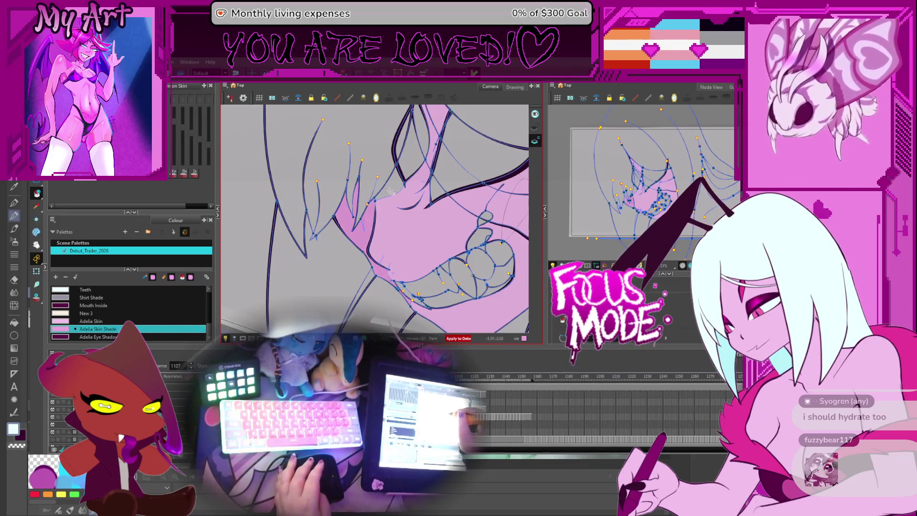
key(comma)
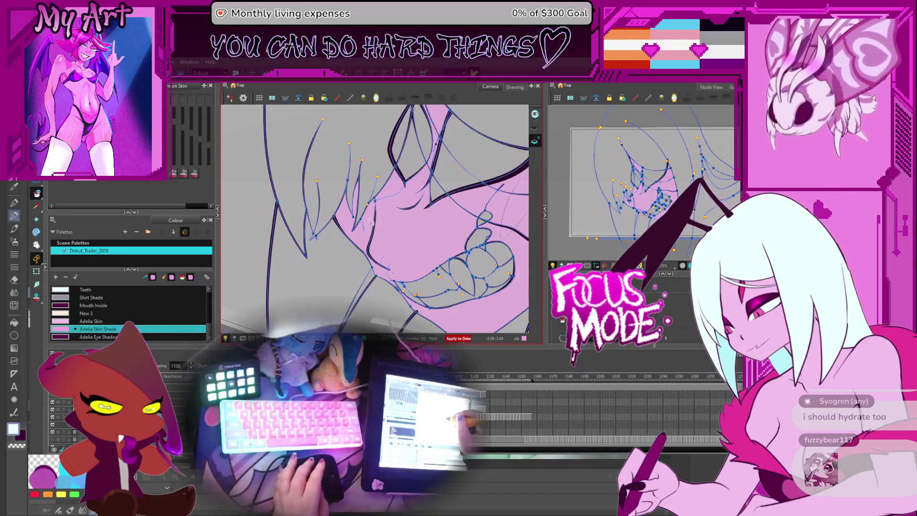
click(374, 219)
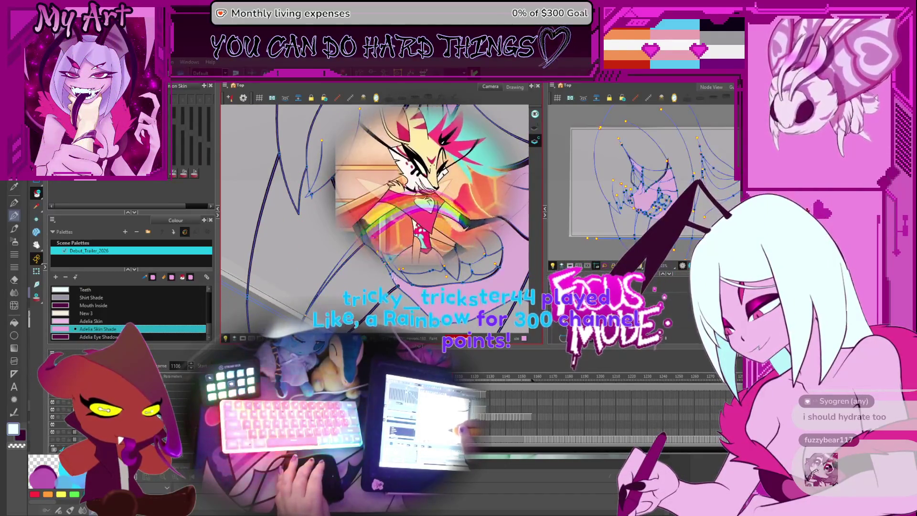
drag(398, 289, 376, 222)
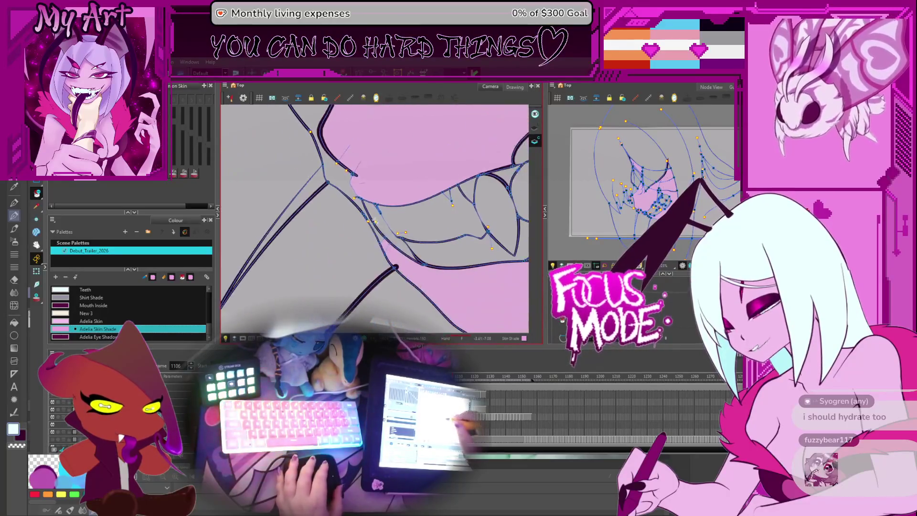
Step: Flip between neighbouring frames and pan down across the jaw and face to check the pink fills
key(comma)
key(comma)
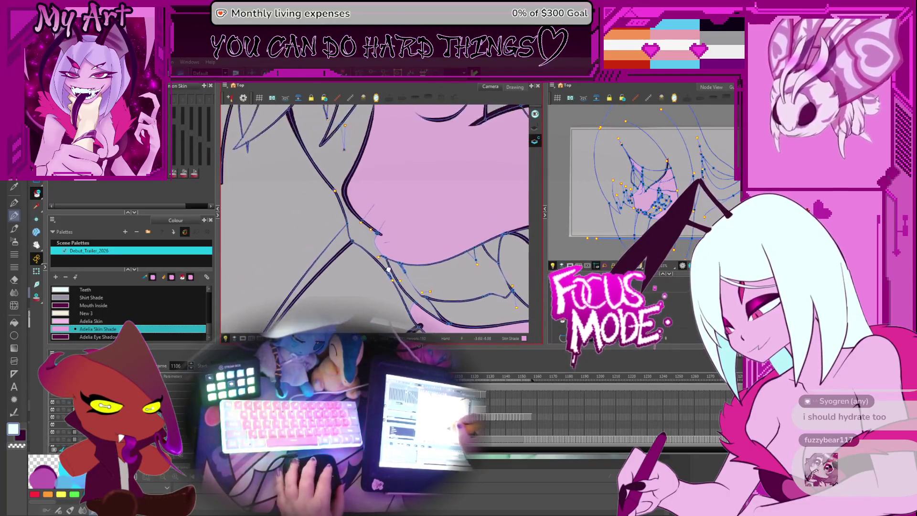
key(period)
key(period)
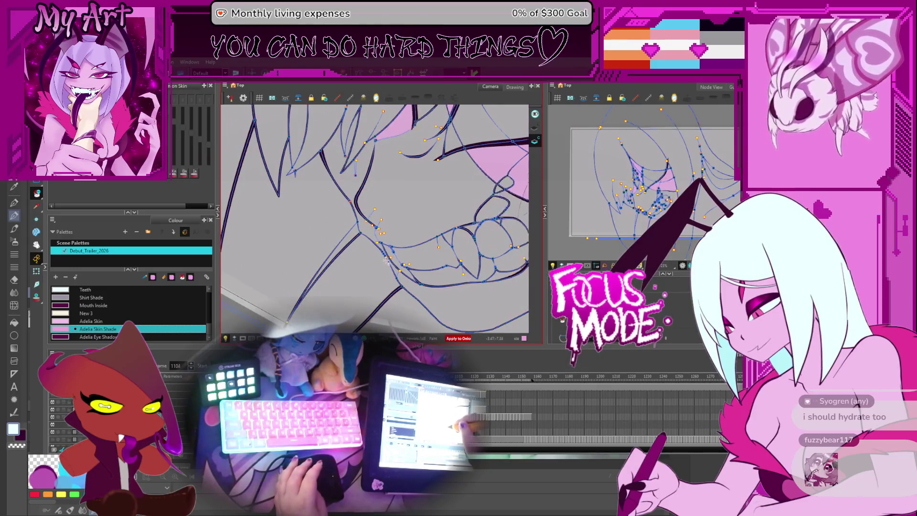
key(comma)
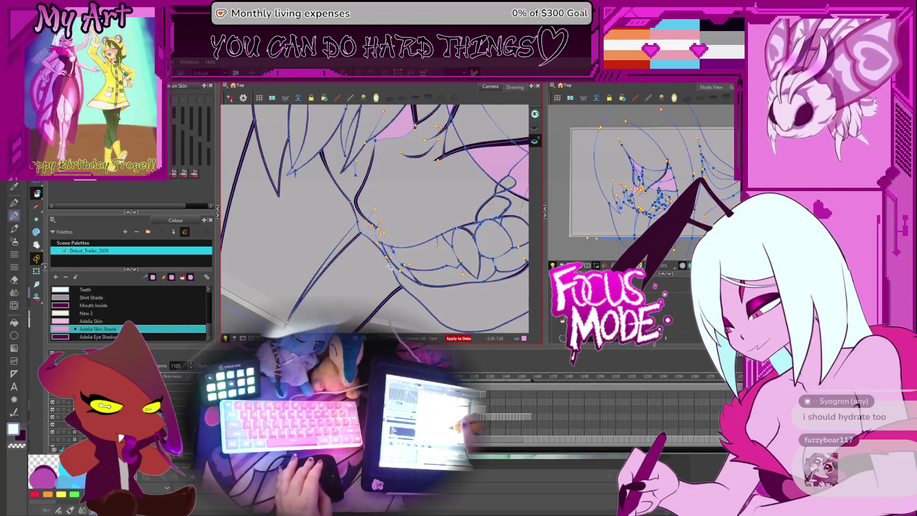
mouse_move(395, 245)
mouse_down()
mouse_move(401, 268)
mouse_move(418, 216)
mouse_up()
key(comma)
key(comma)
key(comma)
key(period)
key(period)
key(period)
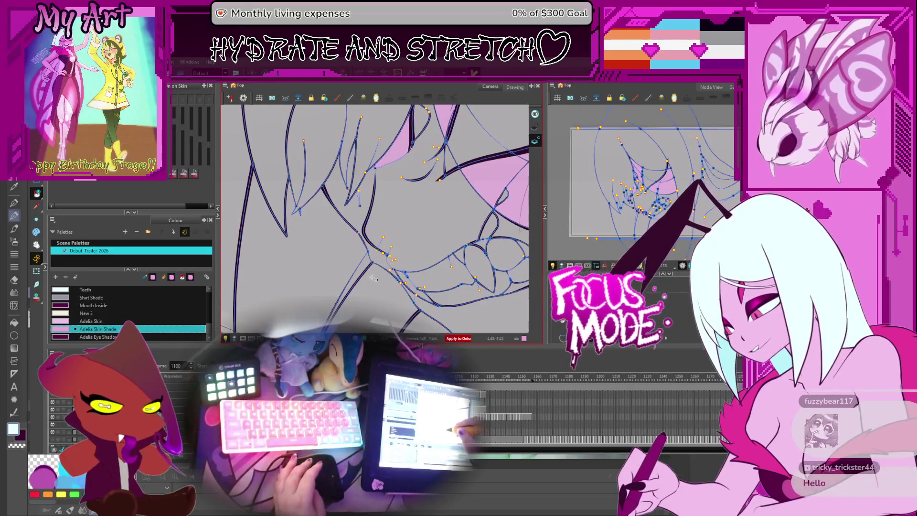
drag(398, 166, 404, 197)
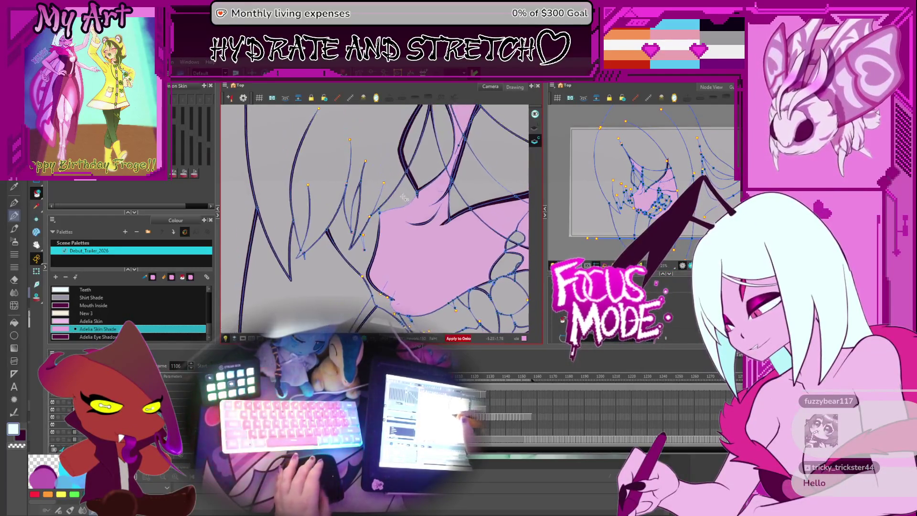
Step: Step back through earlier frames comparing fills, then pan up to the hair strokes at frame 1105
key(comma)
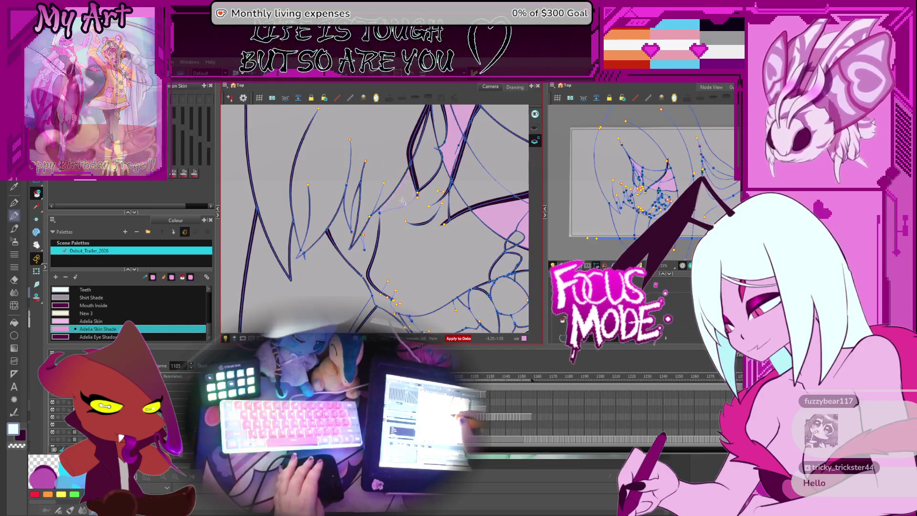
key(comma)
key(comma)
key(comma)
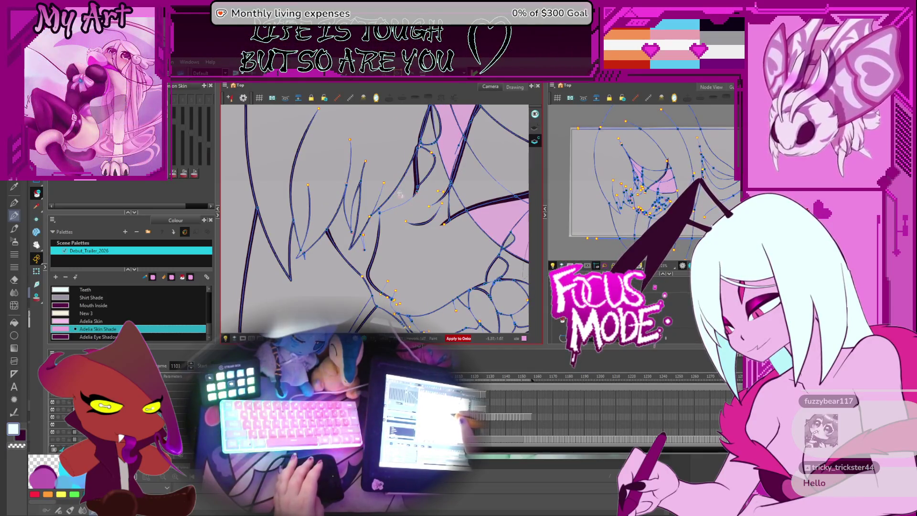
key(comma)
key(comma)
key(comma)
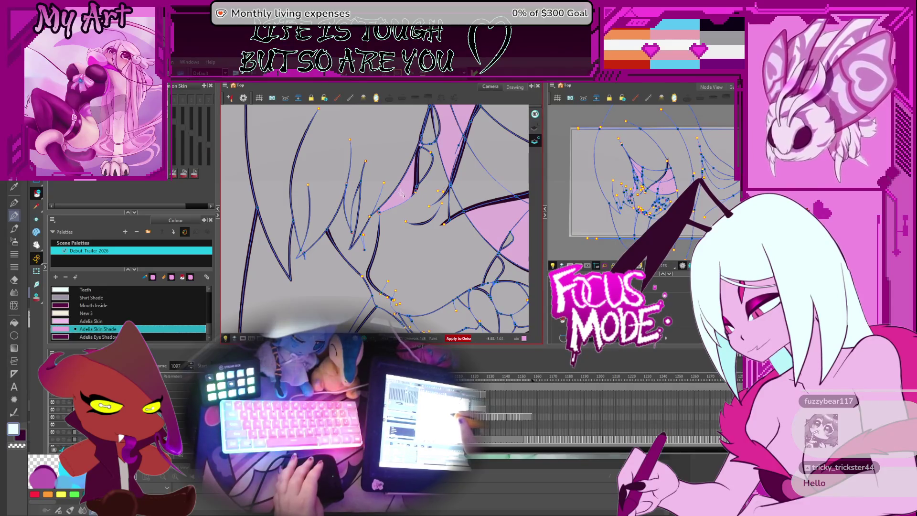
key(comma)
key(period)
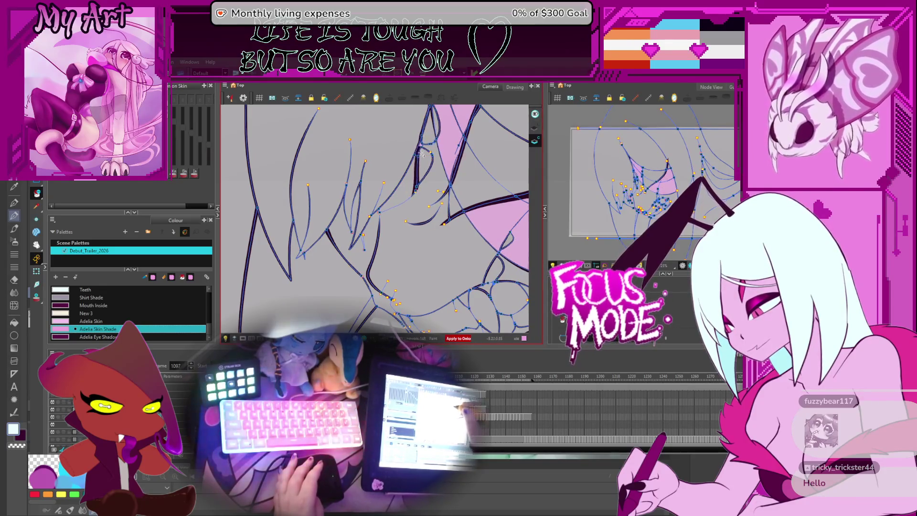
key(period)
key(period)
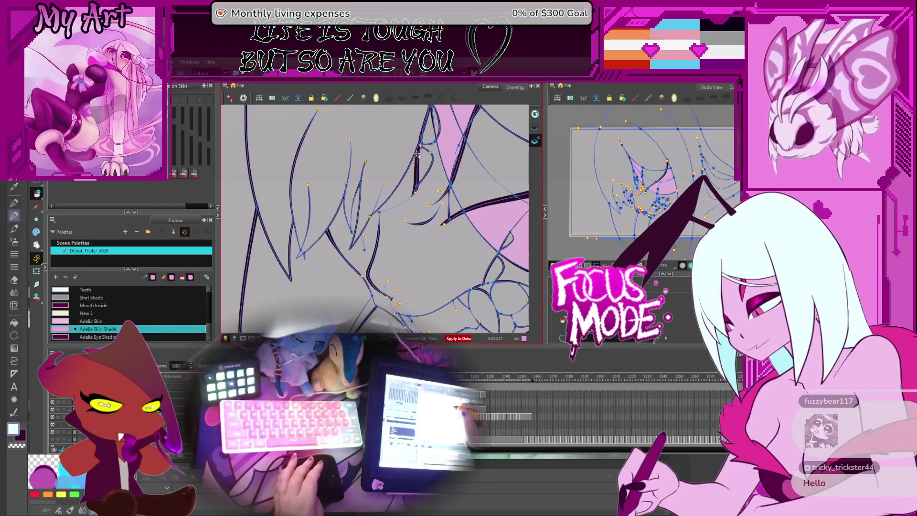
key(period)
key(period)
key(period)
key(period)
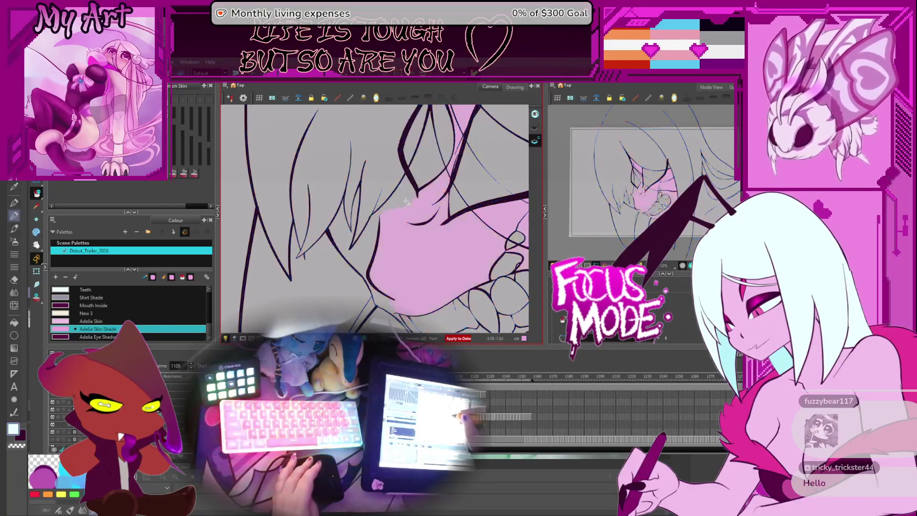
key(comma)
key(comma)
key(comma)
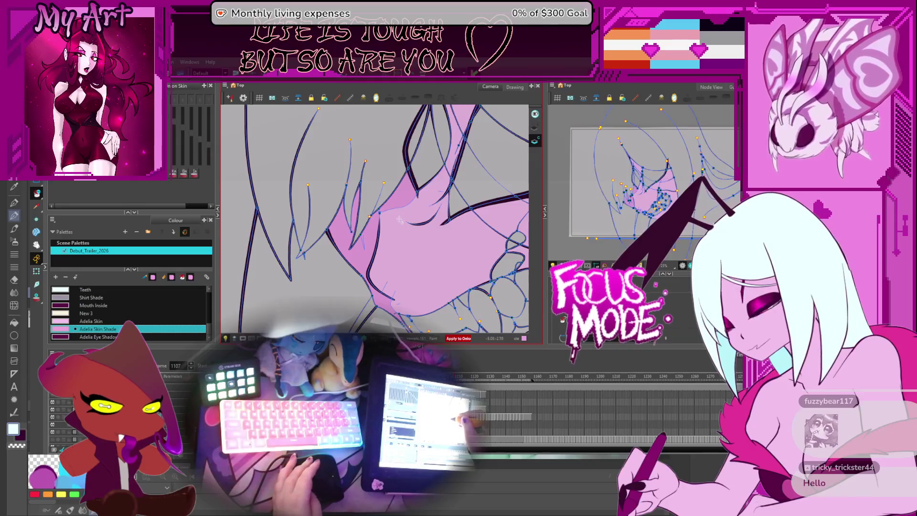
key(period)
key(period)
key(period)
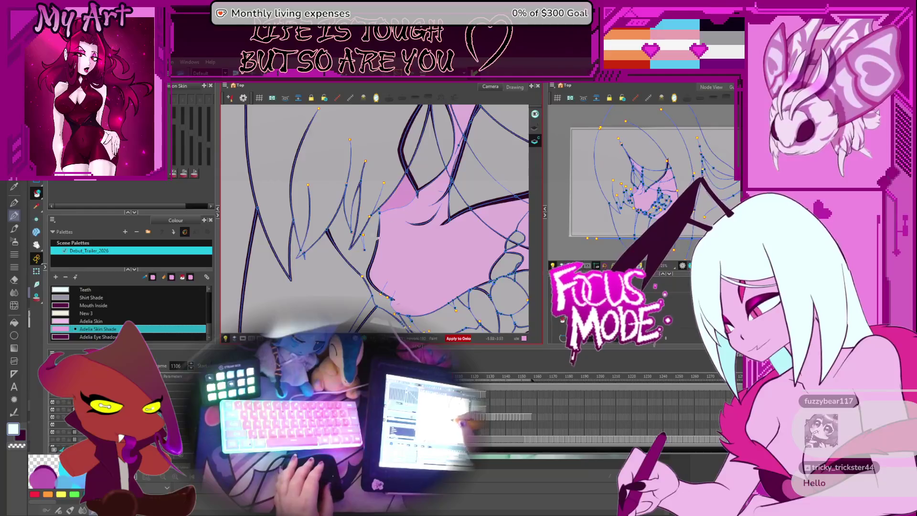
drag(368, 270, 366, 228)
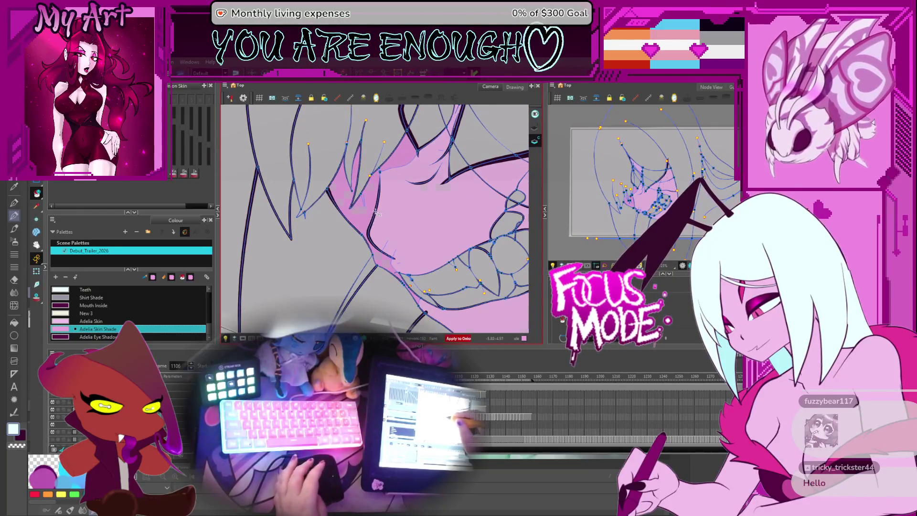
key(comma)
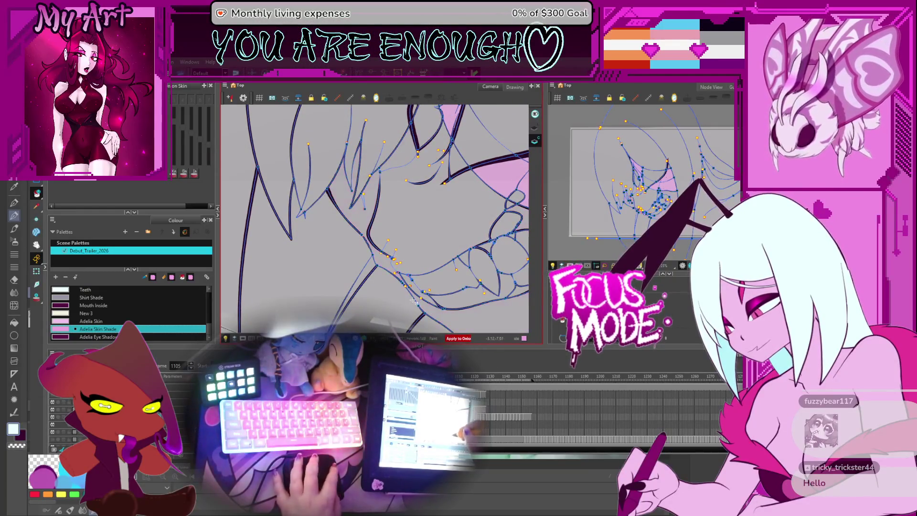
scroll(421, 295, up, 4)
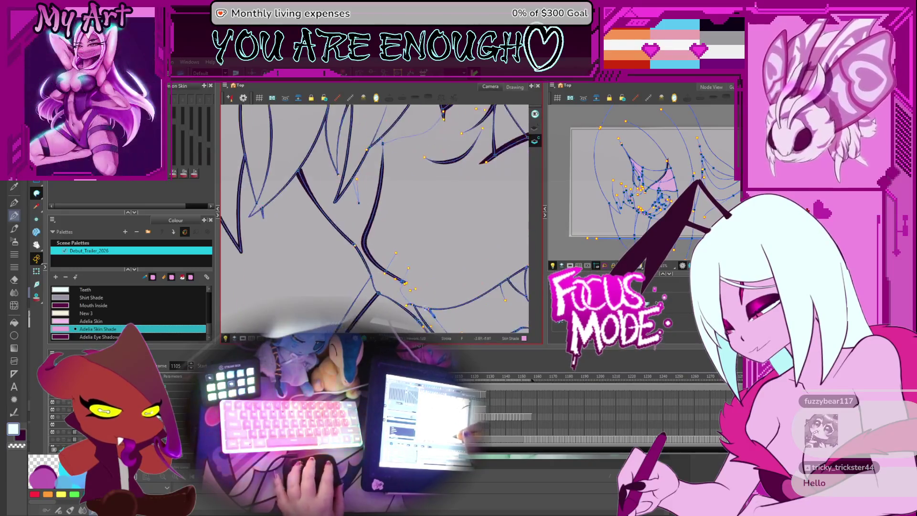
Step: Pan to the crossing hair strands and zoom in on where their thick strokes join
mouse_move(445, 285)
mouse_down()
mouse_move(341, 196)
mouse_move(380, 243)
mouse_up()
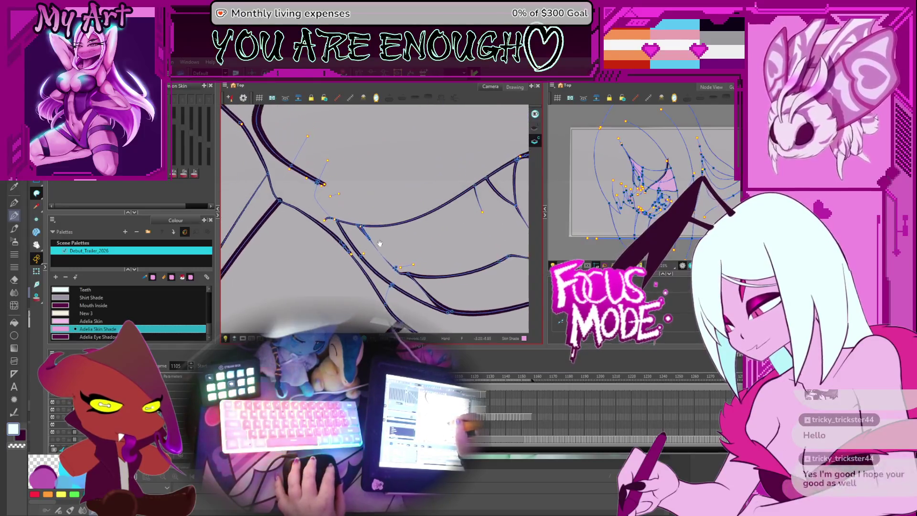
scroll(390, 286, up, 5)
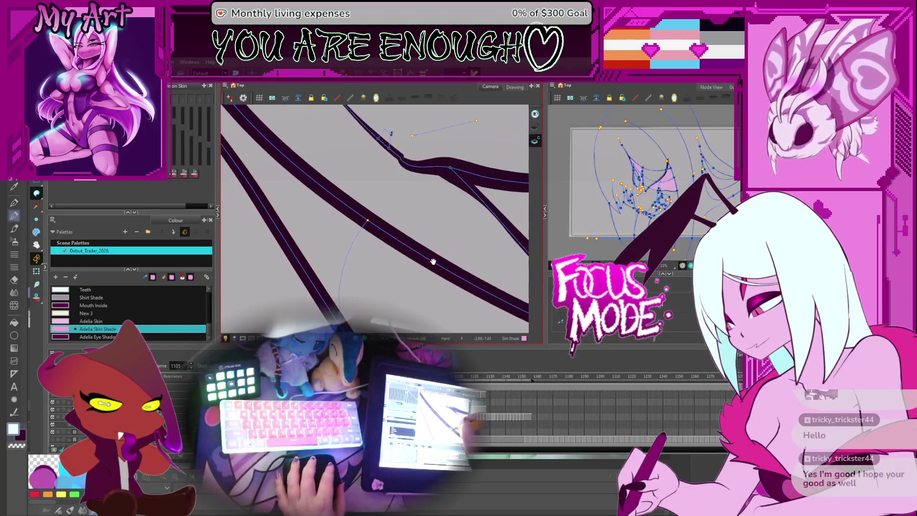
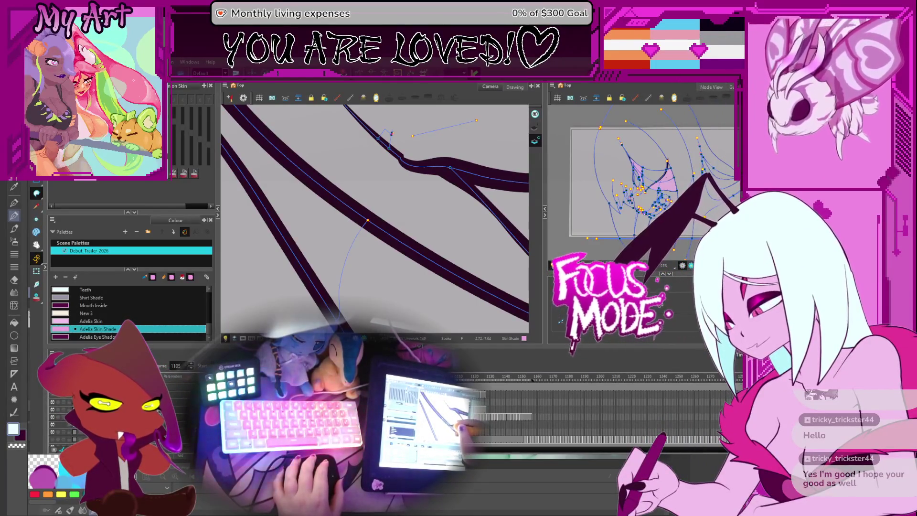
Step: Line up the view and select the stroke join point on the current drawing
mouse_move(419, 200)
mouse_down()
mouse_move(423, 221)
mouse_move(447, 187)
mouse_move(422, 229)
mouse_up()
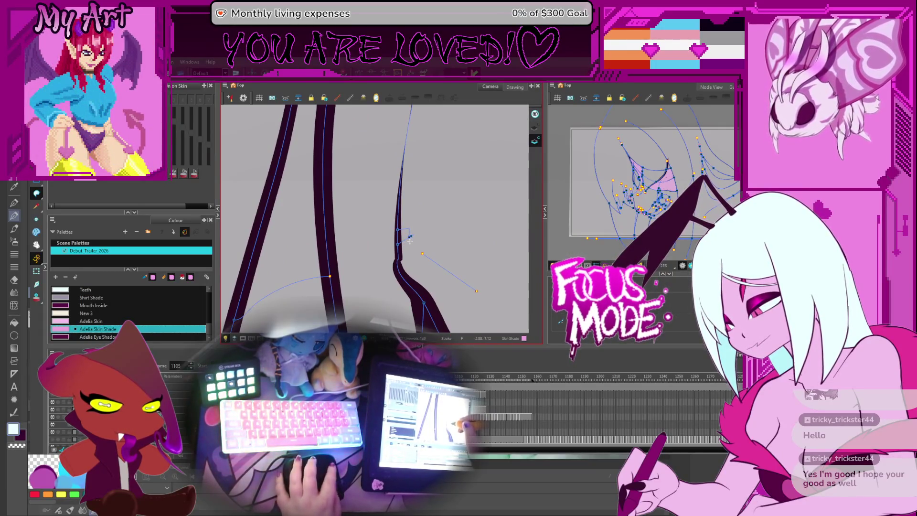
scroll(409, 213, down, 3)
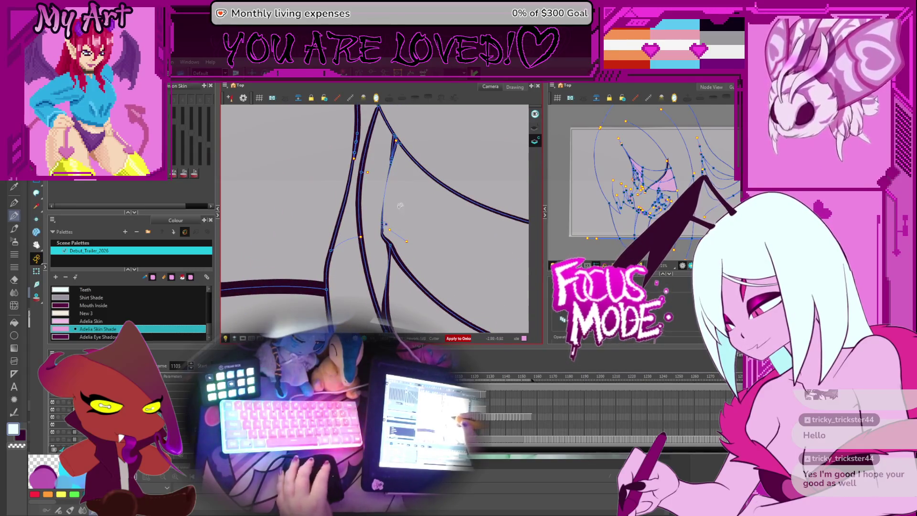
scroll(391, 217, up, 2)
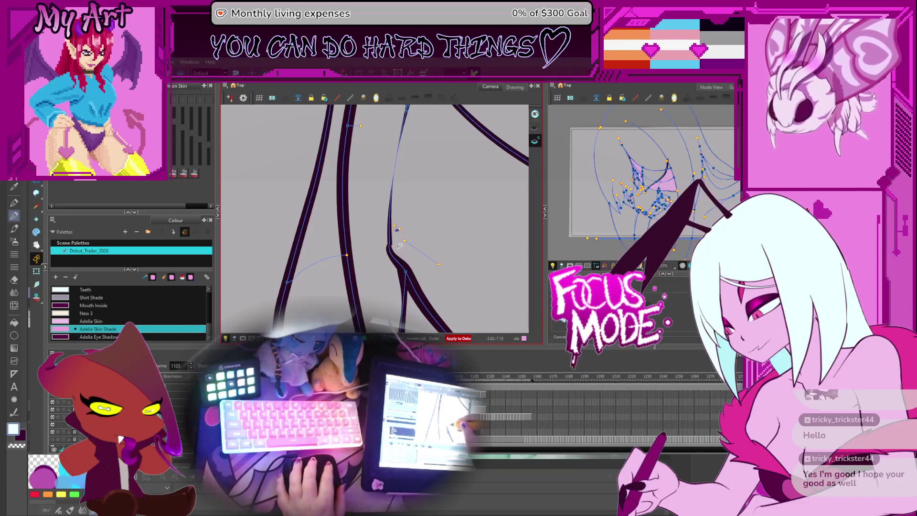
click(397, 229)
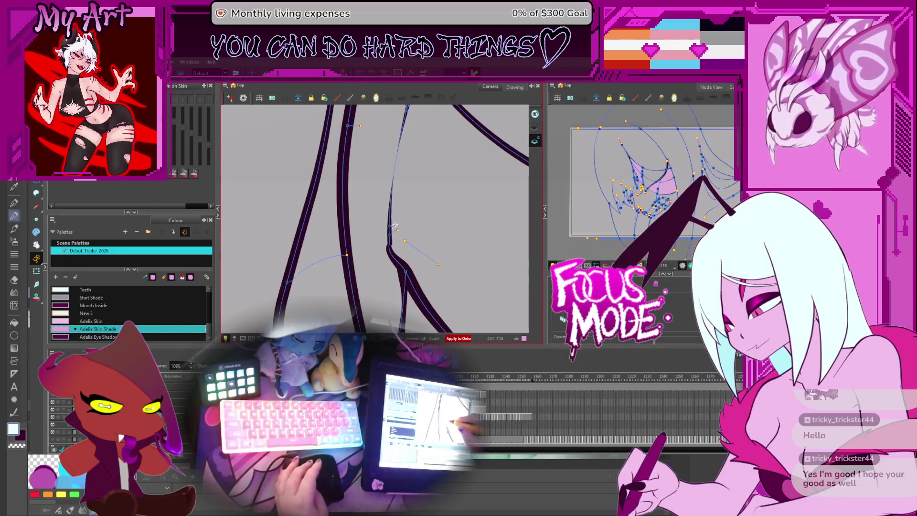
click(398, 229)
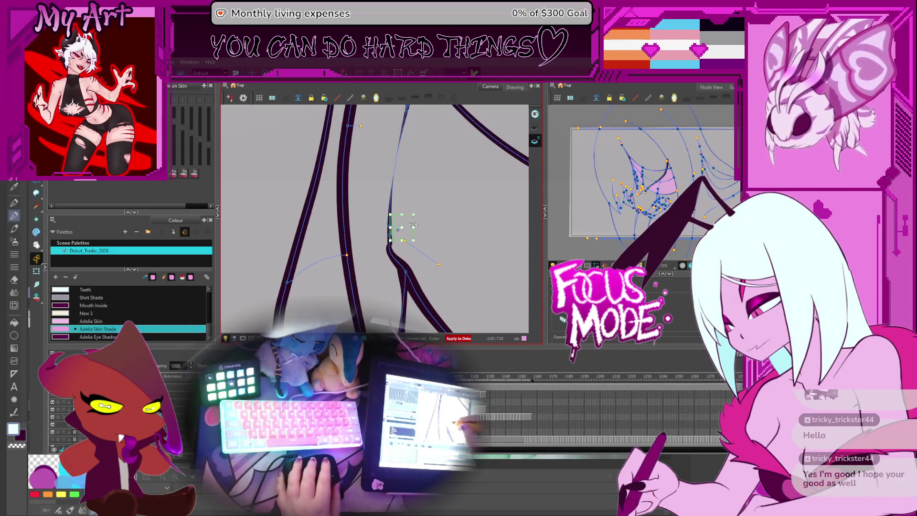
Step: Step back through earlier drawings toward frame 1078, selecting the join point on each
key(comma)
key(comma)
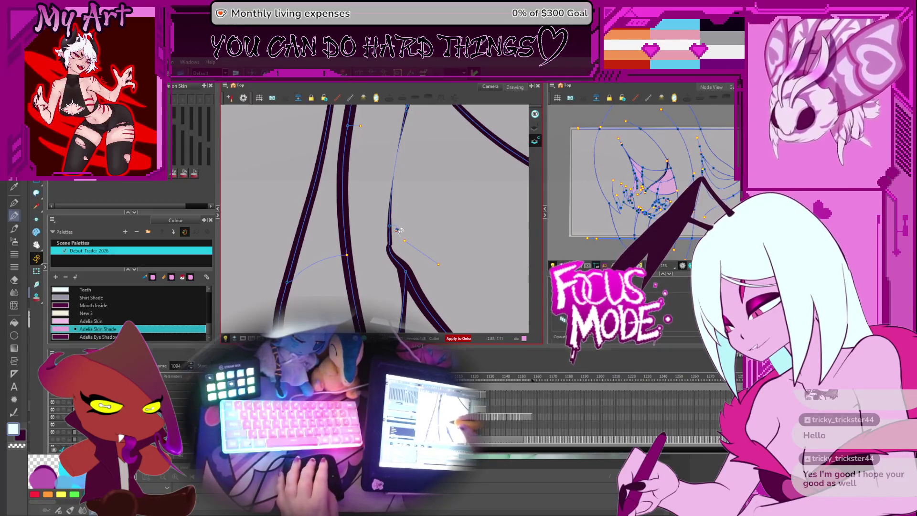
click(398, 229)
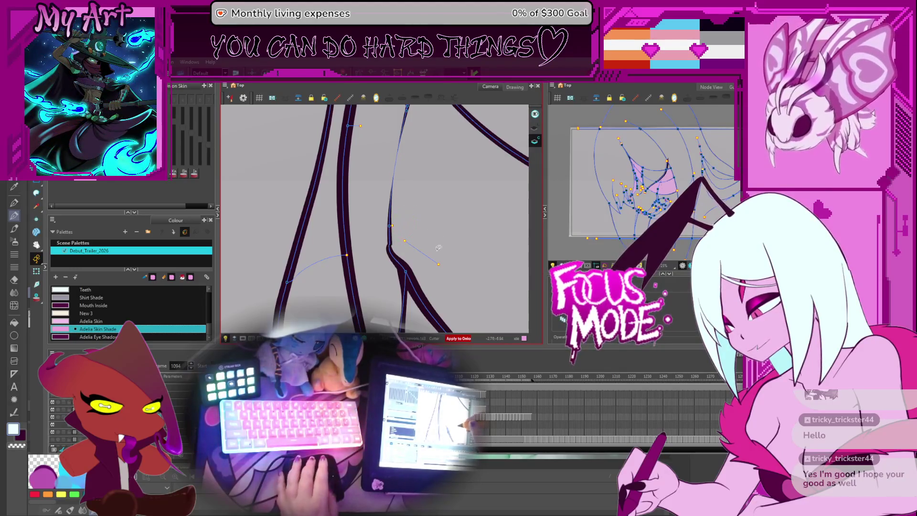
key(comma)
key(comma)
key(comma)
key(comma)
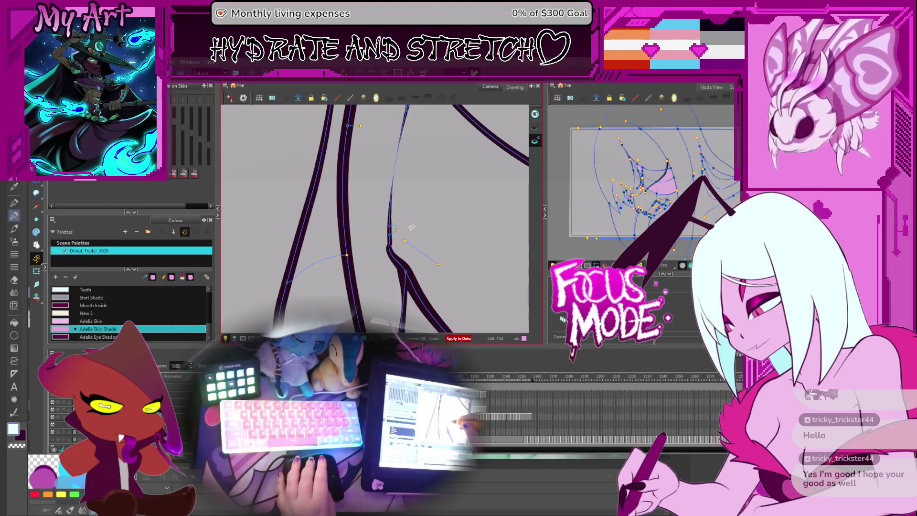
key(comma)
key(comma)
key(comma)
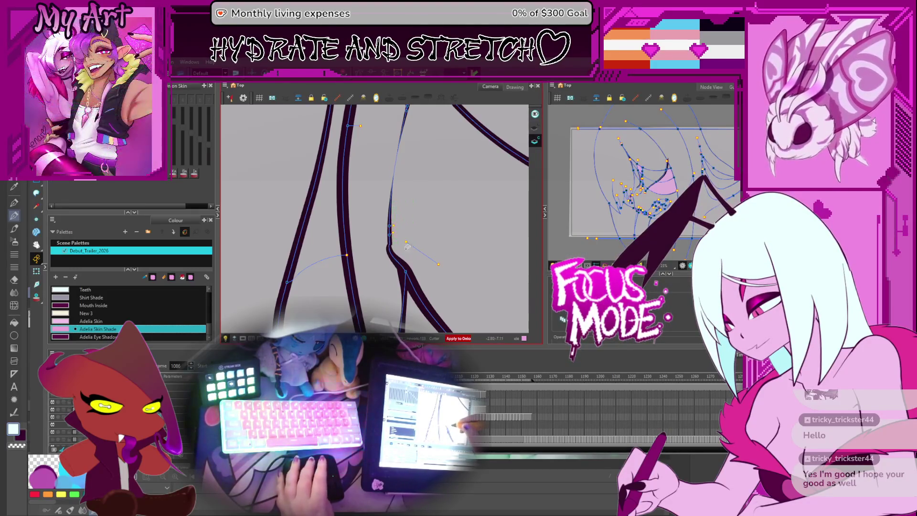
key(comma)
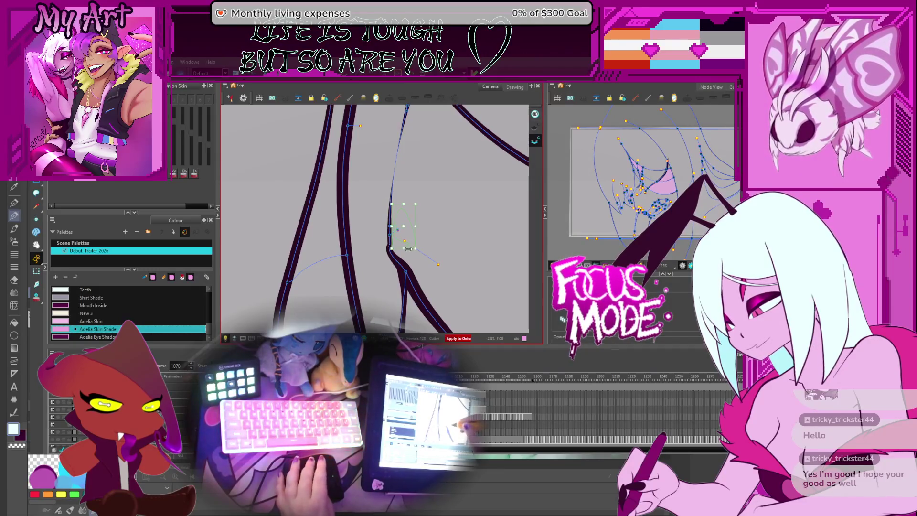
scroll(407, 248, down, 3)
drag(415, 246, 405, 240)
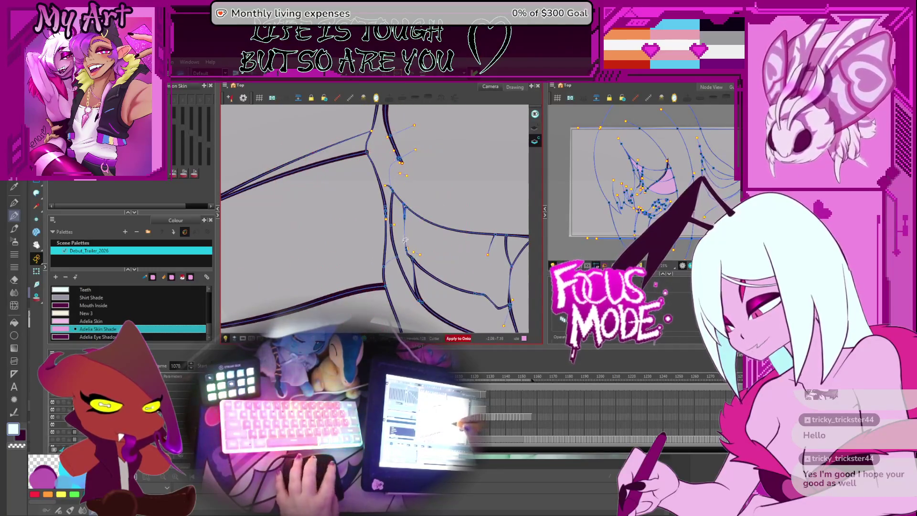
Step: Jump to frame 1108, step back to the unfilled drawing at 1105, and pan over it
key(period)
key(period)
key(period)
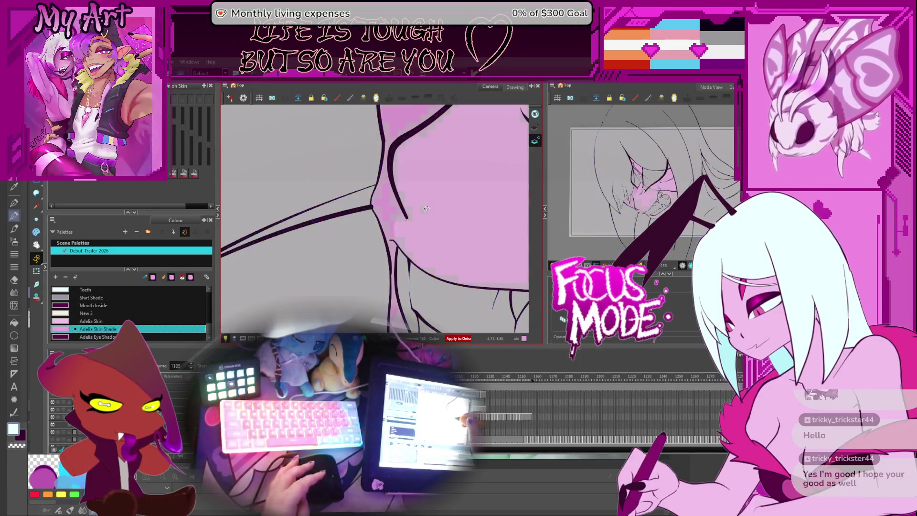
key(comma)
key(comma)
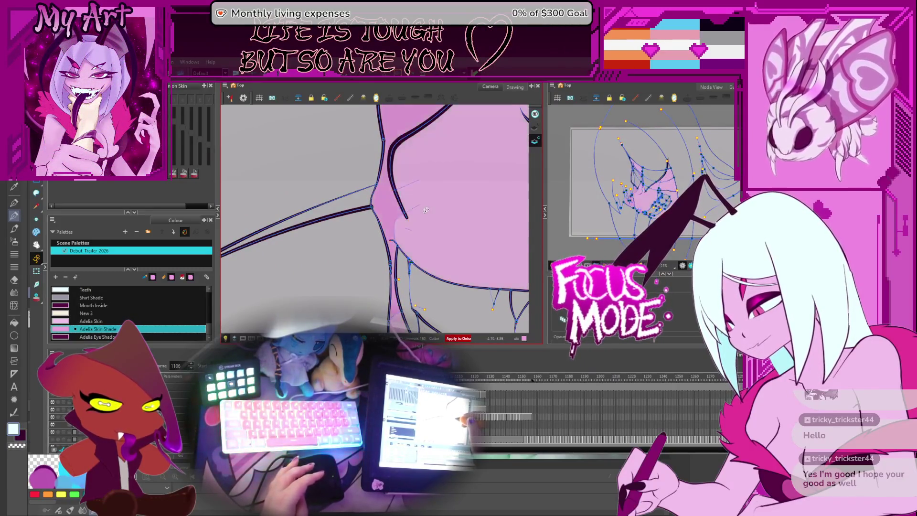
key(comma)
drag(426, 211, 396, 253)
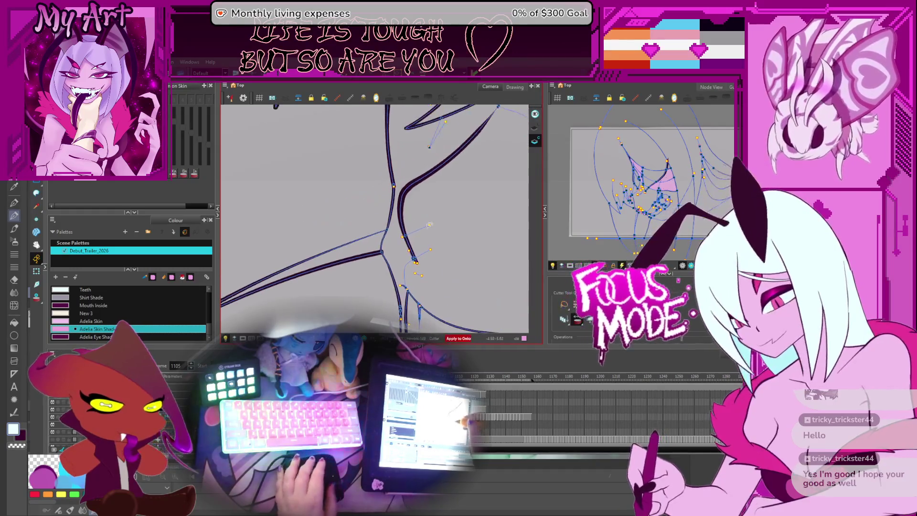
mouse_move(423, 163)
mouse_down()
mouse_move(402, 225)
mouse_move(415, 233)
mouse_move(406, 220)
mouse_move(369, 233)
mouse_up()
Step: Zoom and pan to the stroke join, then enlarge the panel to reveal Paint Tool Options
scroll(419, 214, up, 3)
scroll(369, 233, up, 5)
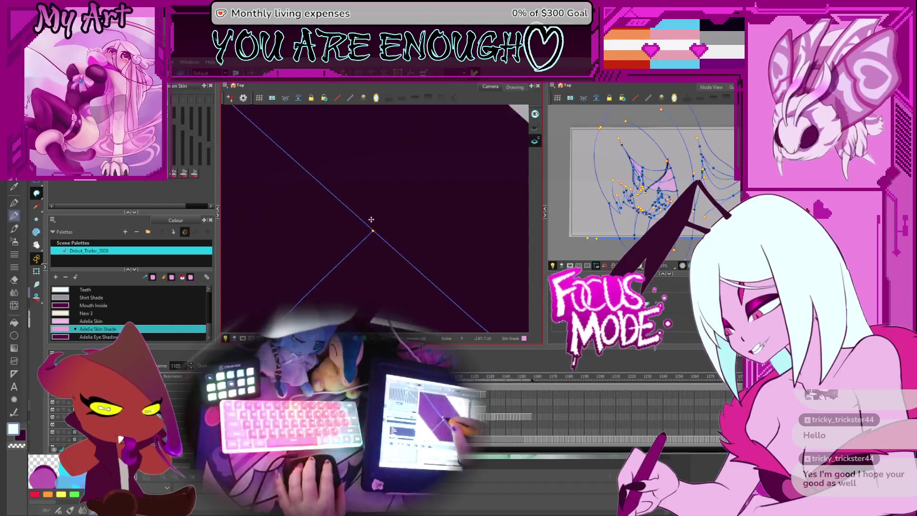
scroll(372, 281, down, 5)
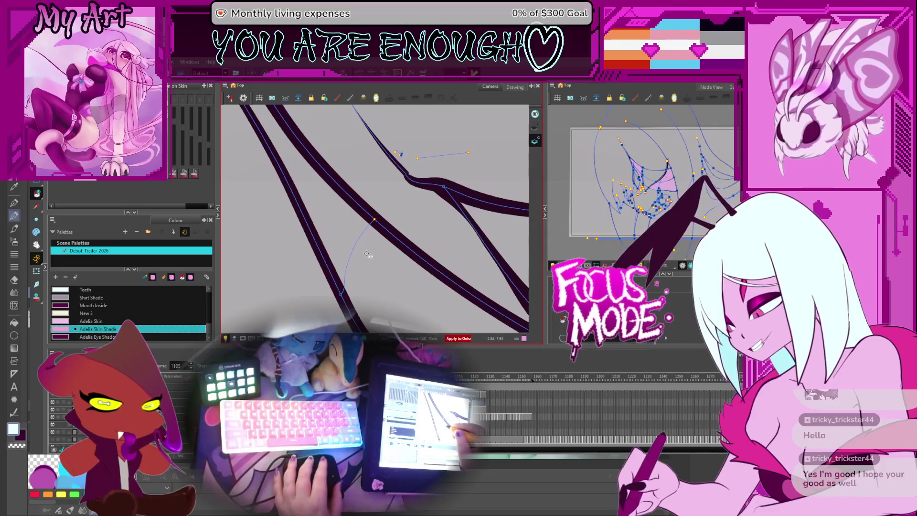
drag(361, 252, 323, 231)
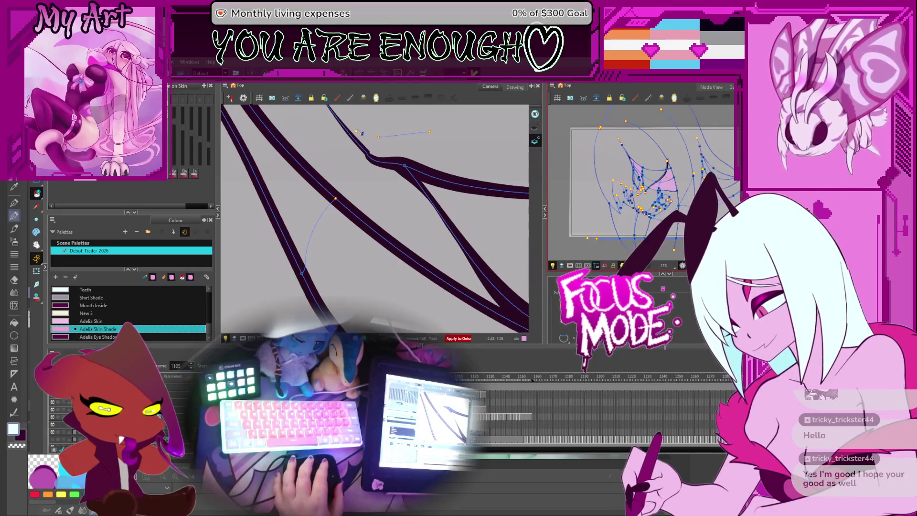
drag(640, 271, 641, 218)
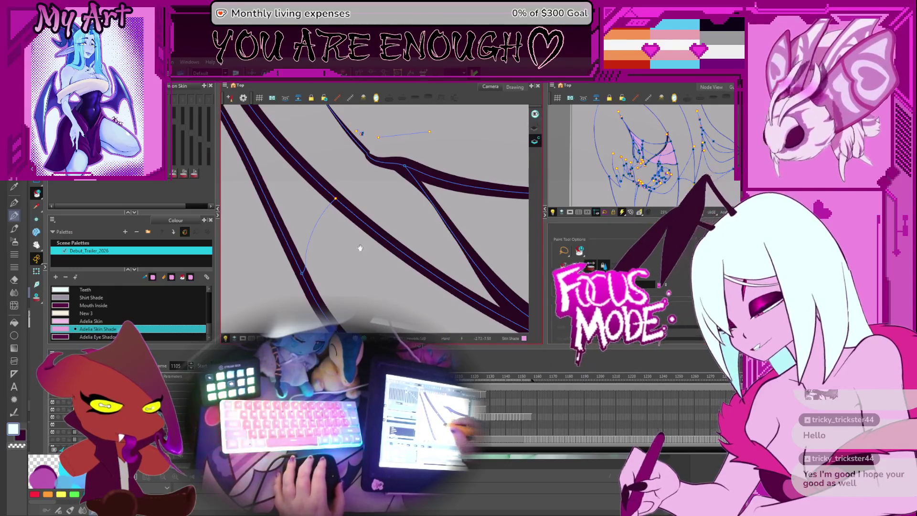
Step: Fill the area between the strokes with pink on the current drawing
scroll(354, 206, up, 5)
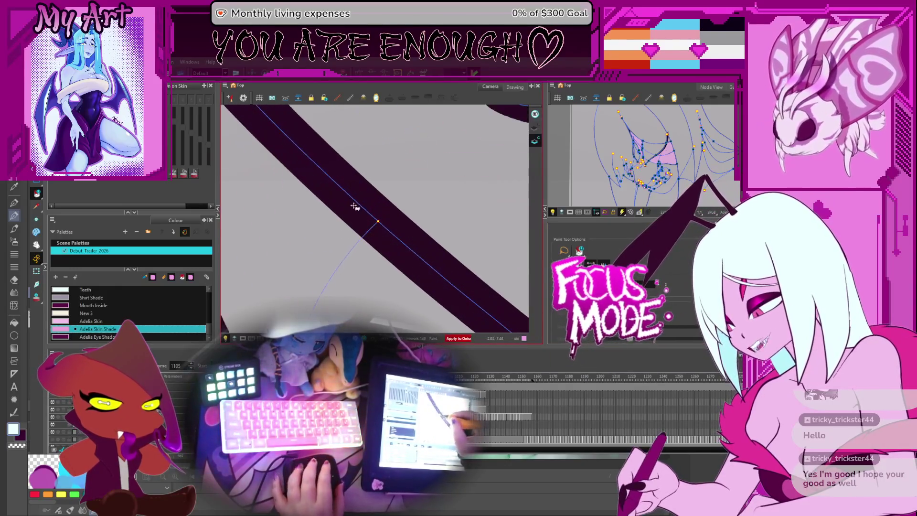
scroll(354, 207, up, 3)
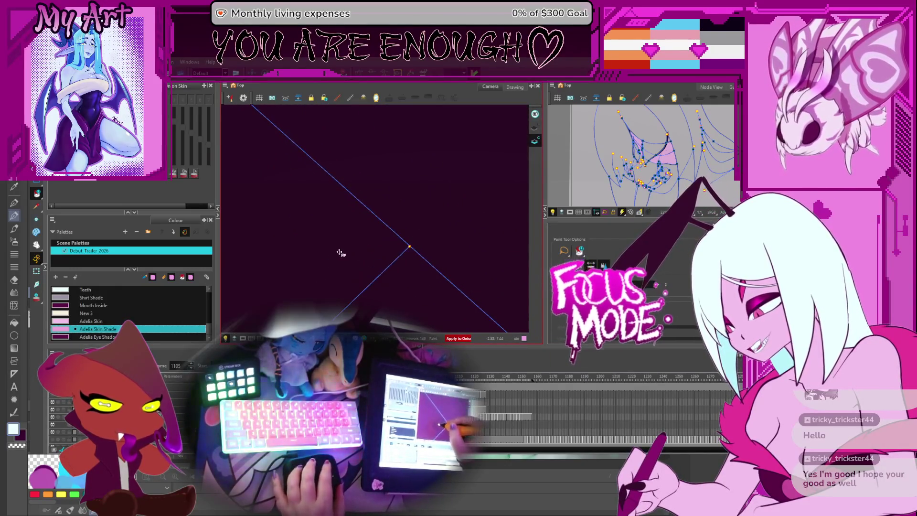
scroll(340, 219, down, 6)
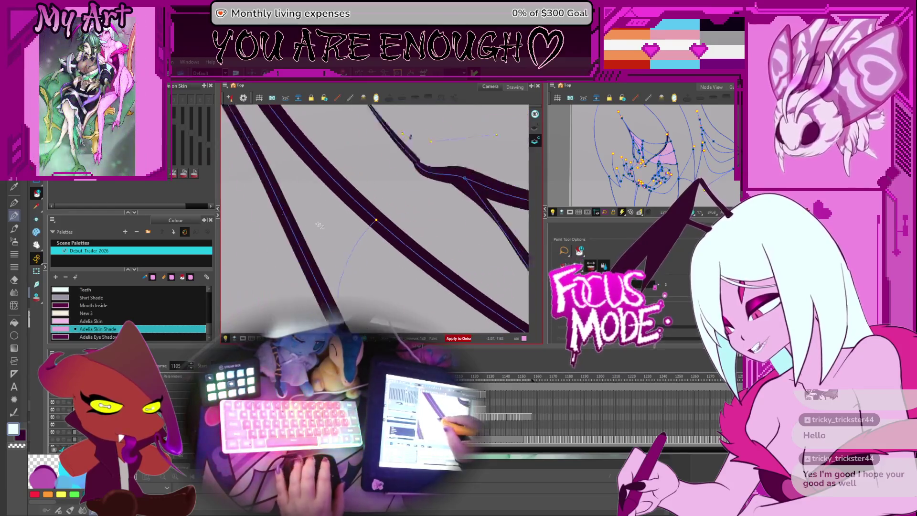
click(319, 225)
scroll(363, 234, down, 3)
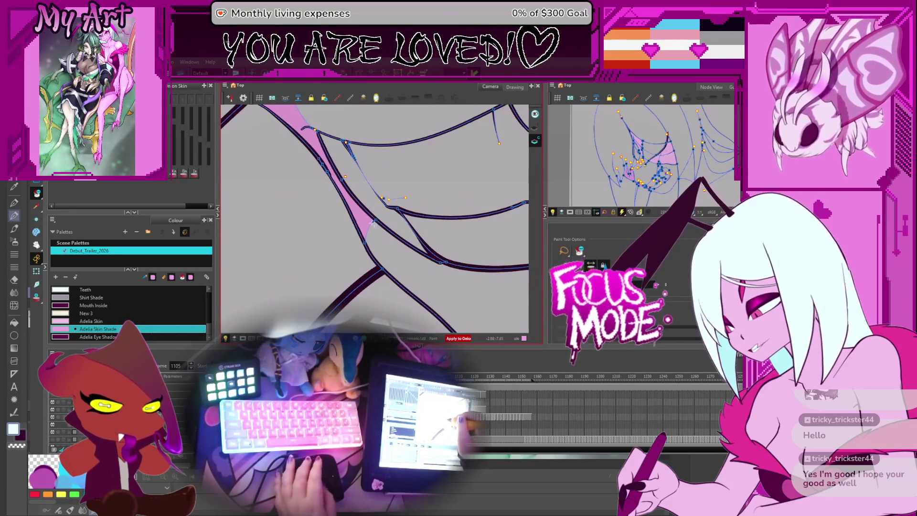
Step: Fill the diagonal band with skin-shade pink on the unfilled drawing and on frame 1102
key(period)
key(comma)
key(comma)
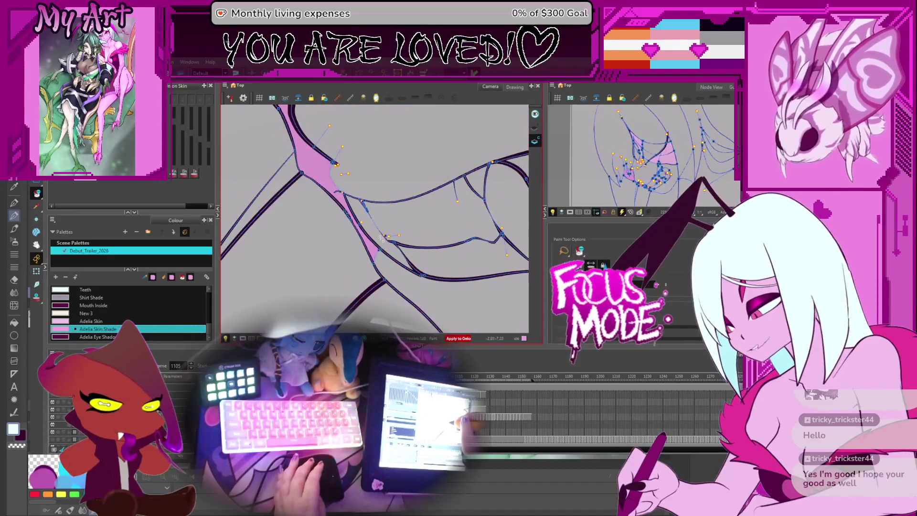
click(385, 266)
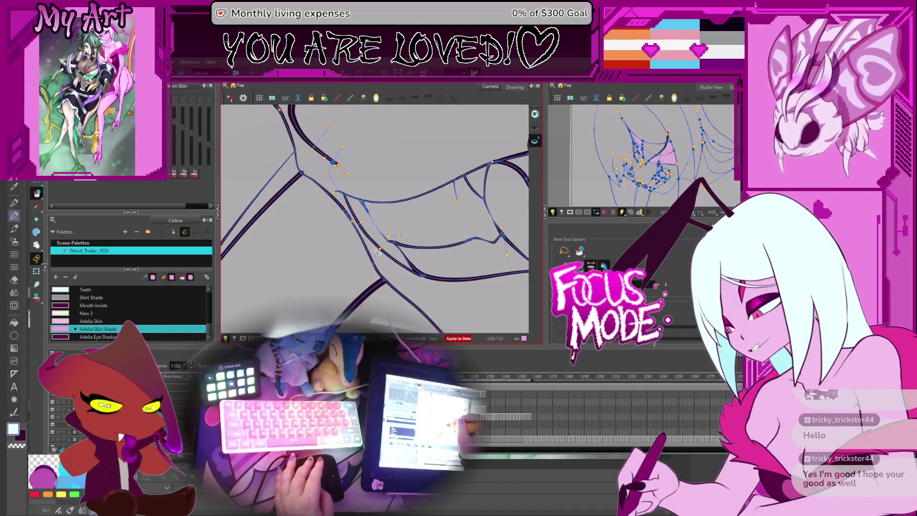
key(comma)
key(comma)
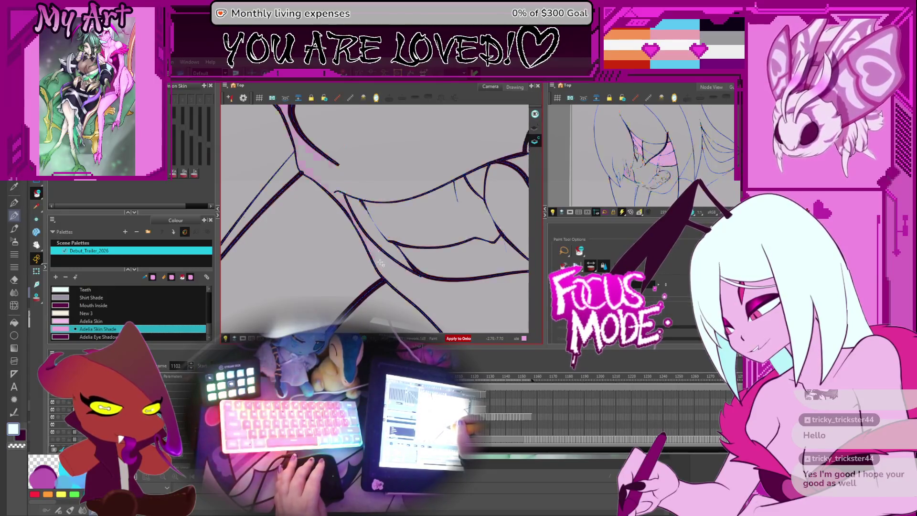
click(384, 267)
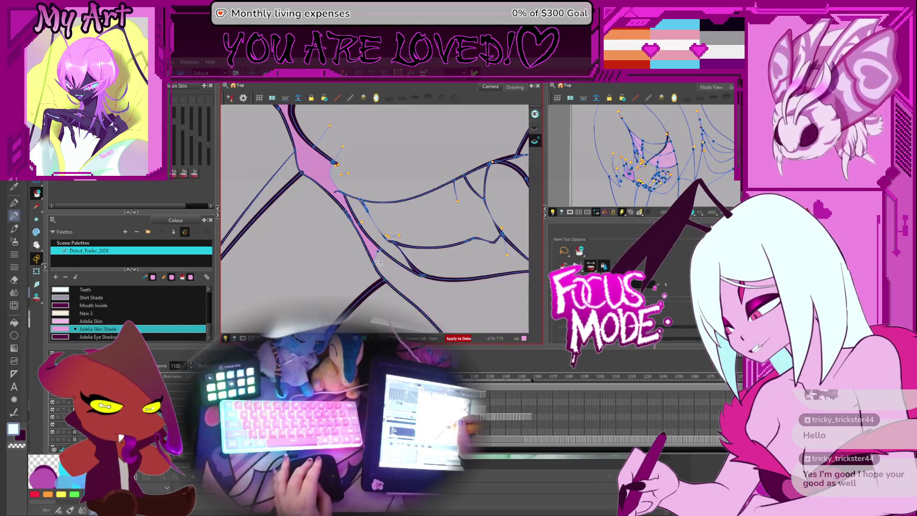
Step: Step back through frame 1099 to 1096, undo the lower band's pink fill, and click it again
key(comma)
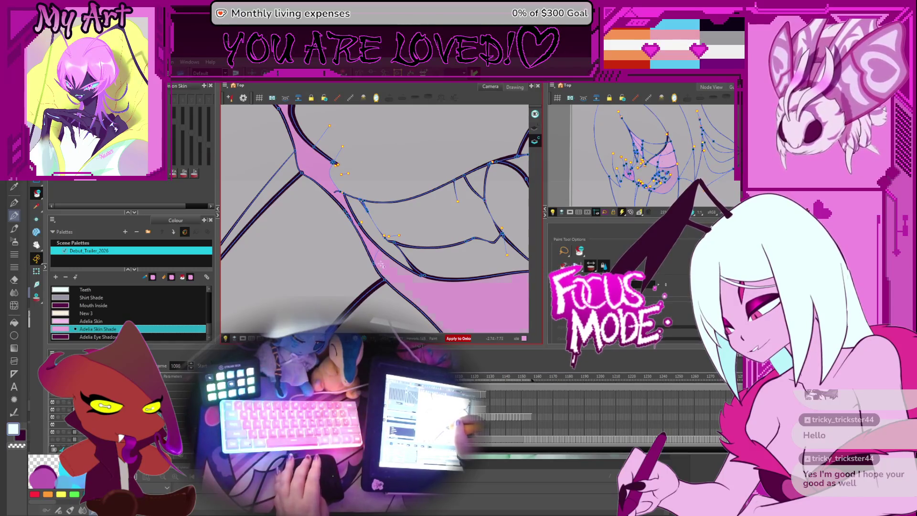
scroll(379, 264, up, 3)
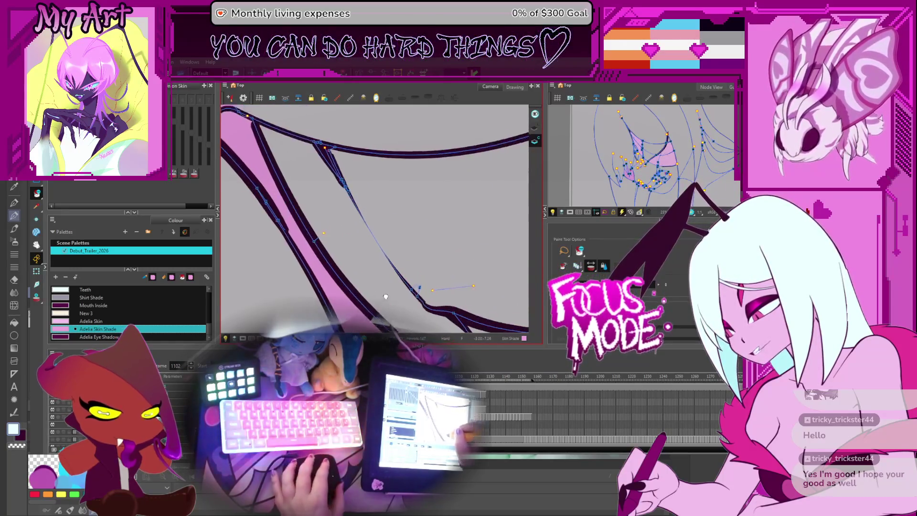
scroll(385, 257, down, 3)
key(comma)
key(comma)
key(comma)
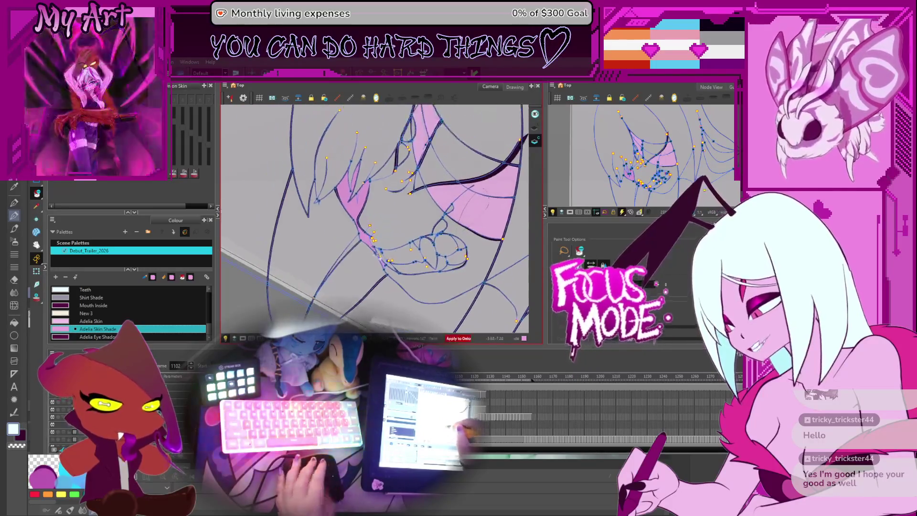
key(comma)
key(comma)
key(comma)
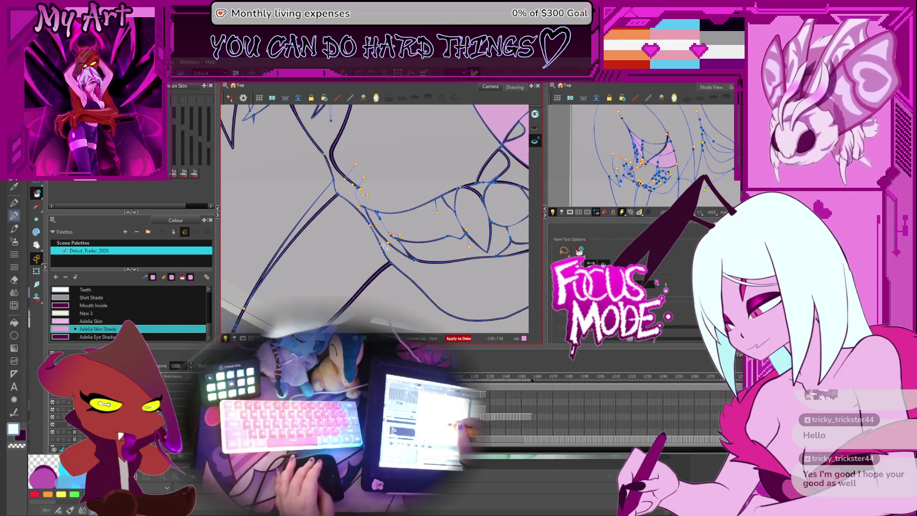
key(ctrl+z)
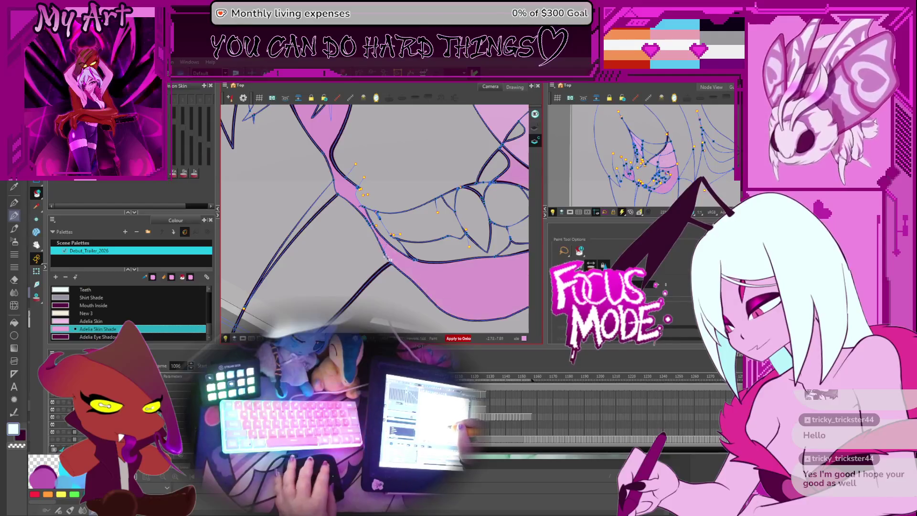
scroll(388, 258, up, 3)
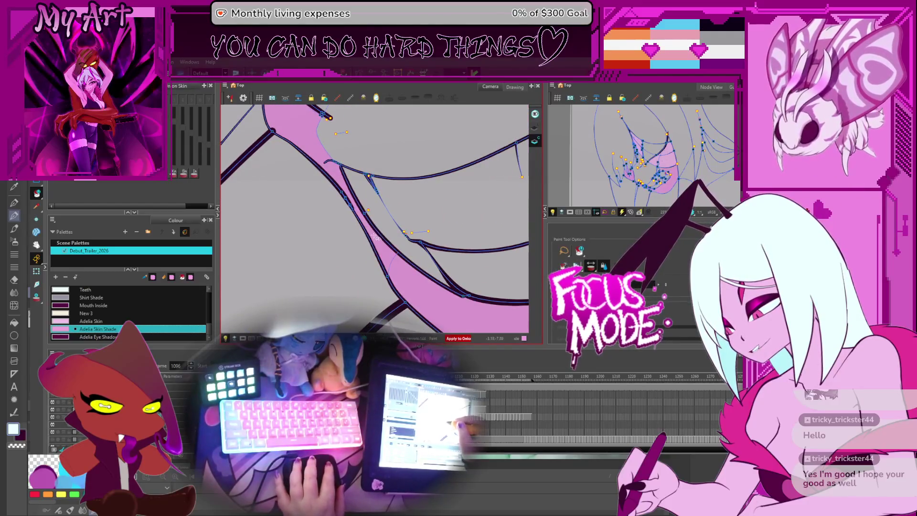
click(391, 271)
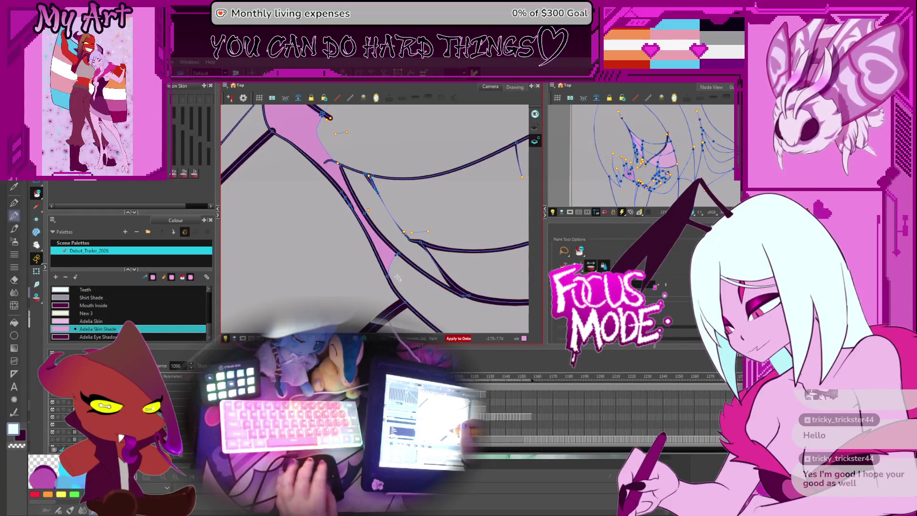
Step: Step back through frames 1090 and 1088, toggling onion skin on and off, to frames 1081–1082
key(comma)
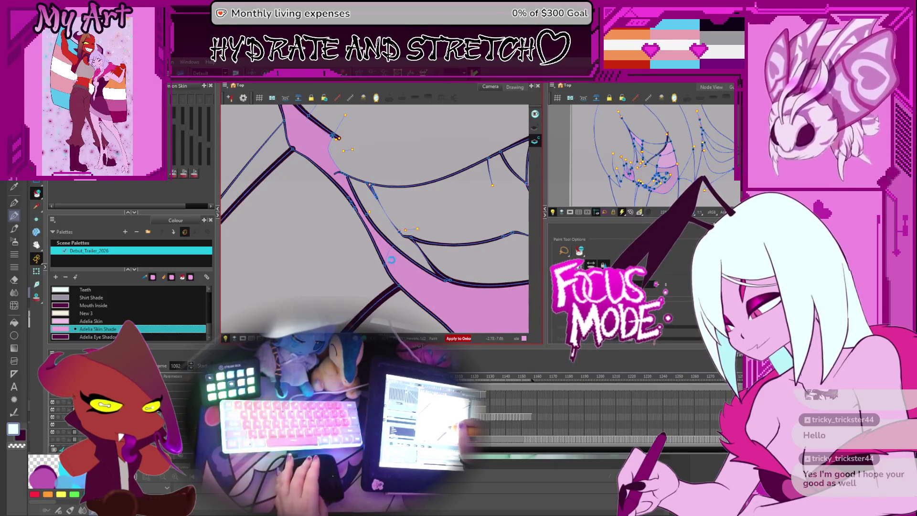
key(comma)
key(comma)
key(comma)
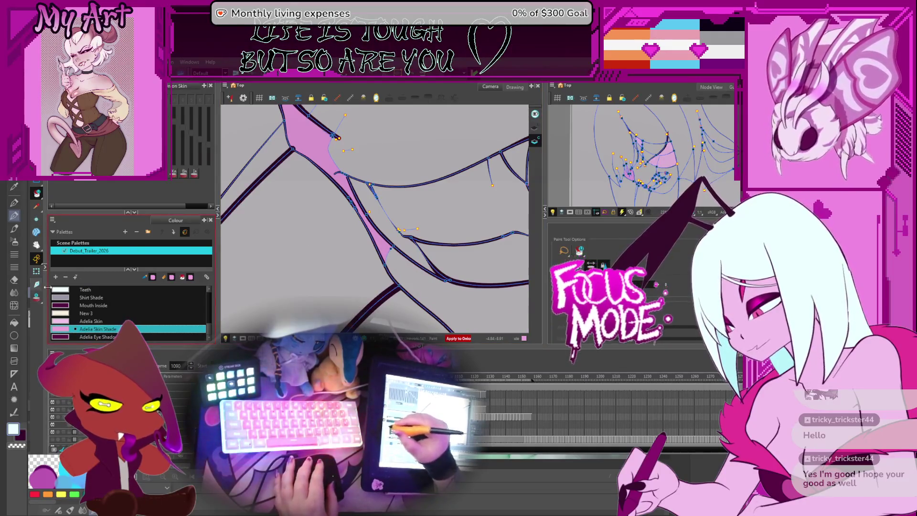
key(comma)
key(comma)
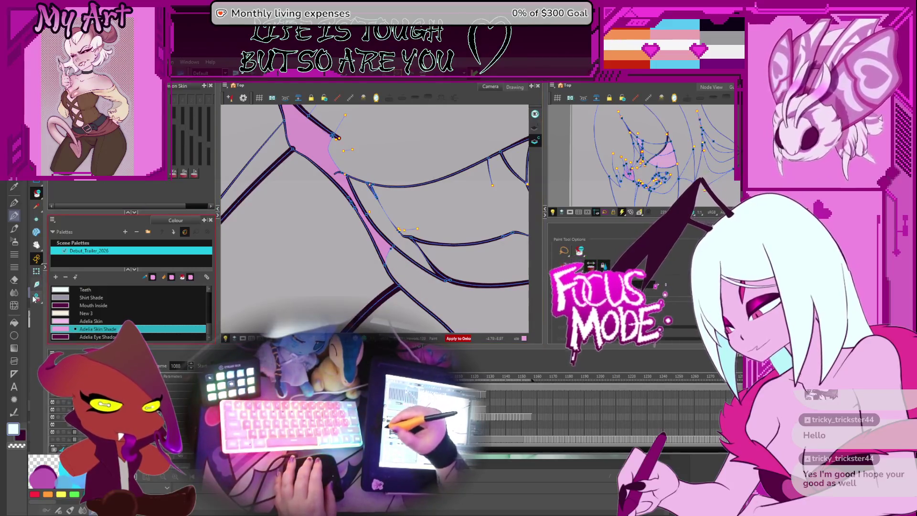
key(alt+o)
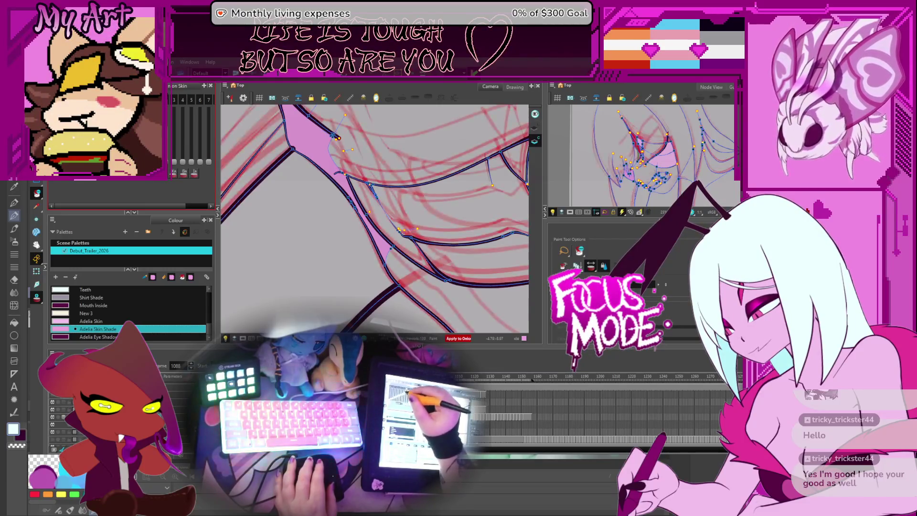
key(alt+o)
key(comma)
key(comma)
key(comma)
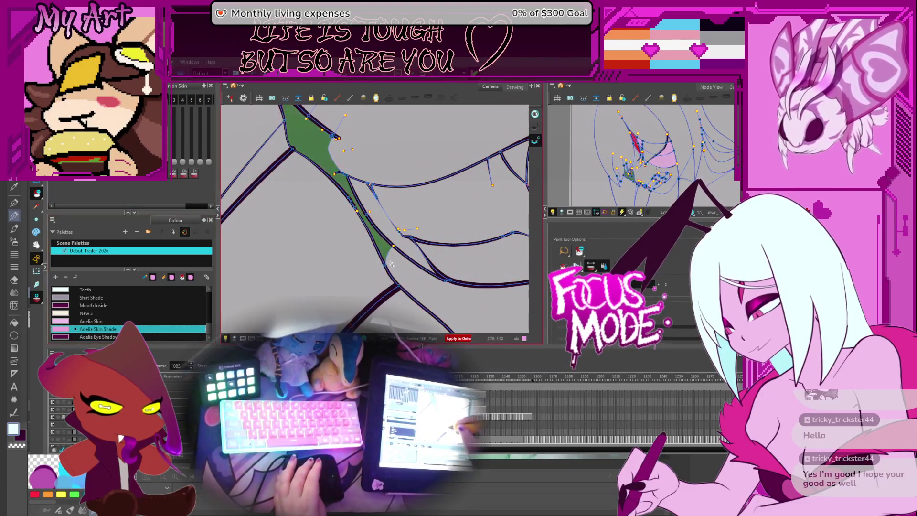
key(comma)
key(comma)
key(period)
key(period)
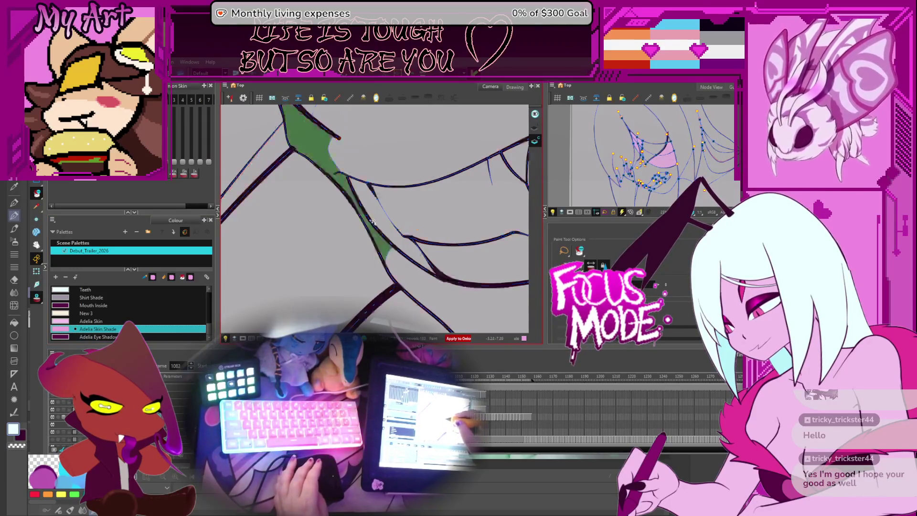
key(comma)
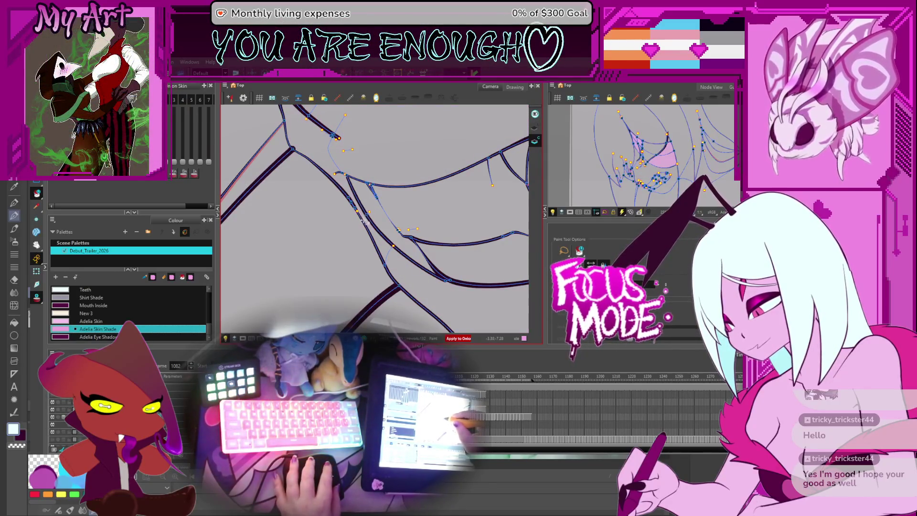
Step: Pan the view and step back from frame 1077 to 1071, bringing the hair spikes and teeth into view
drag(360, 189, 389, 203)
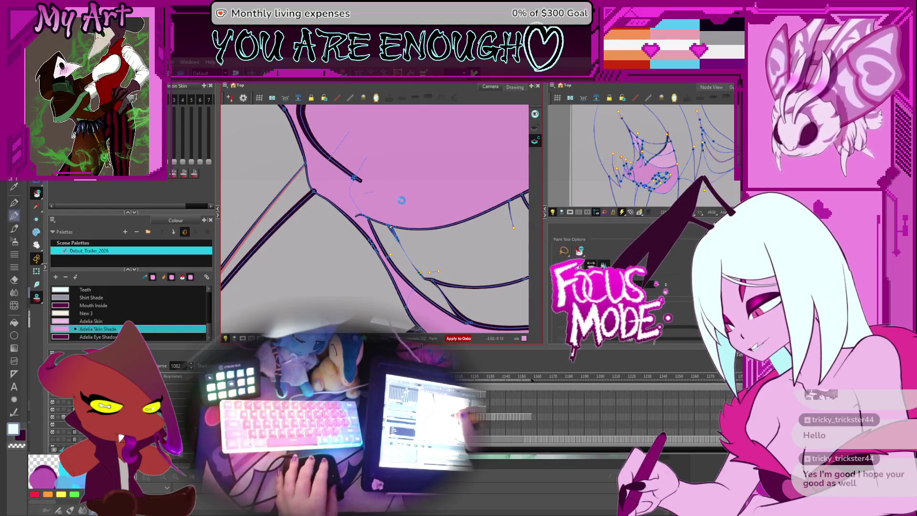
key(f)
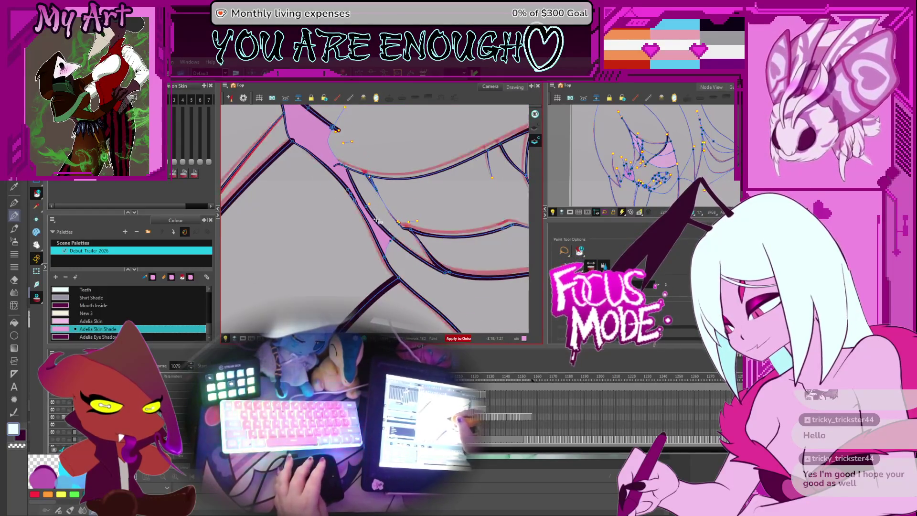
key(f)
key(f)
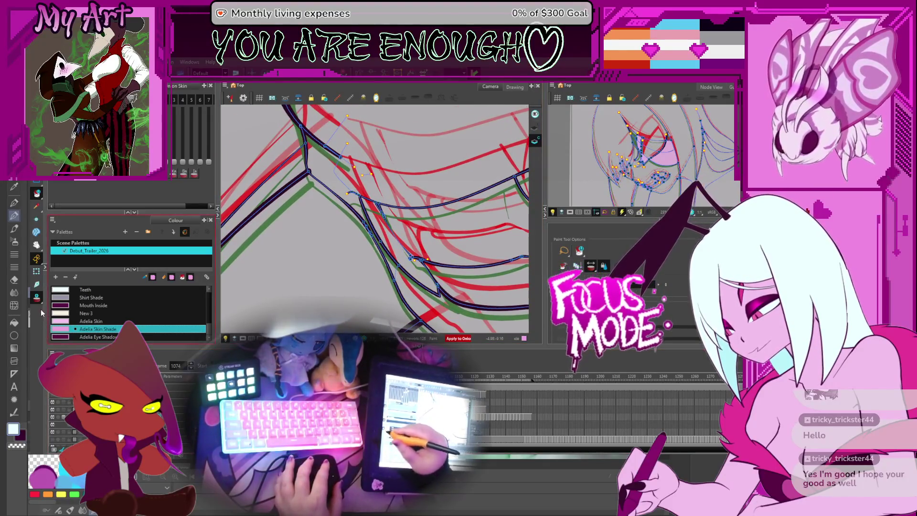
key(g)
key(g)
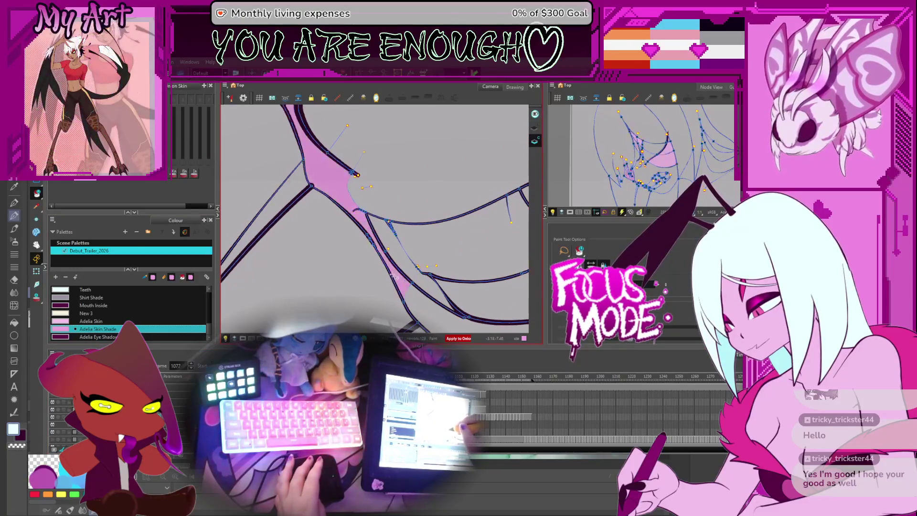
key(f)
scroll(377, 247, up, 2)
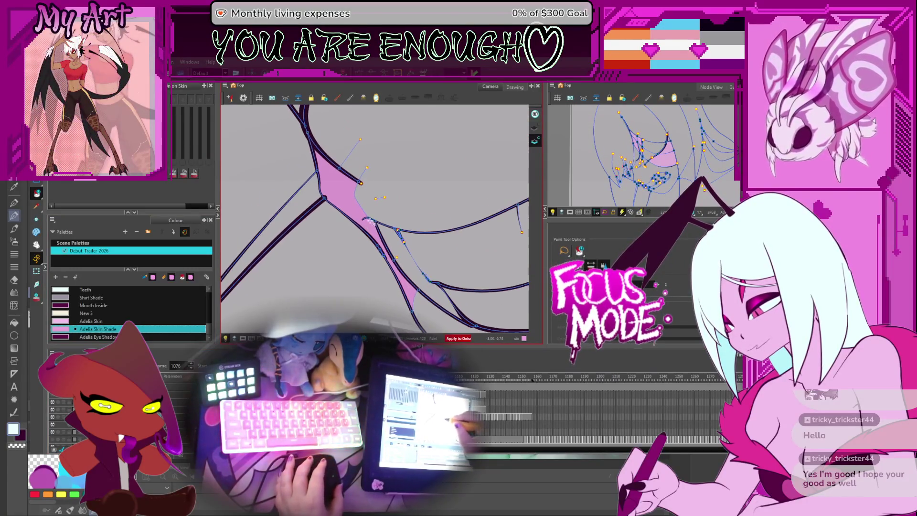
key(f)
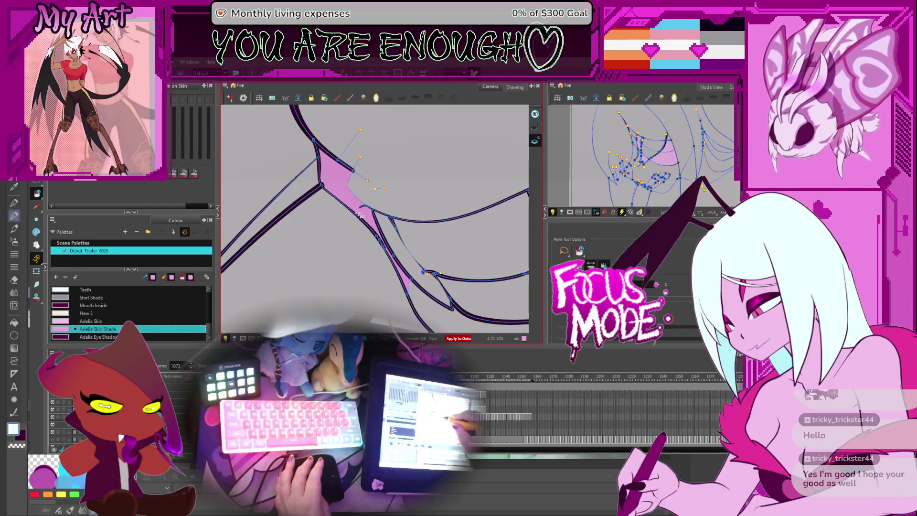
key(f)
key(f)
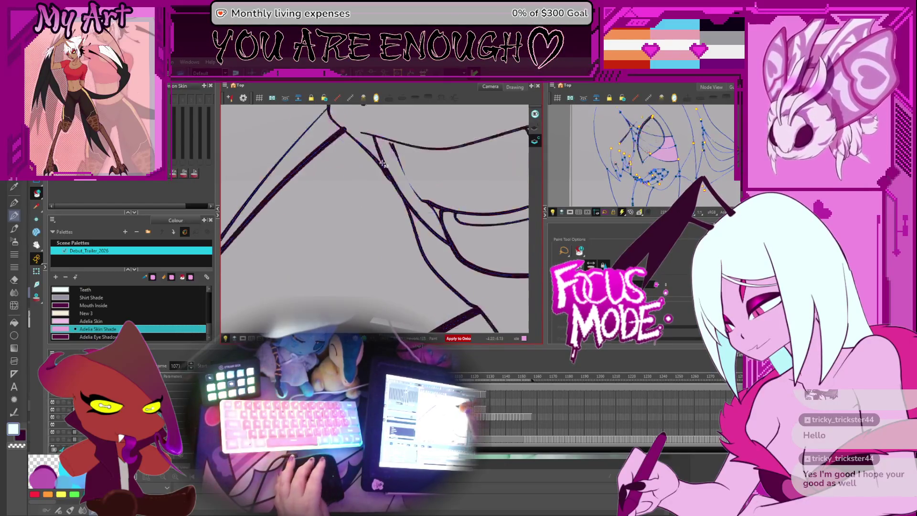
drag(384, 114, 358, 200)
key(f)
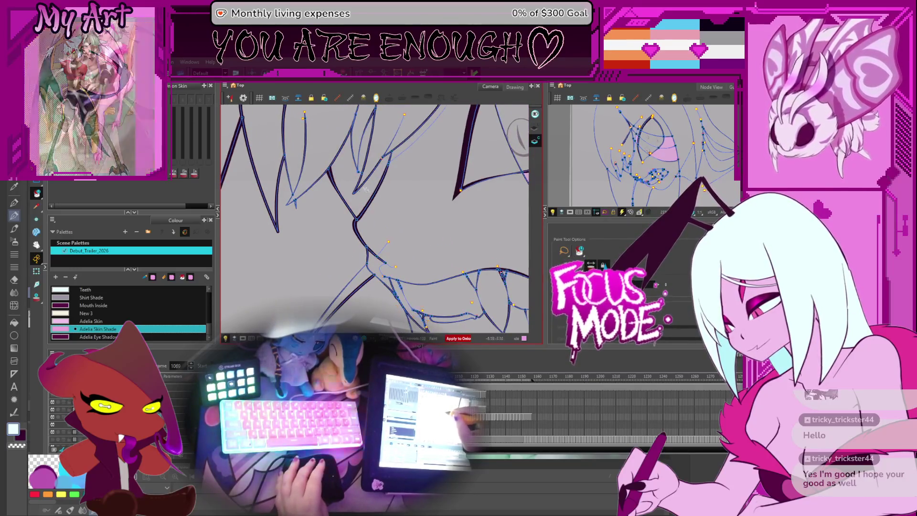
Step: Turn on onion skin, fill the hair gap with Adelia Skin Shade, then step back through 1067 and 1064 to 1057
click(37, 296)
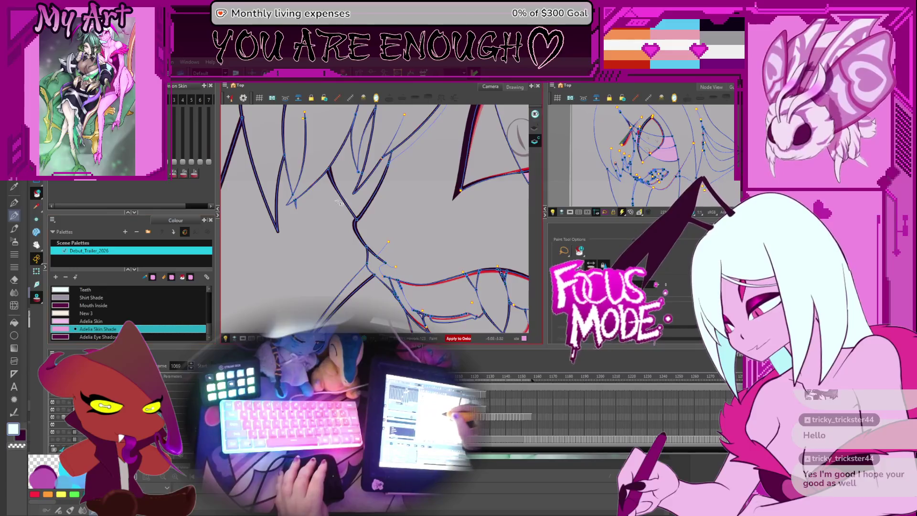
click(346, 182)
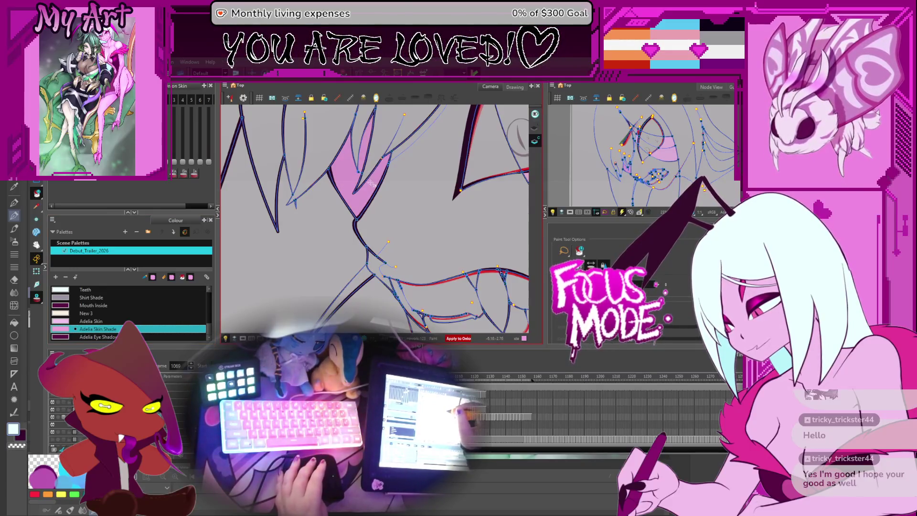
key(f)
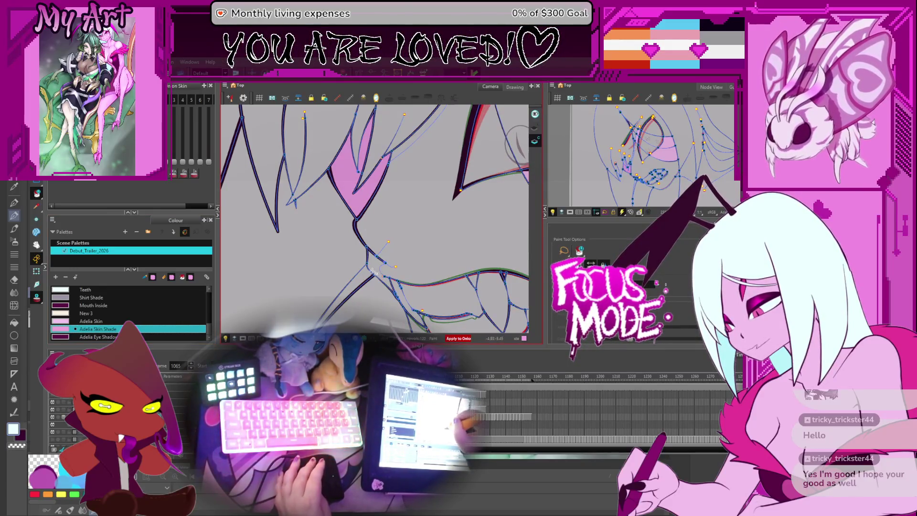
key(f)
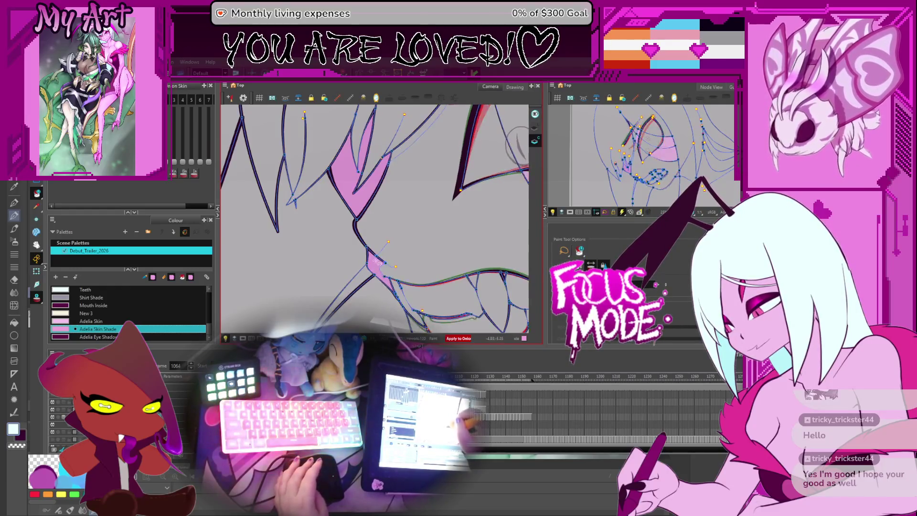
key(f)
key(f)
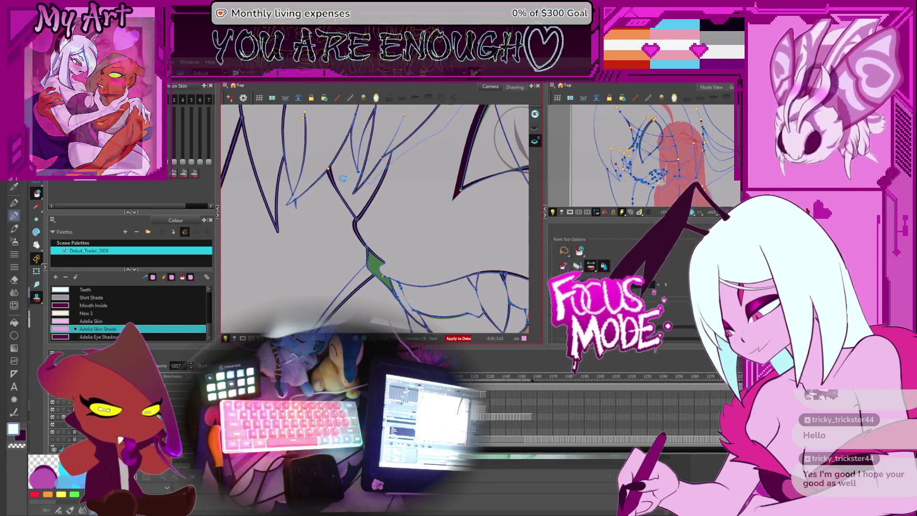
Step: Fill the mouth area with Adelia Skin Shade, then pan and zoom to the hair strands, returning to the Paint tool
click(363, 244)
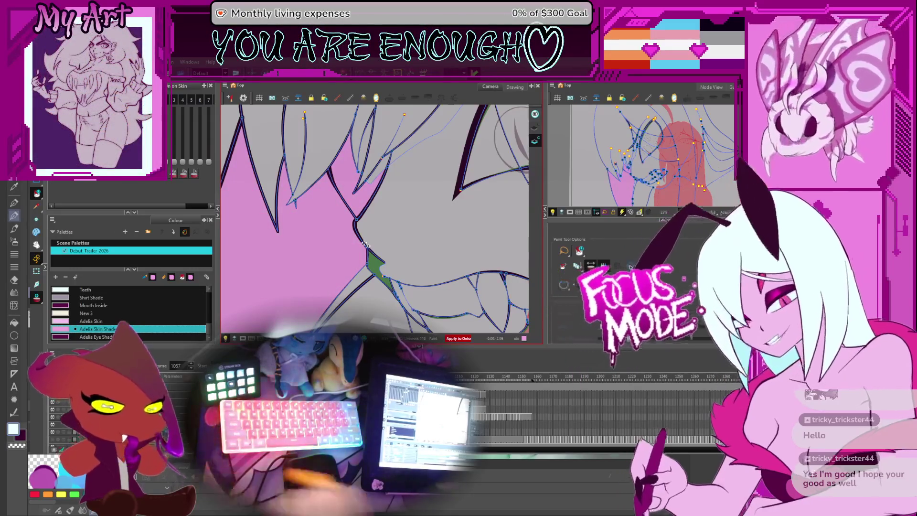
mouse_move(384, 218)
mouse_down()
mouse_move(396, 172)
mouse_move(377, 224)
mouse_move(345, 189)
mouse_up()
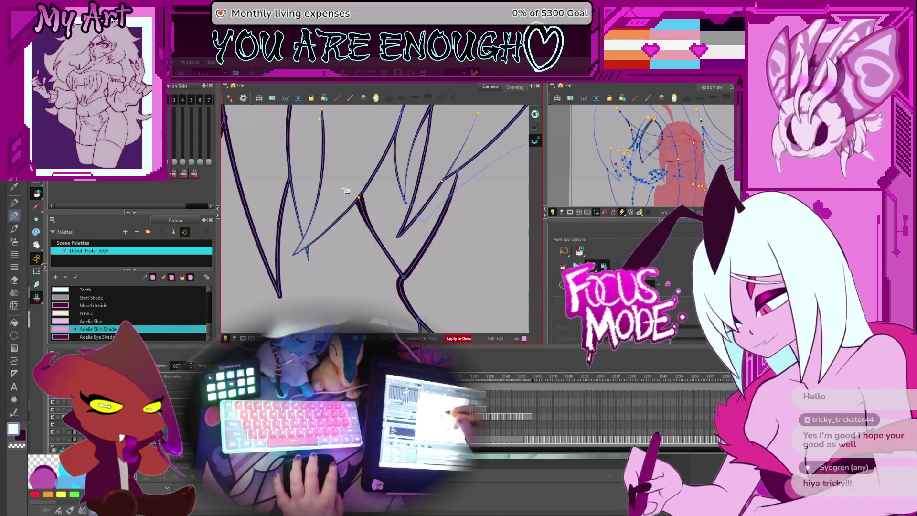
key(alt+v)
scroll(345, 190, up, 3)
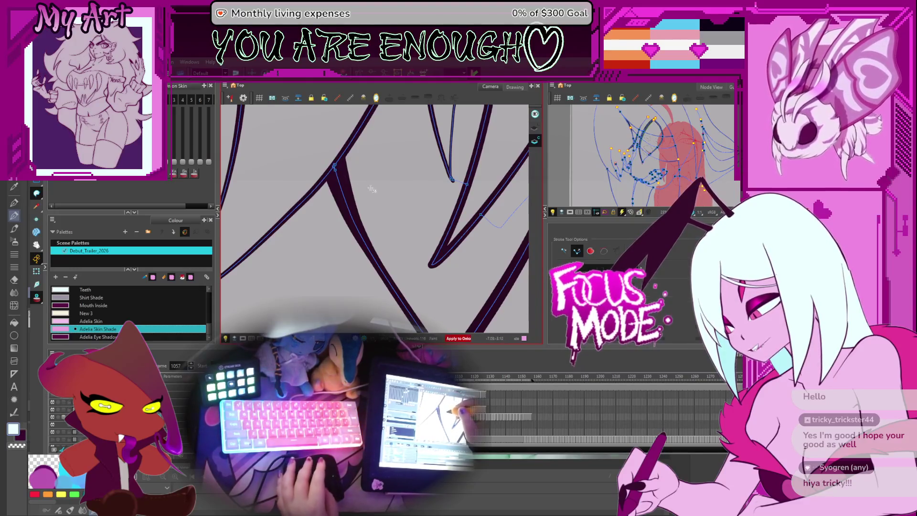
scroll(372, 190, down, 3)
key(alt+i)
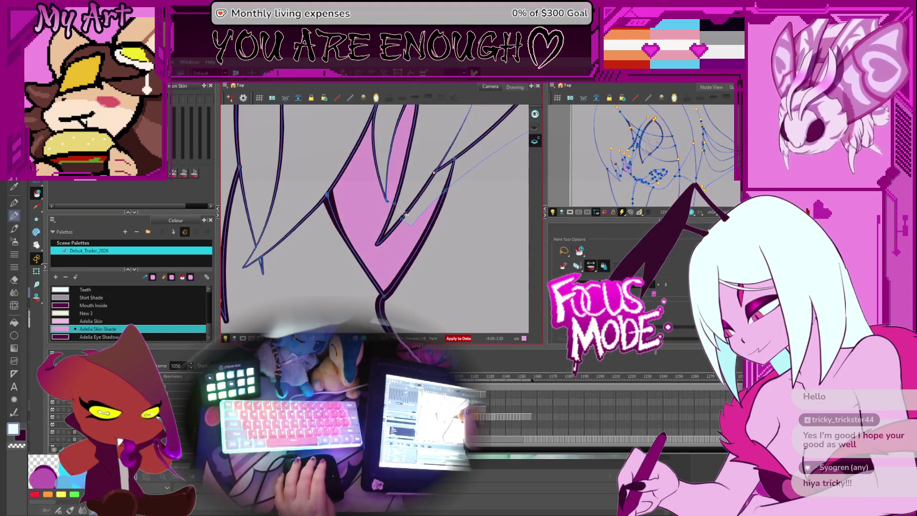
Step: Step forward through frames 1058 to 1065, pan the view, and switch back to the Paint tool
key(period)
key(period)
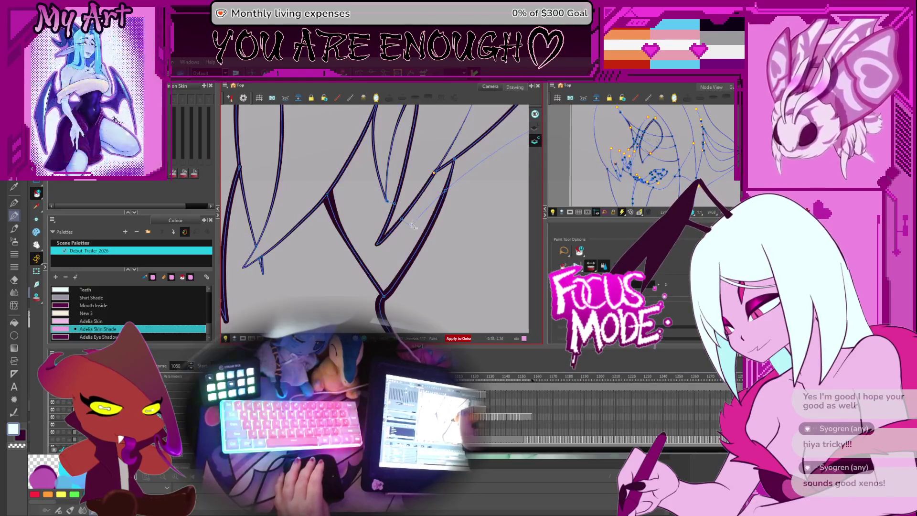
key(period)
key(period)
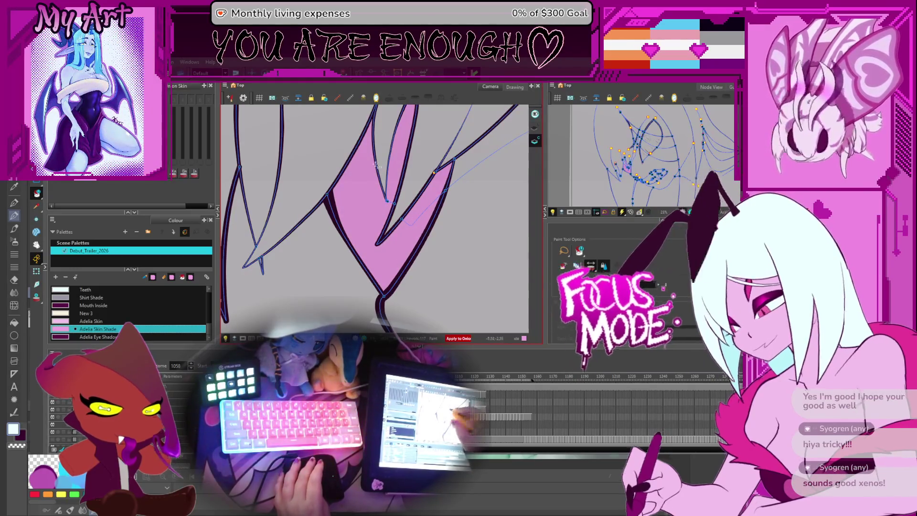
key(period)
key(period)
key(period)
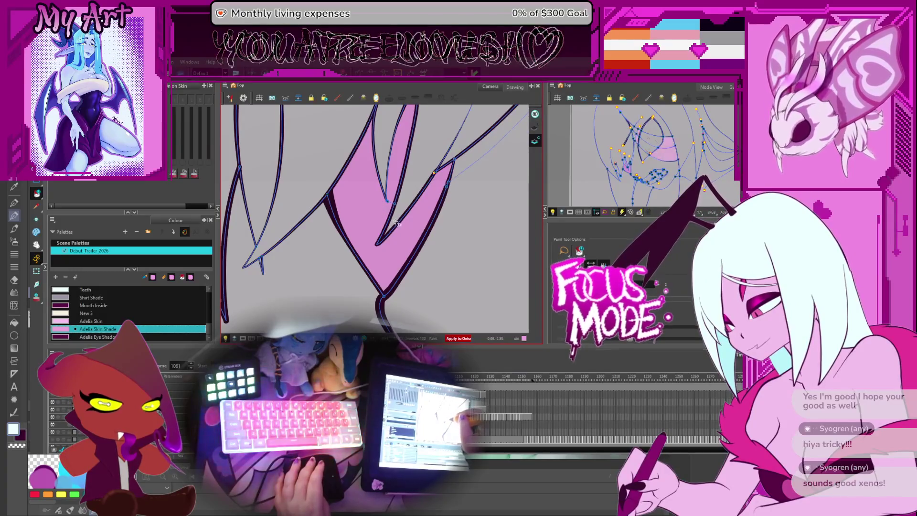
key(period)
key(period)
mouse_move(392, 233)
mouse_down()
mouse_move(387, 197)
mouse_move(372, 232)
mouse_up()
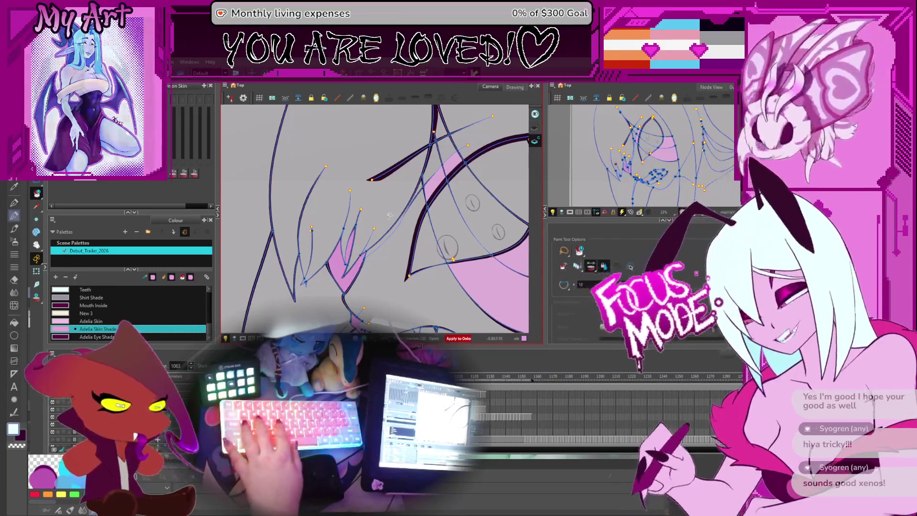
key(alt+s)
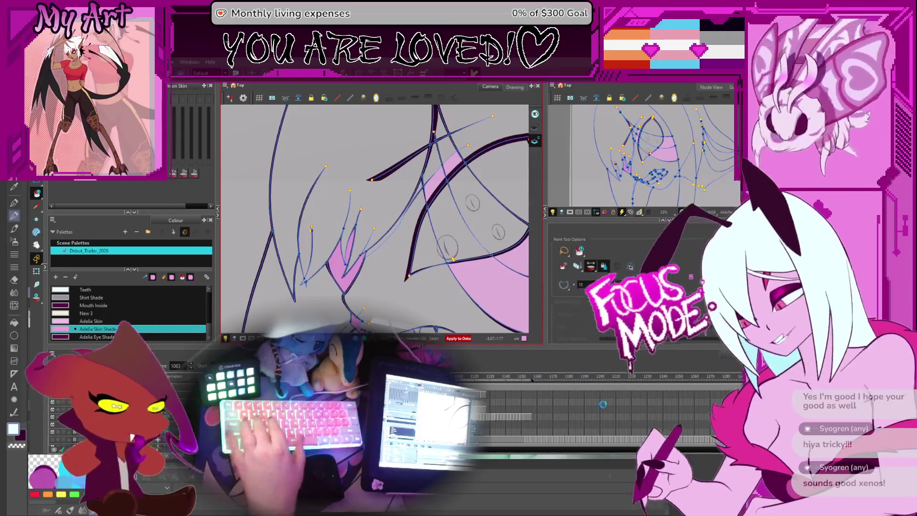
key(alt+i)
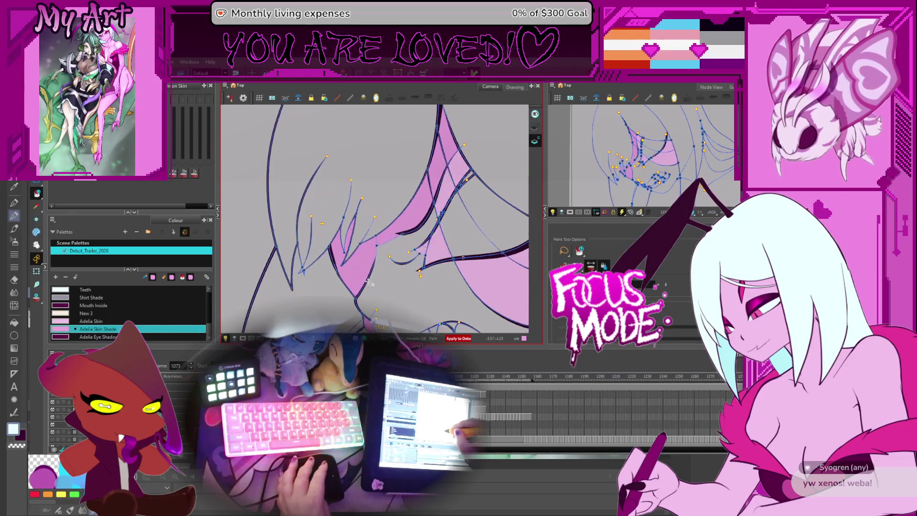
Step: Fill the narrow strand gap on frame 1080 with the darker skin shade
drag(454, 148, 450, 184)
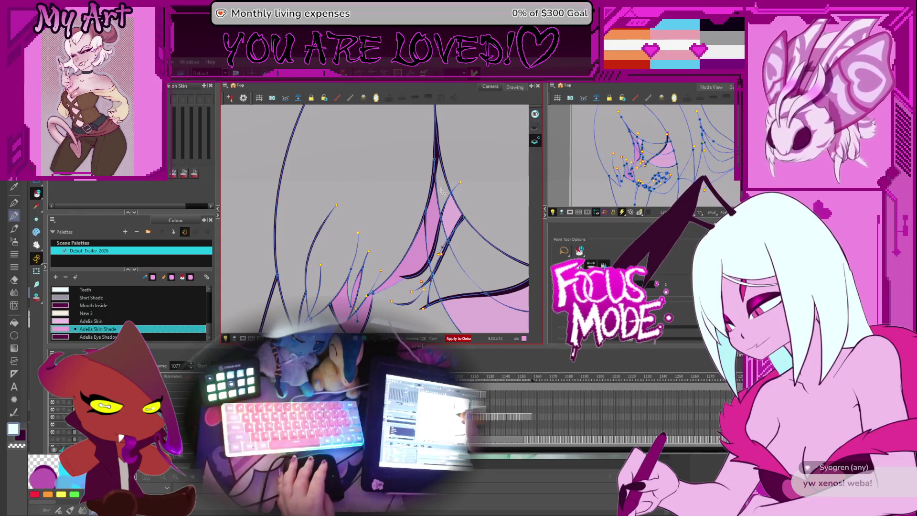
key(period)
key(period)
key(period)
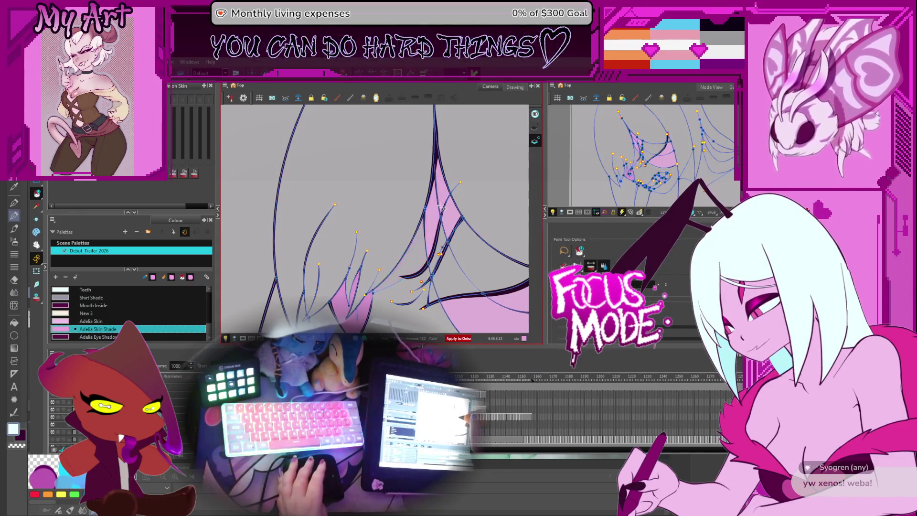
click(428, 224)
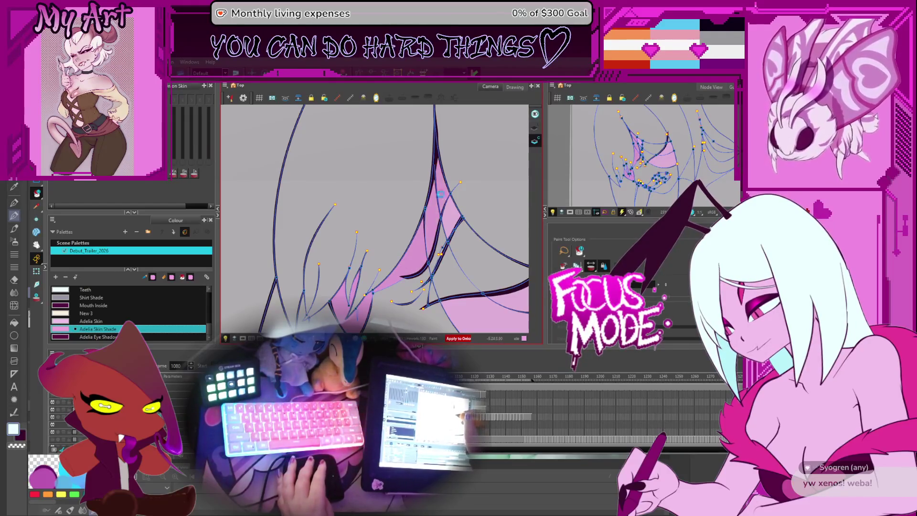
Step: Flip between frames 1080 and 1091, panning the view to check the strand fills
key(period)
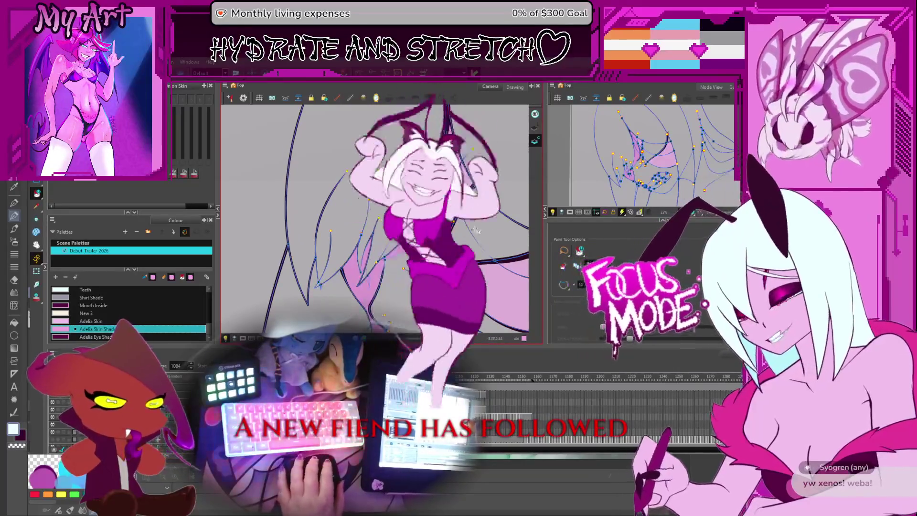
key(comma)
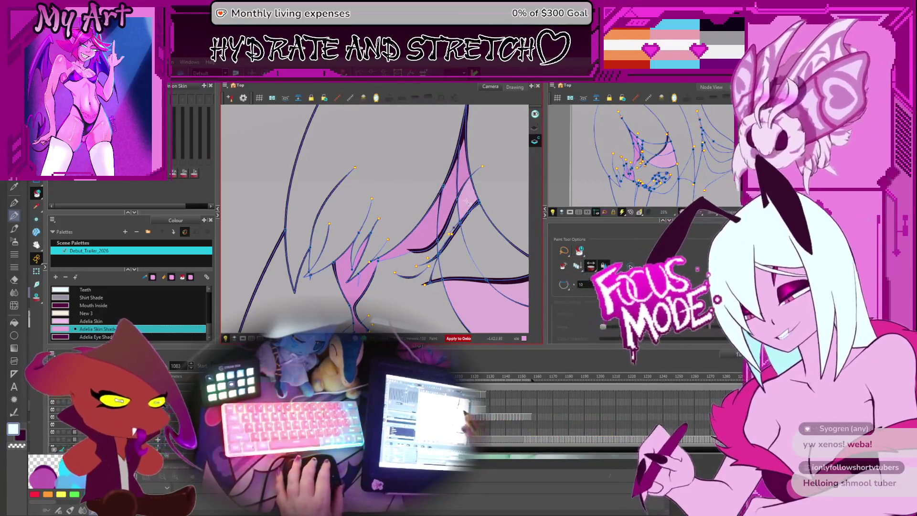
key(comma)
key(comma)
key(comma)
key(period)
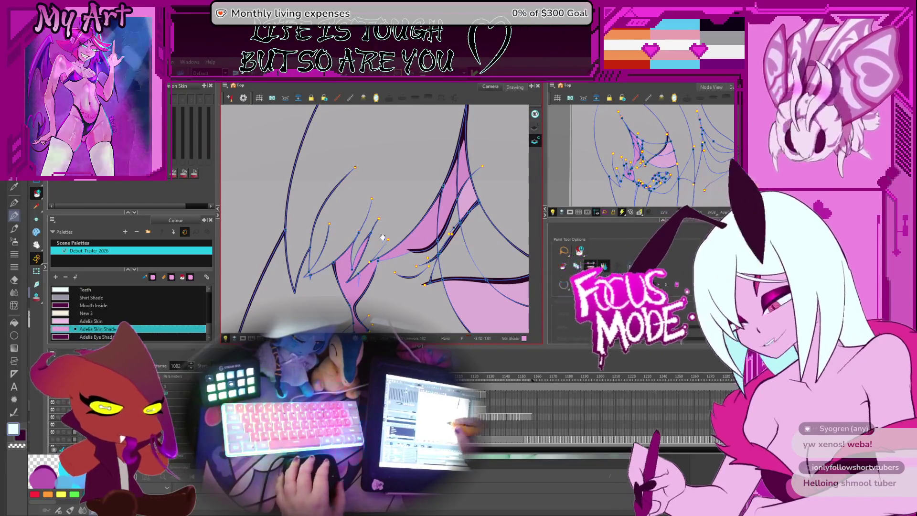
drag(381, 291, 401, 273)
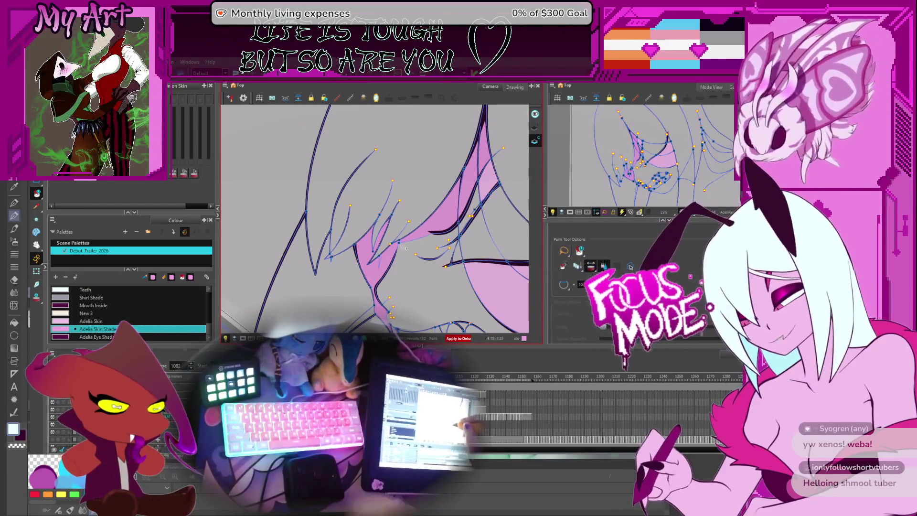
key(comma)
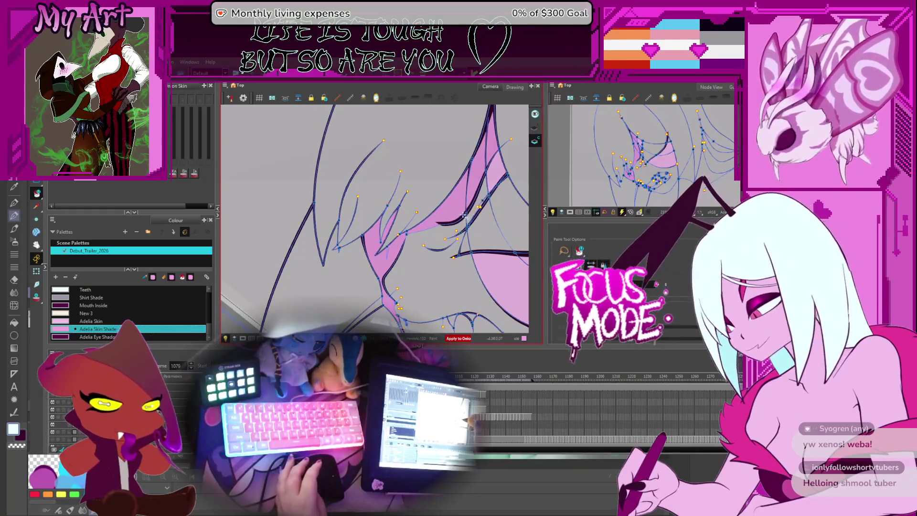
key(period)
key(period)
key(period)
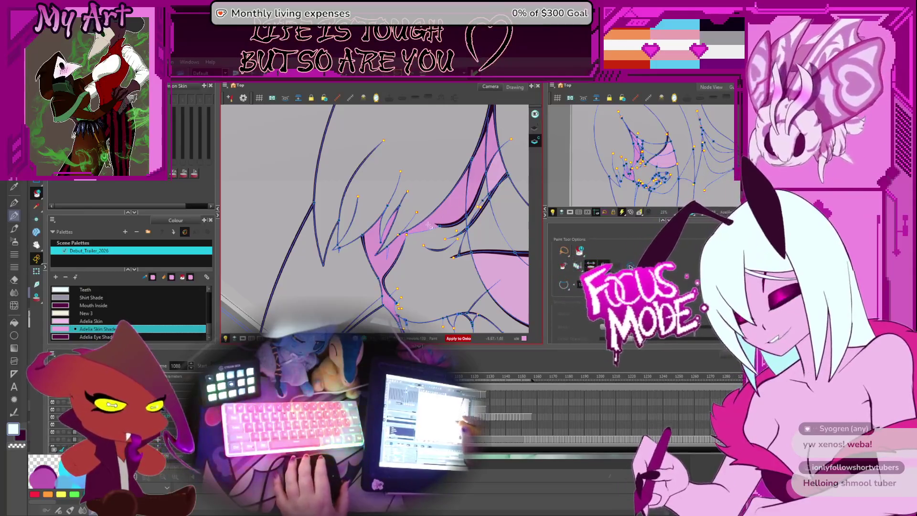
key(comma)
key(comma)
key(comma)
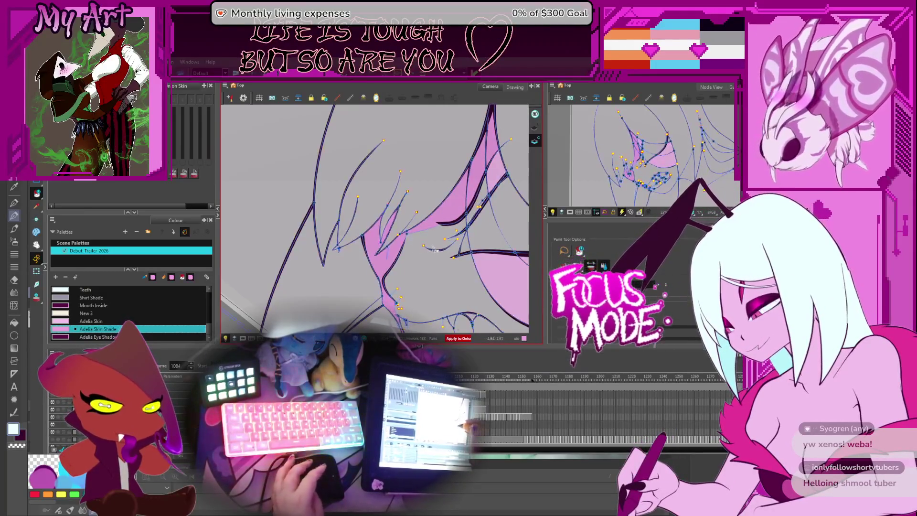
key(period)
key(period)
key(period)
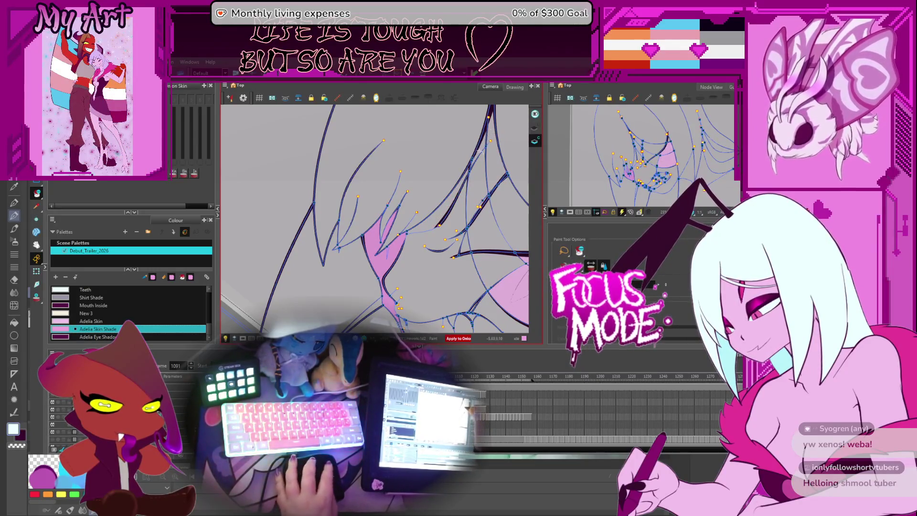
key(comma)
key(comma)
key(period)
key(period)
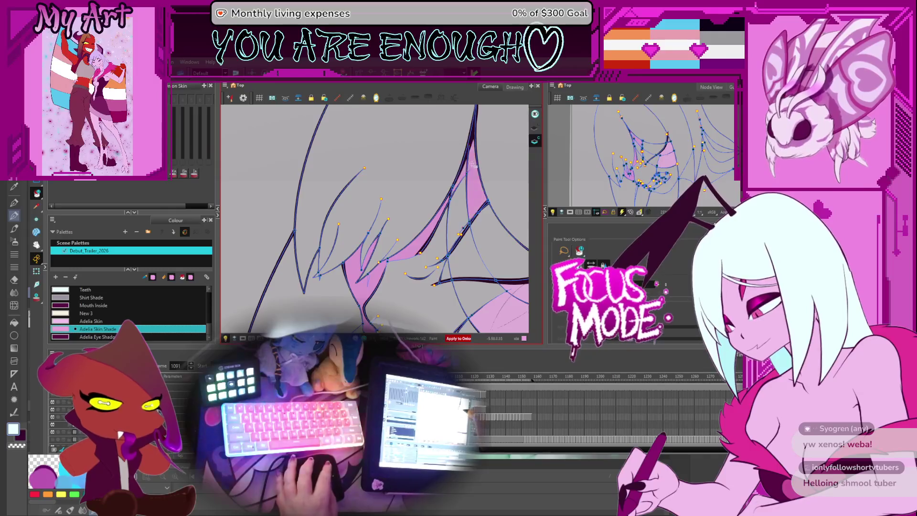
Step: On frame 1093, pan and rotate the view, reset rotation, and show control points on all strokes
scroll(472, 171, up, 5)
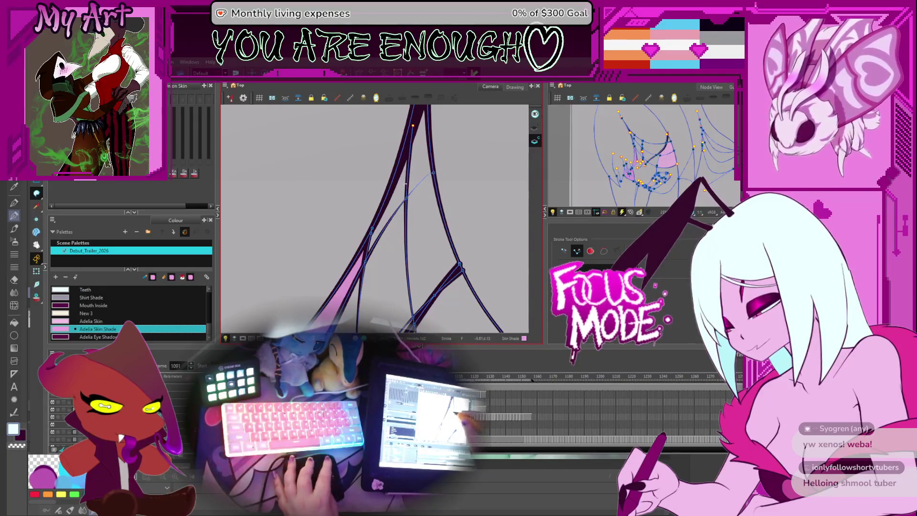
key(period)
key(period)
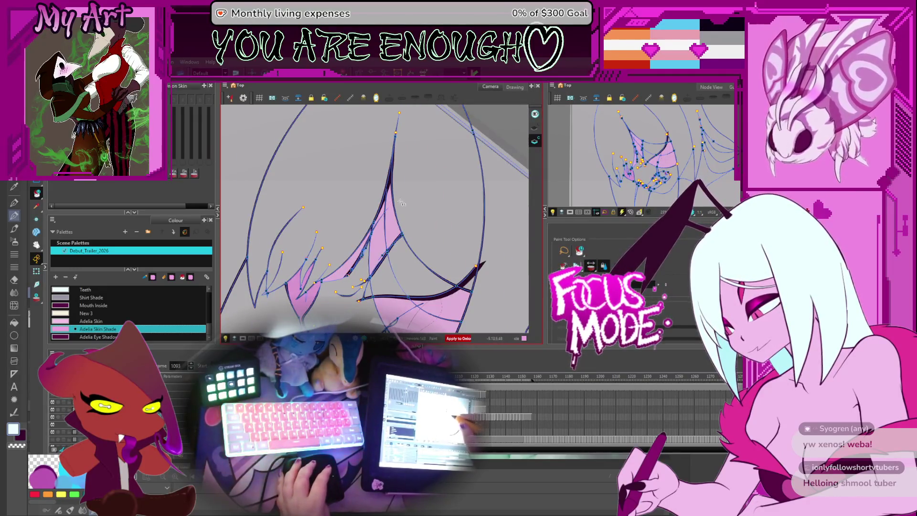
drag(377, 245, 366, 245)
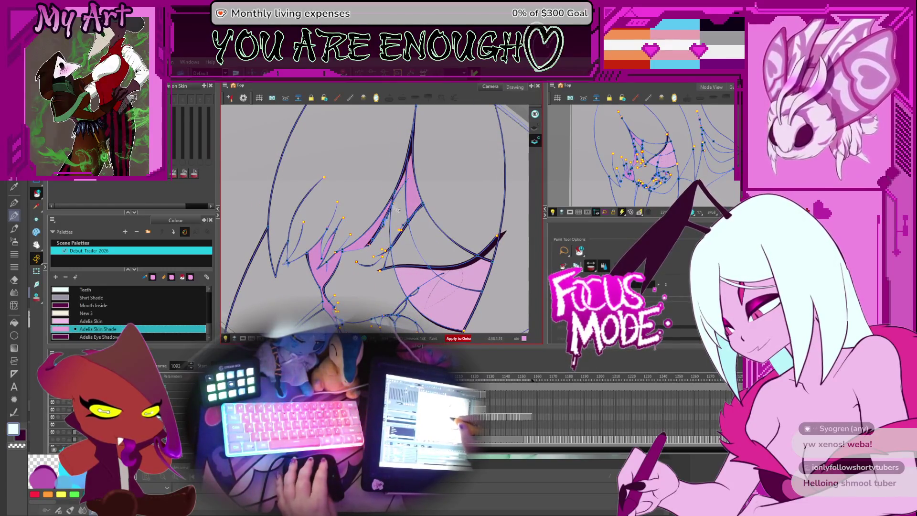
drag(402, 188, 387, 220)
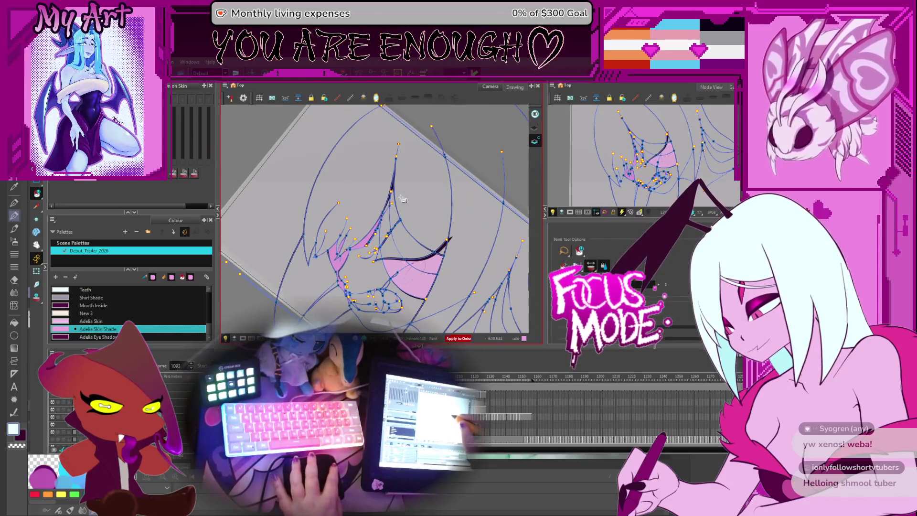
key(shift+x)
key(alt+v)
key(period)
key(period)
key(period)
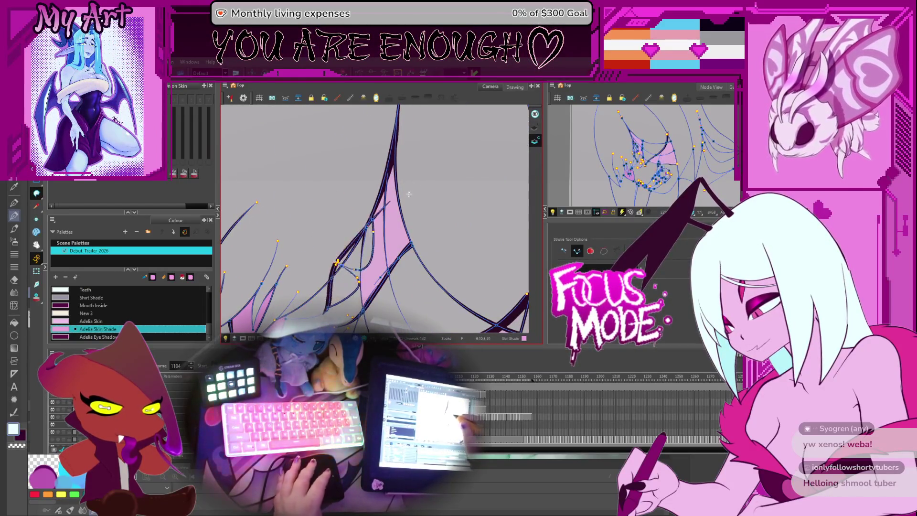
key(comma)
key(comma)
key(comma)
key(ctrl+a)
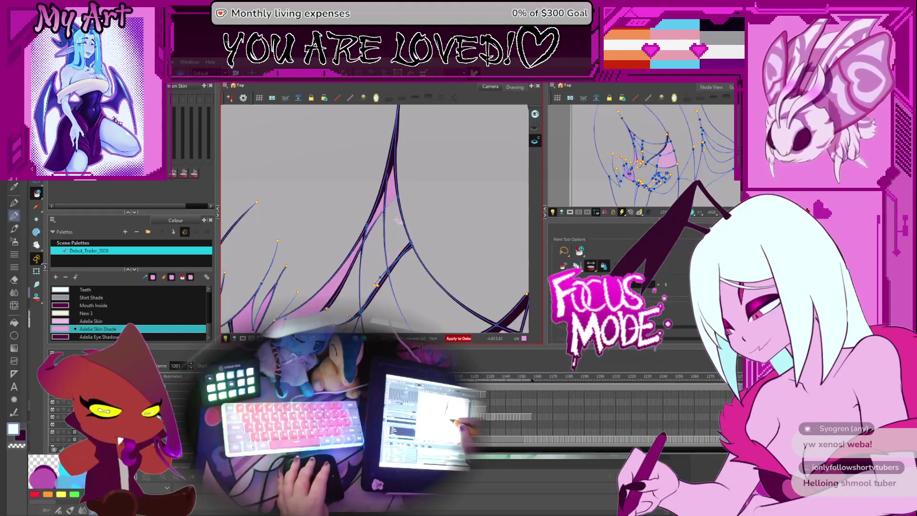
mouse_move(422, 197)
mouse_down()
mouse_move(438, 206)
mouse_move(404, 206)
mouse_up()
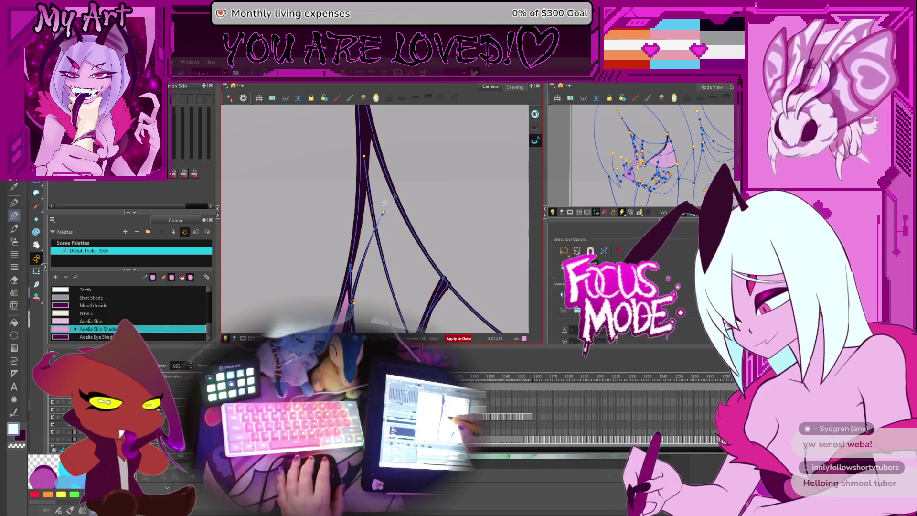
Step: Select a few points on the strand strokes, then step through frames 1094 to 1103
key(alt+s)
drag(399, 192, 382, 213)
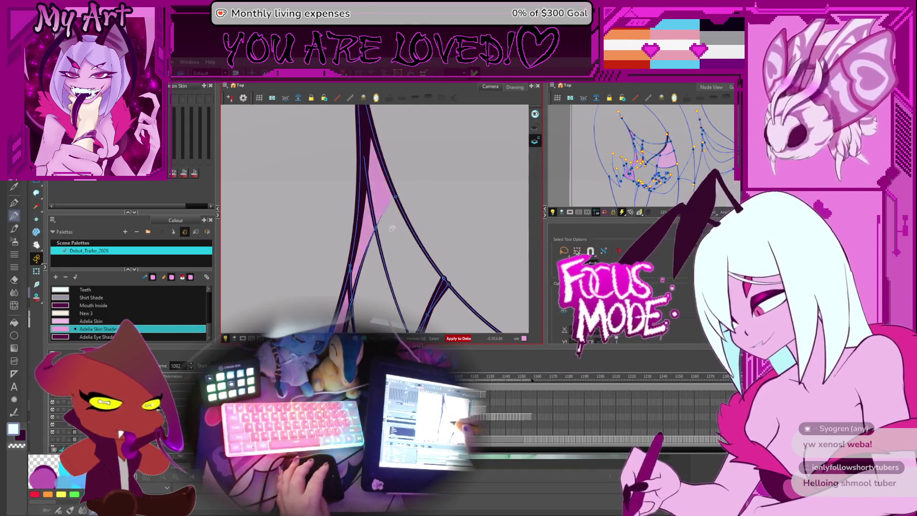
key(period)
key(period)
key(period)
key(period)
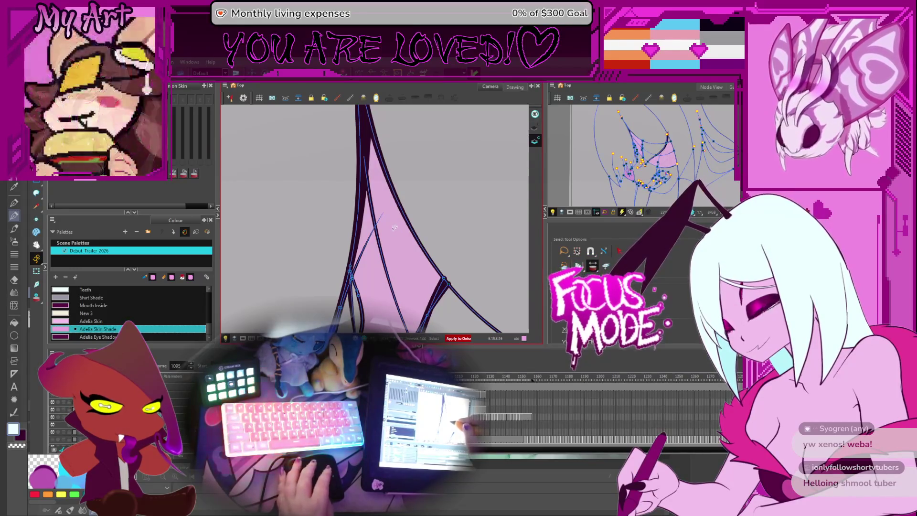
key(ctrl+a)
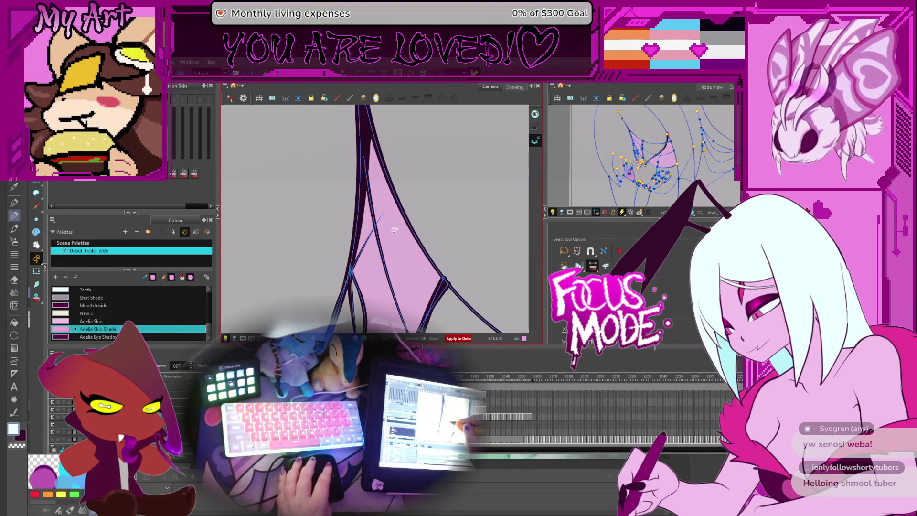
key(period)
key(period)
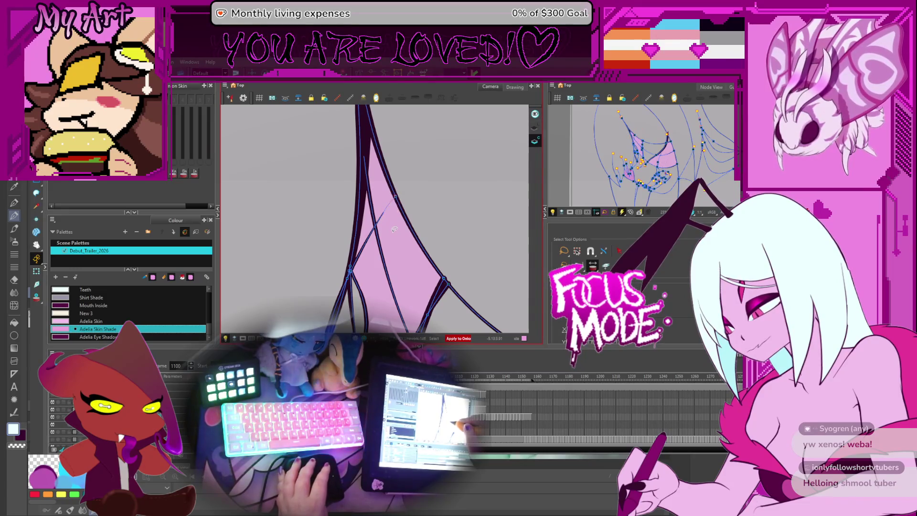
key(period)
key(period)
key(period)
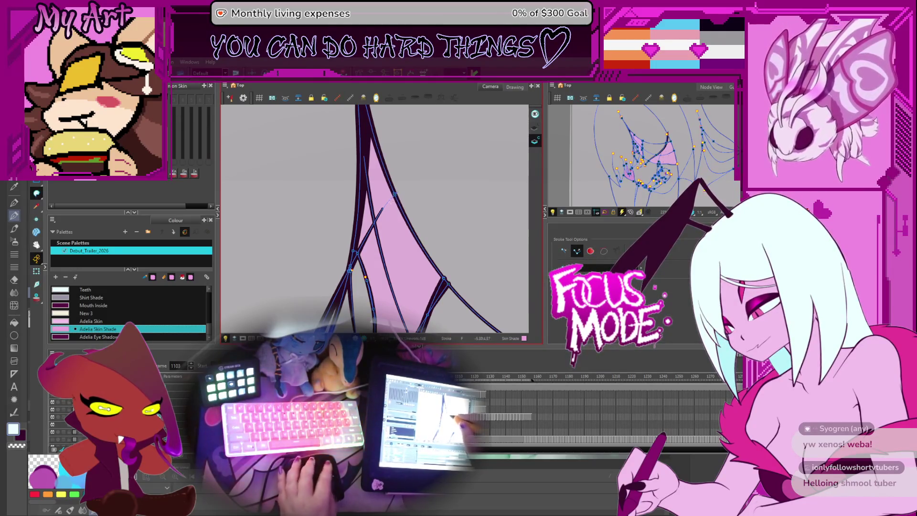
Step: Advance from frame 1105 through 1110 and beyond, then turn on onion skin and select the Paint tool
key(period)
key(period)
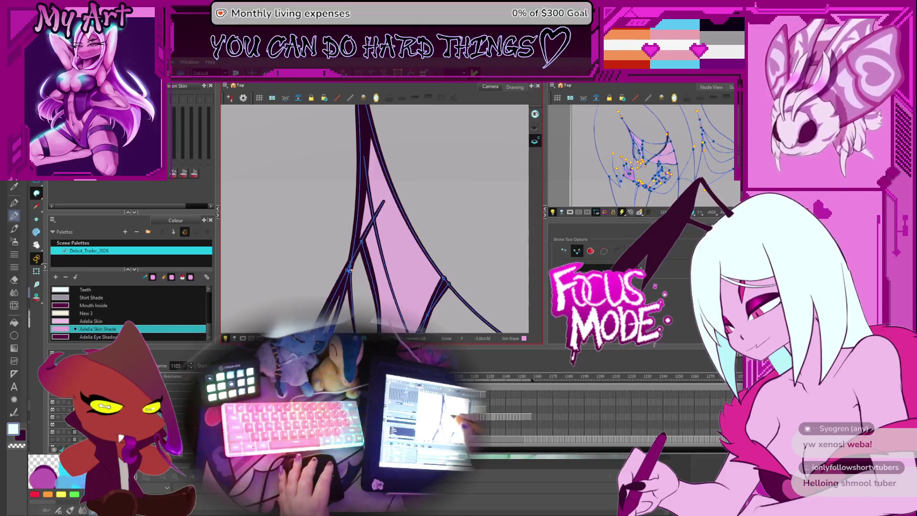
key(period)
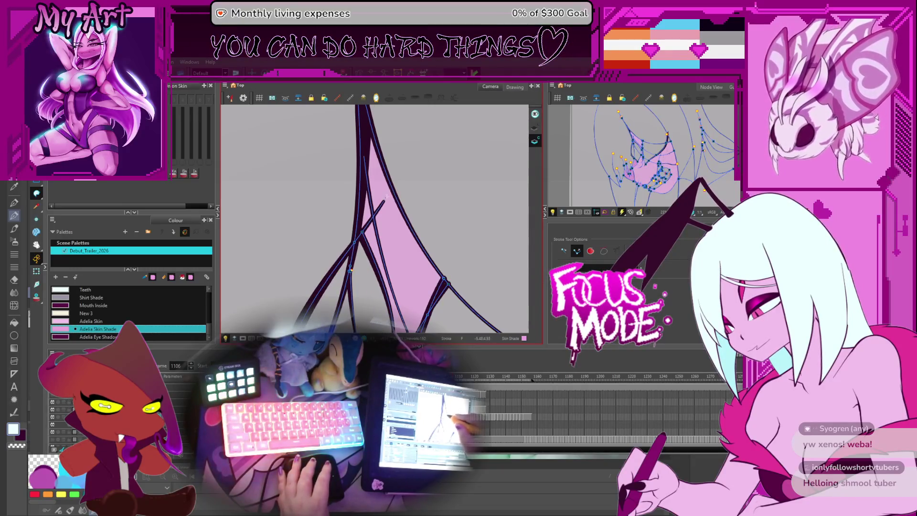
key(period)
key(period)
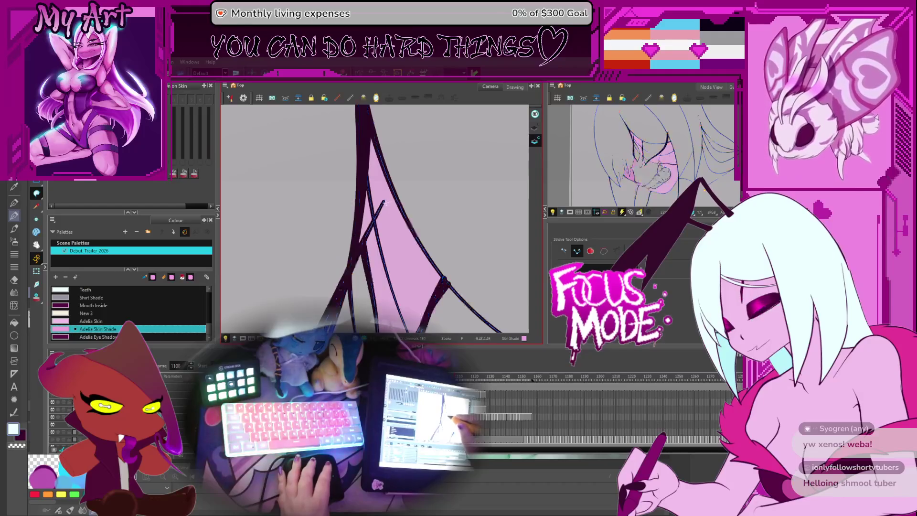
key(period)
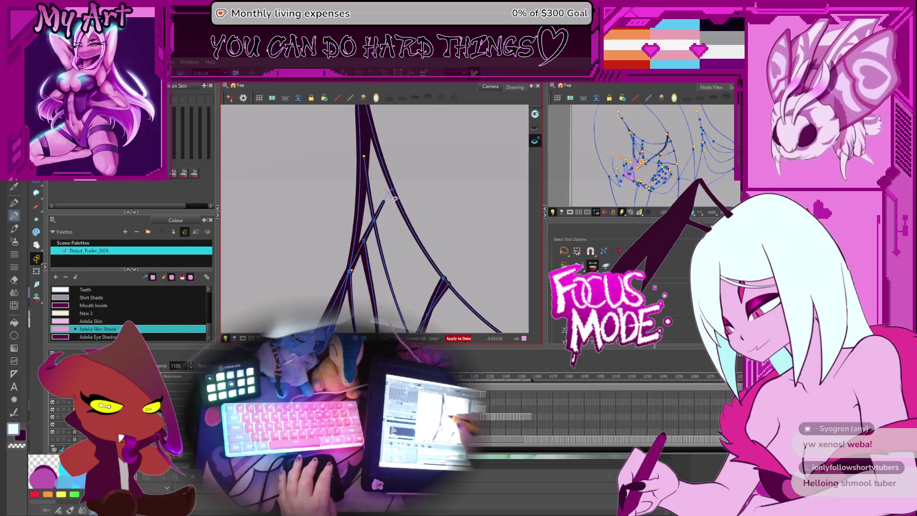
key(period)
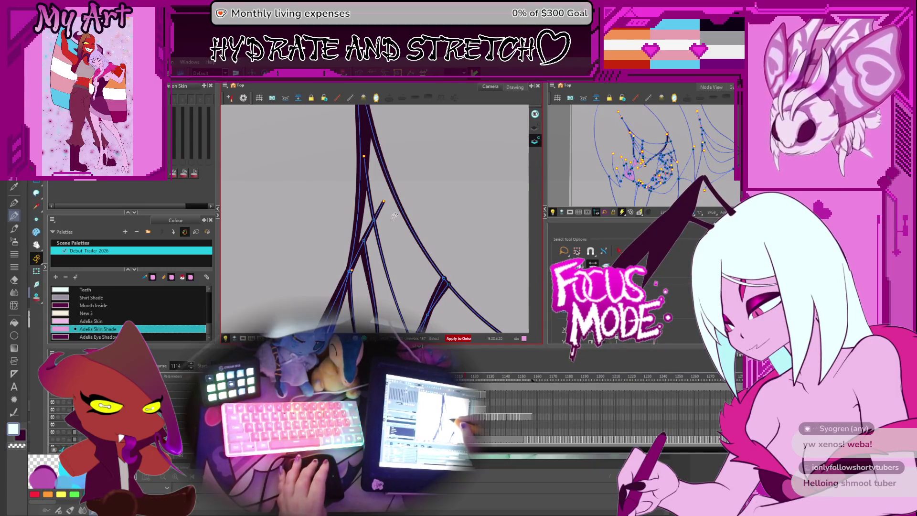
key(period)
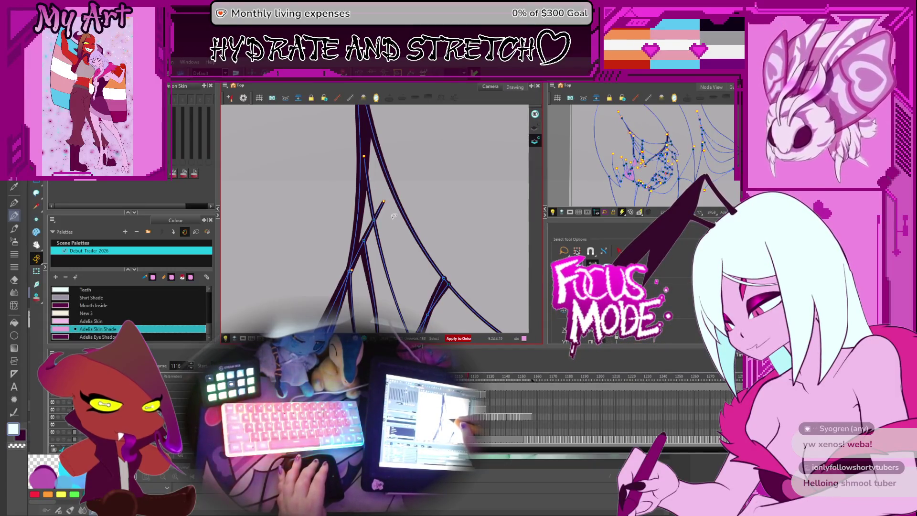
key(period)
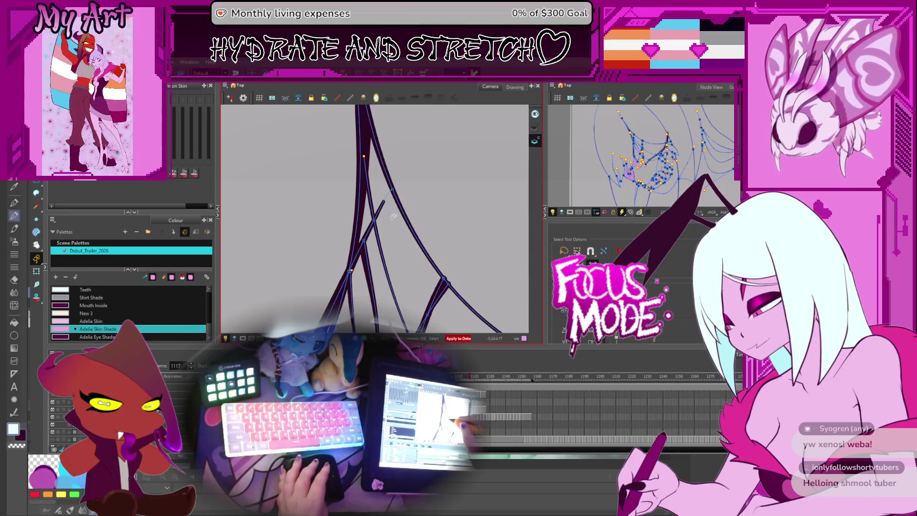
key(period)
key(period)
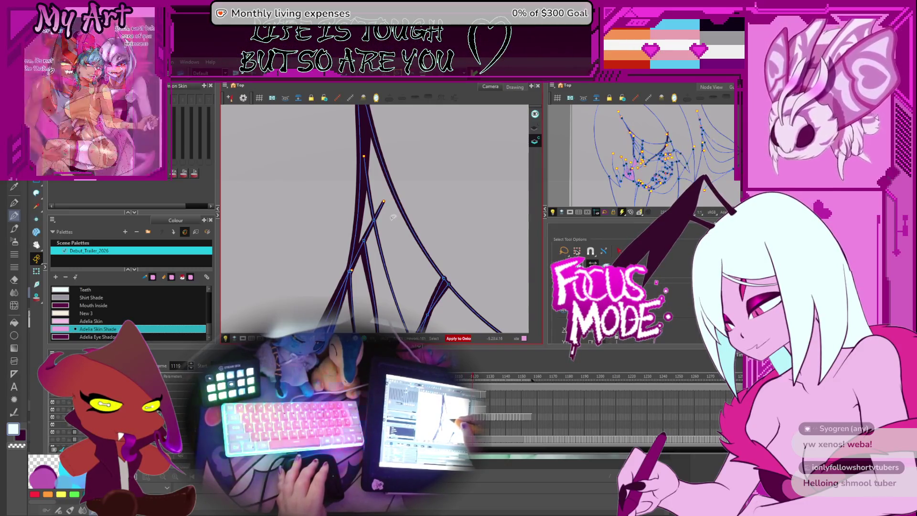
click(38, 298)
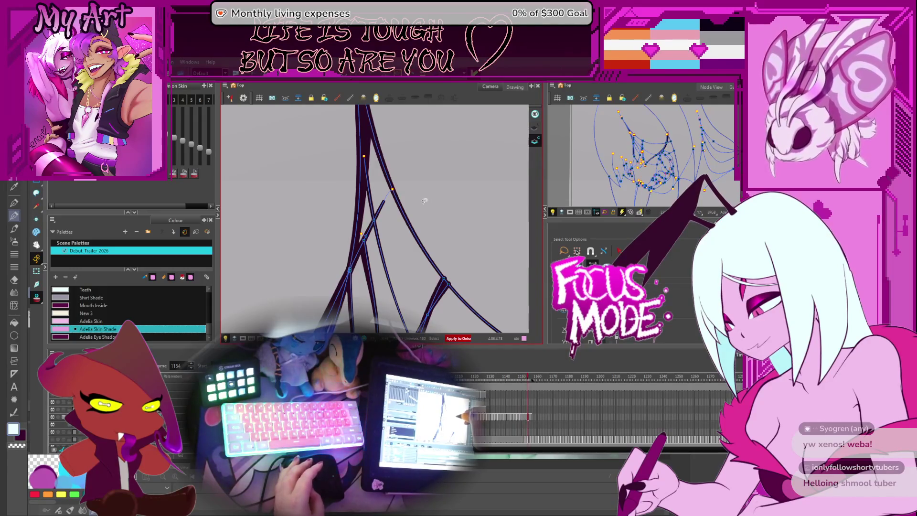
key(alt+i)
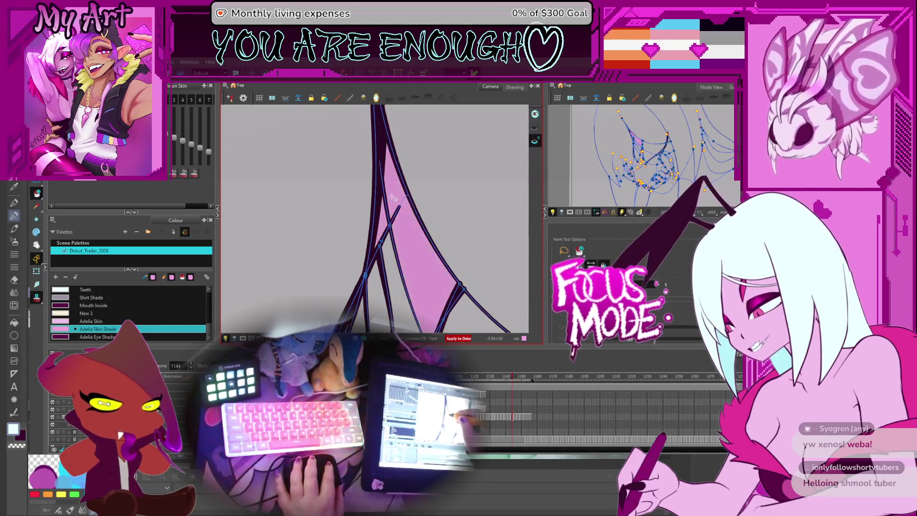
Step: Scrub to frame 1144, then back through 1138 and 1129 to 1127, comparing the fills
key(period)
key(period)
key(period)
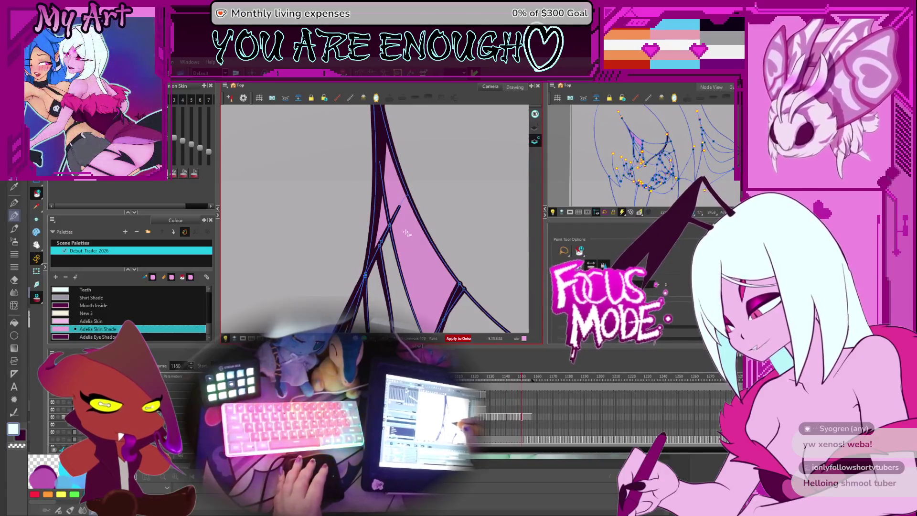
key(comma)
key(comma)
key(comma)
key(period)
key(comma)
key(period)
key(period)
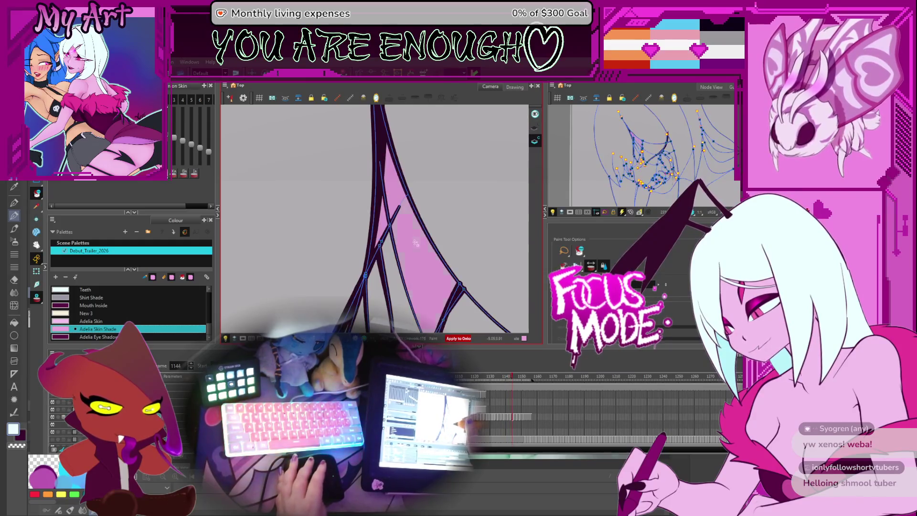
key(comma)
key(comma)
key(comma)
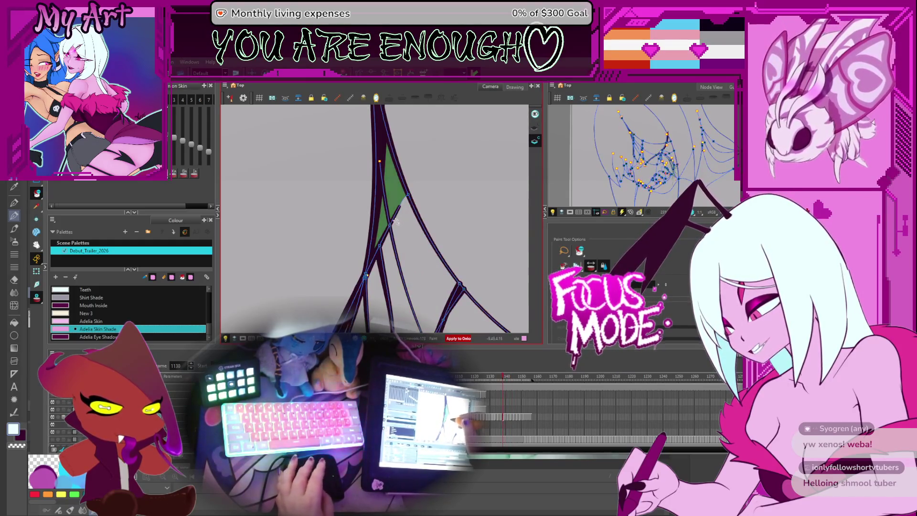
key(comma)
key(comma)
key(comma)
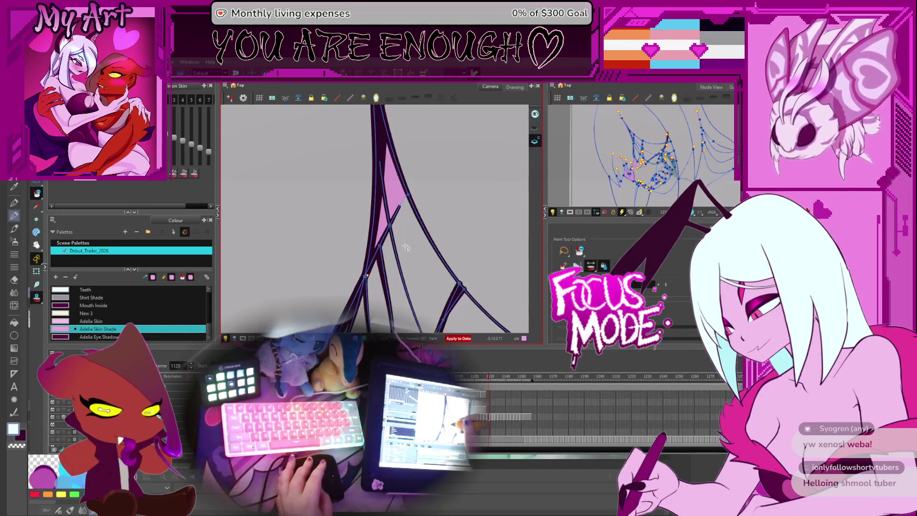
key(comma)
key(comma)
key(comma)
key(comma)
key(comma)
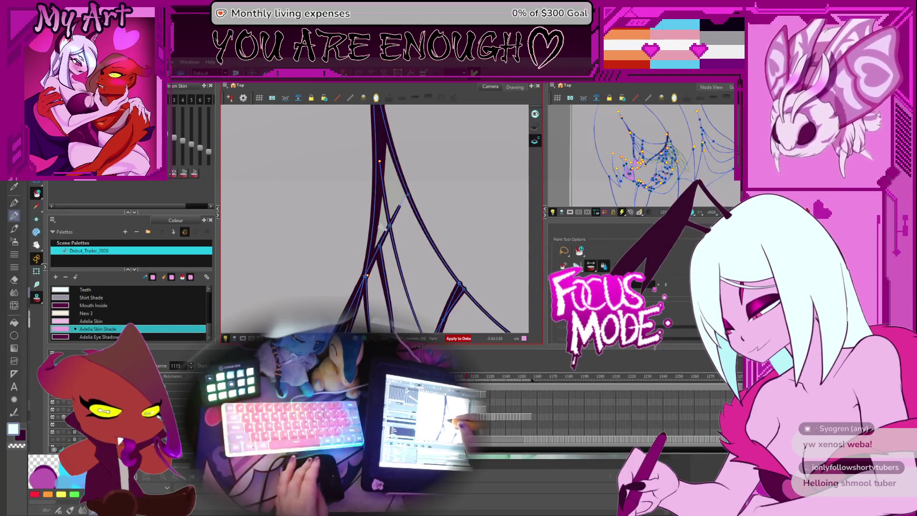
Step: Compare fills across frames 1117, 1107–1109 and 1115, clicking the drawing at 1108, ending at 1103
key(period)
key(period)
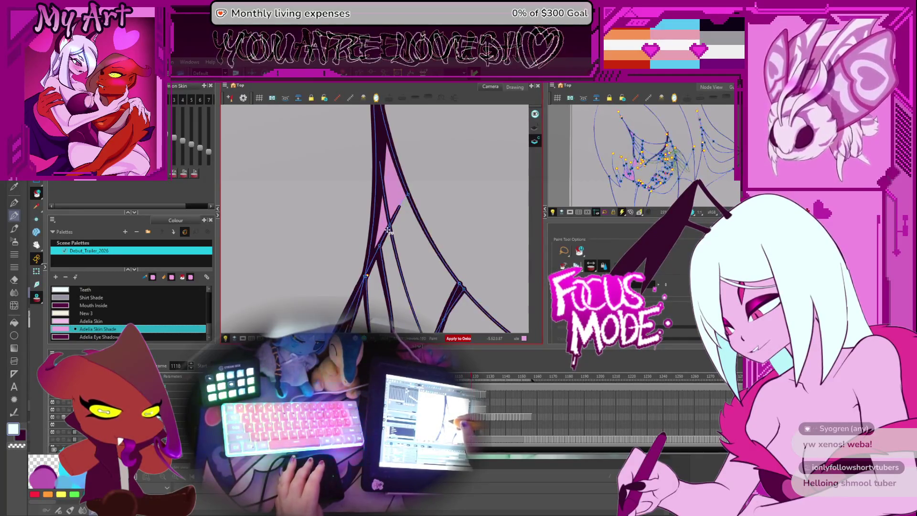
key(comma)
key(comma)
key(comma)
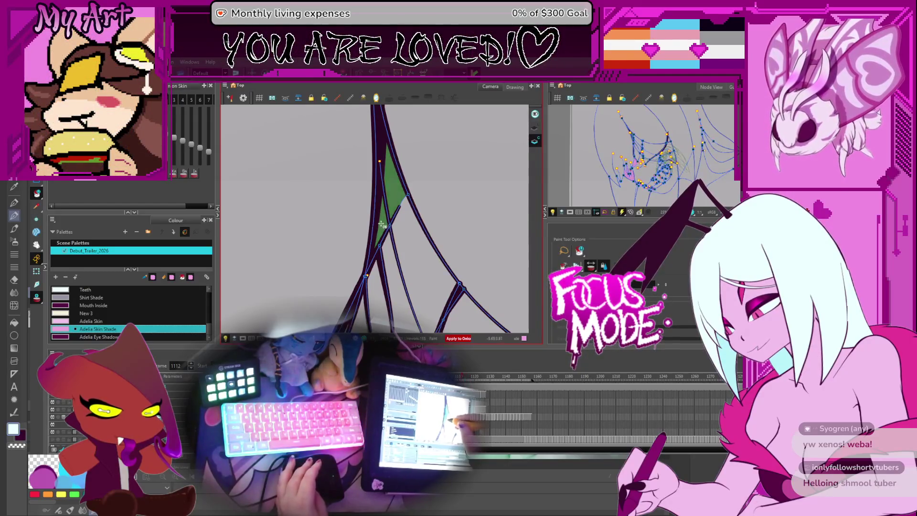
key(period)
key(period)
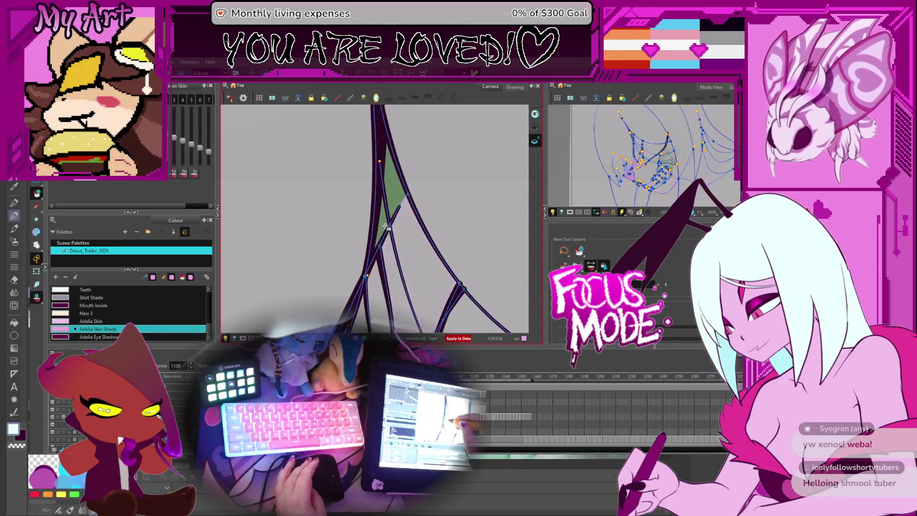
key(comma)
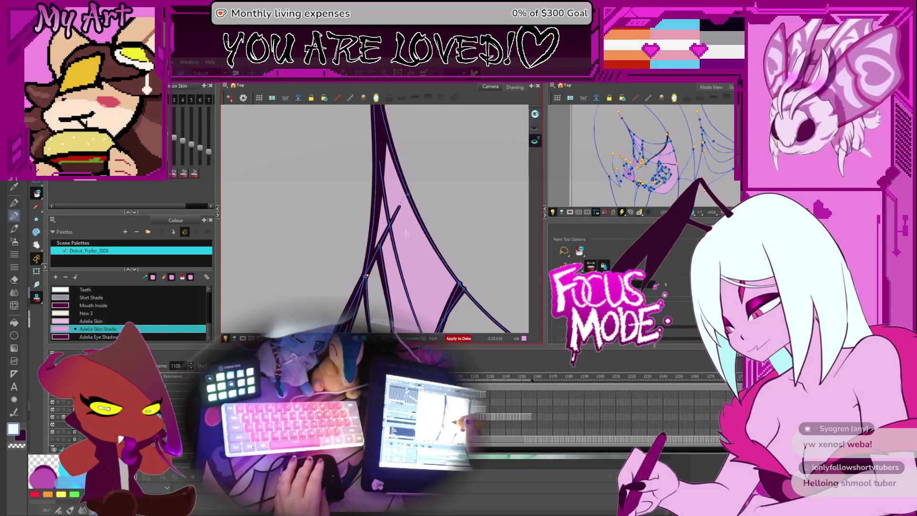
click(383, 220)
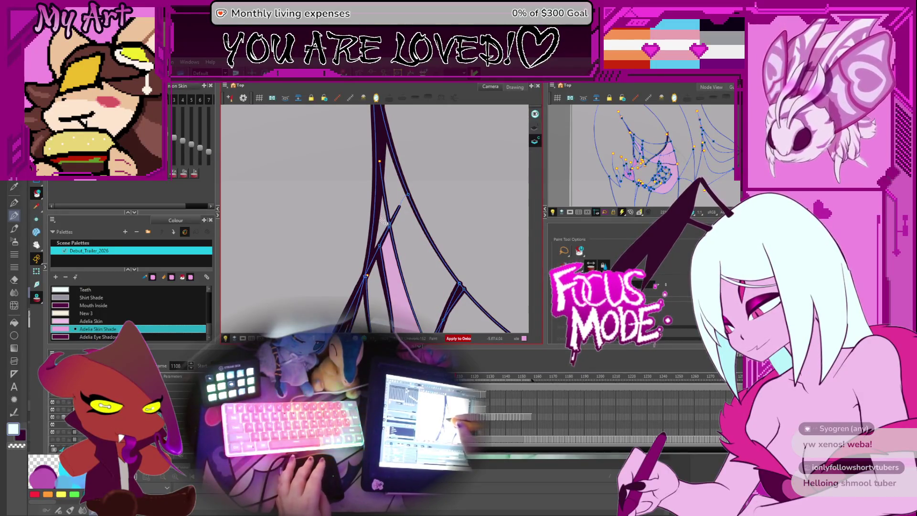
key(period)
key(period)
key(period)
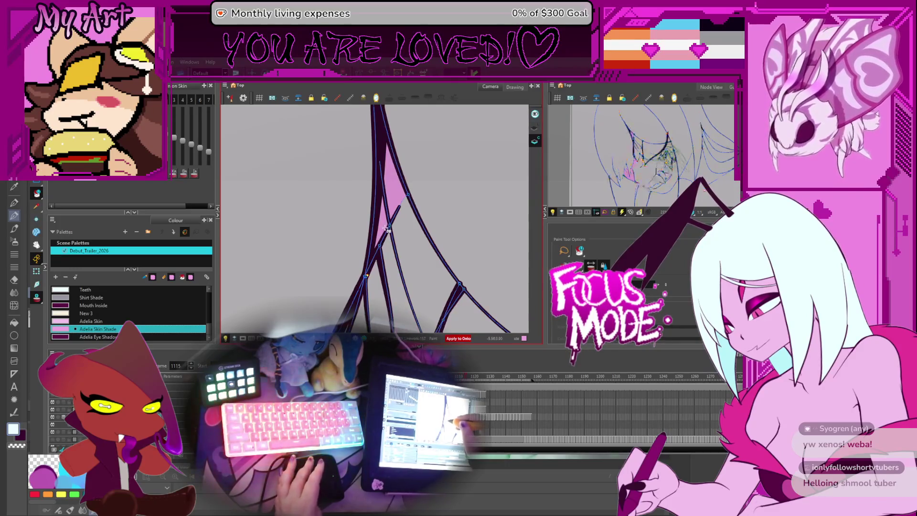
key(comma)
key(comma)
key(comma)
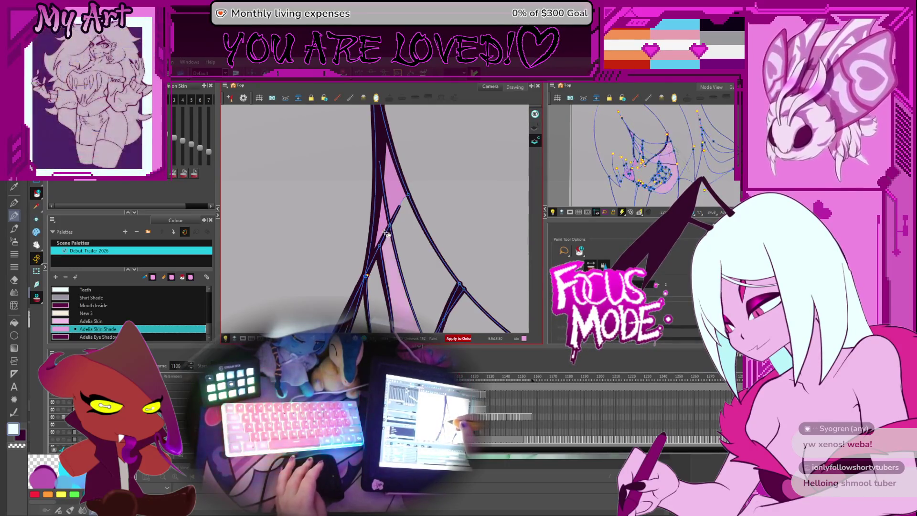
key(comma)
key(comma)
key(period)
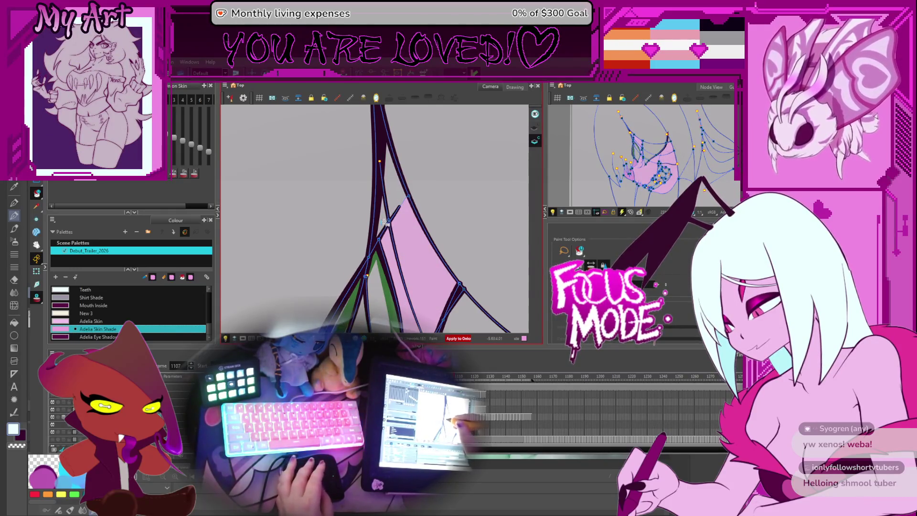
key(comma)
key(comma)
key(comma)
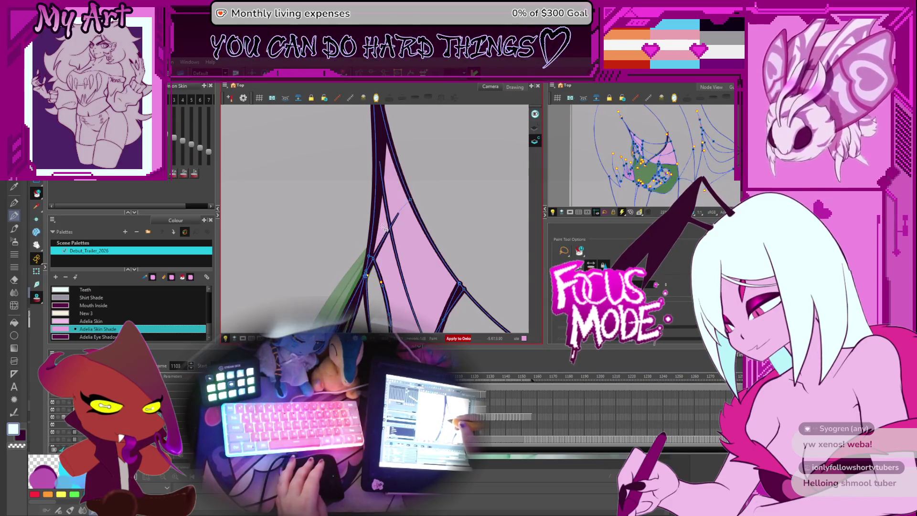
Step: Remove the pink fill from the strip on frame 1100 and the drawing next to it
click(384, 229)
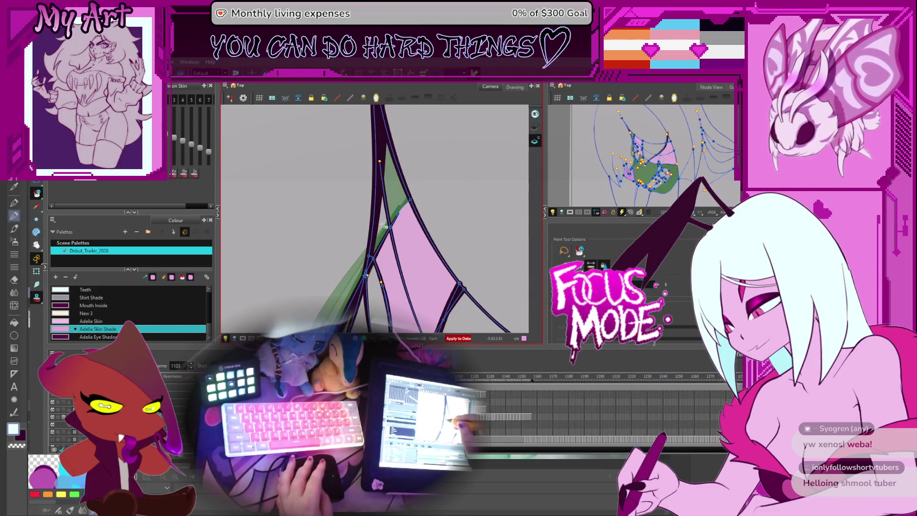
key(comma)
key(comma)
key(comma)
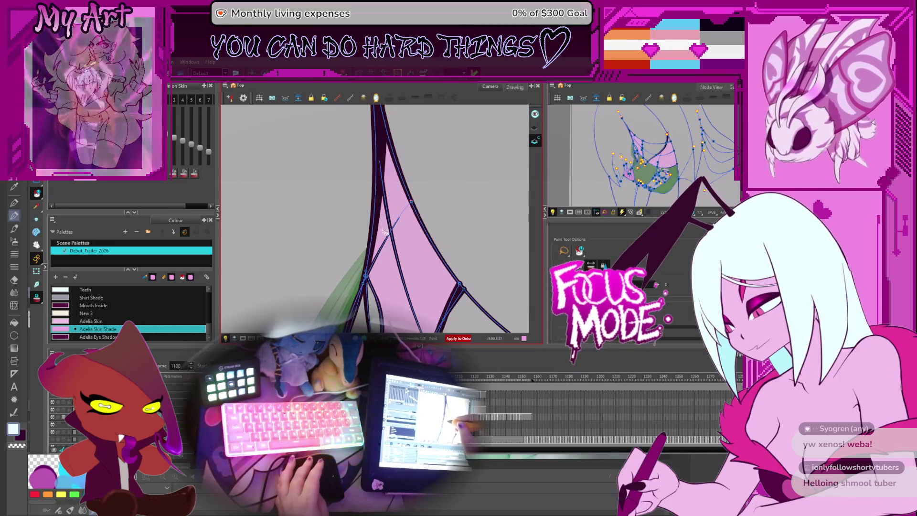
click(384, 230)
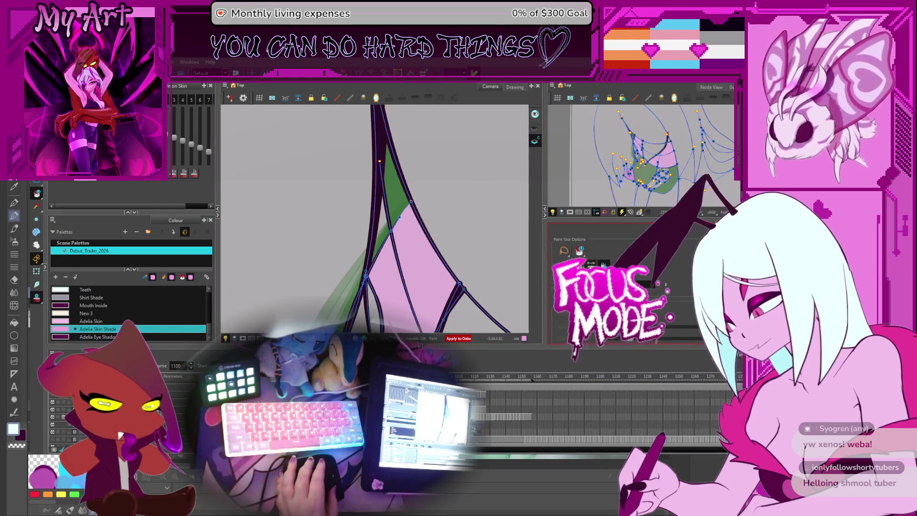
Step: Fill the green strip near the top with pink on the drawings from frame 1101 to 1110
click(391, 206)
key(period)
key(period)
click(393, 208)
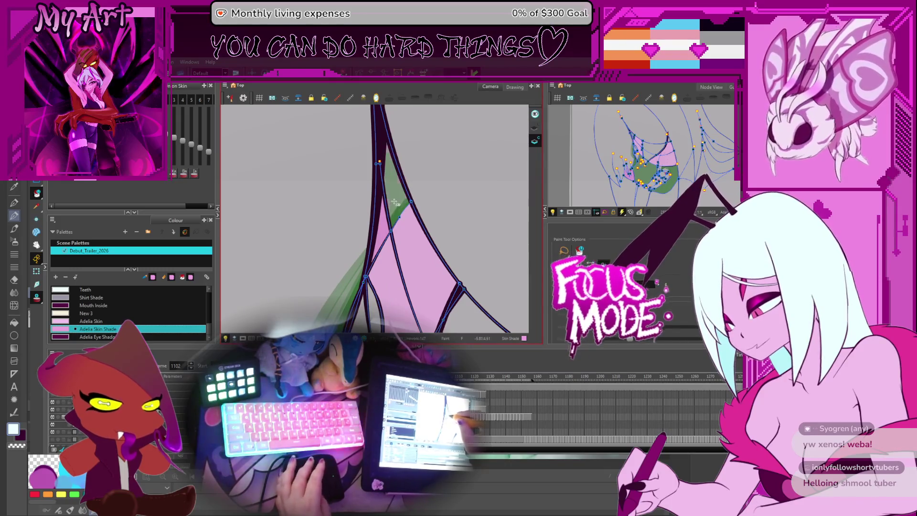
key(period)
key(period)
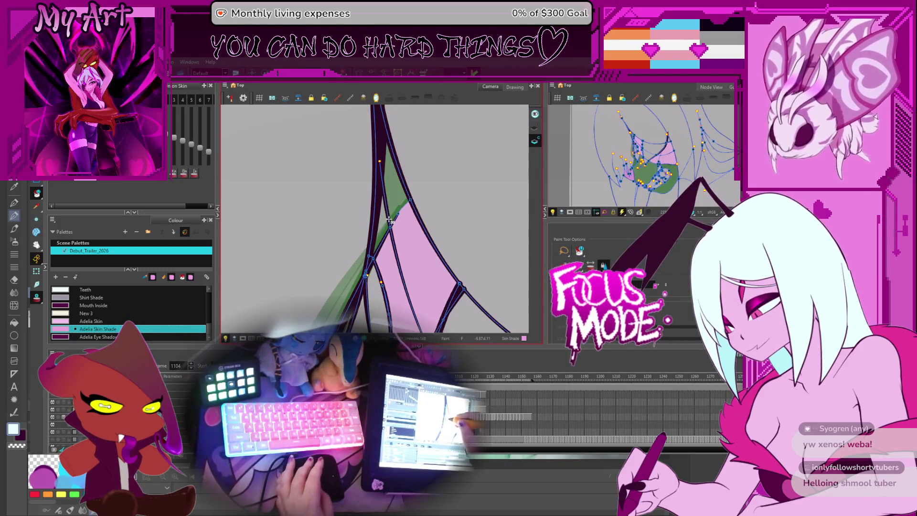
key(period)
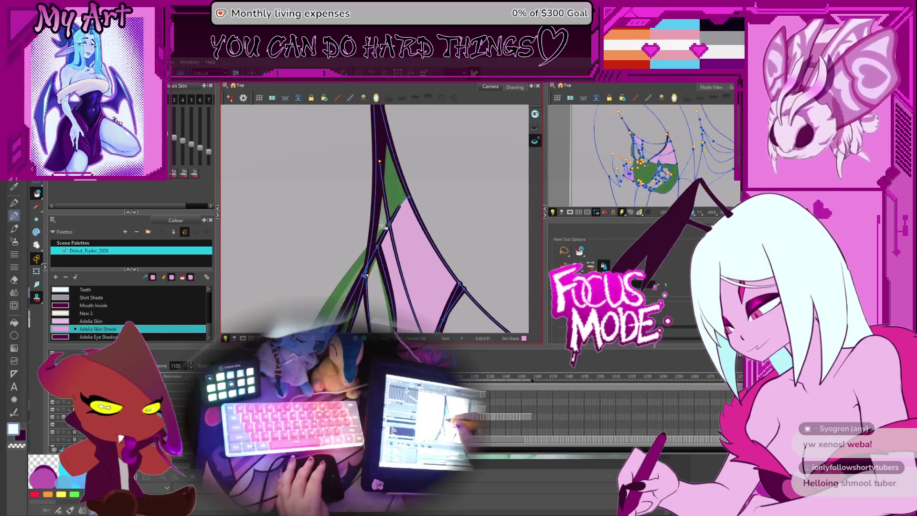
click(394, 196)
key(period)
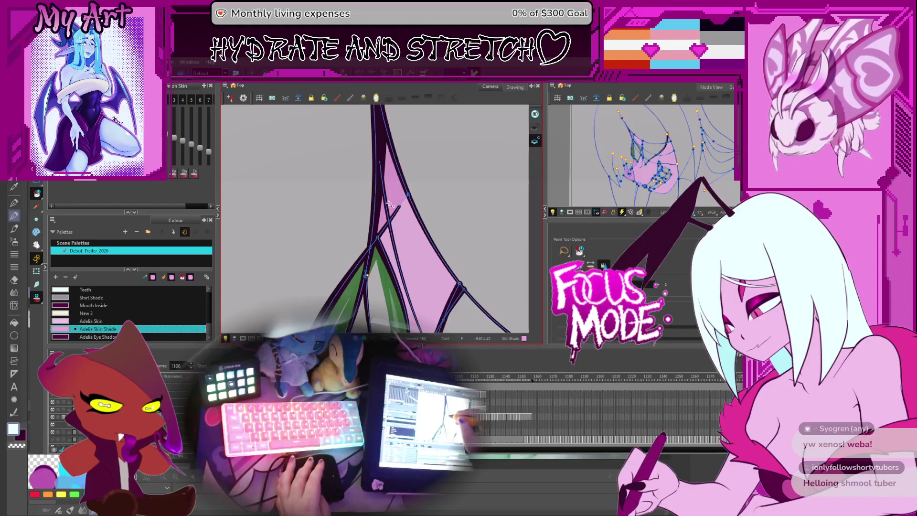
key(period)
key(period)
key(period)
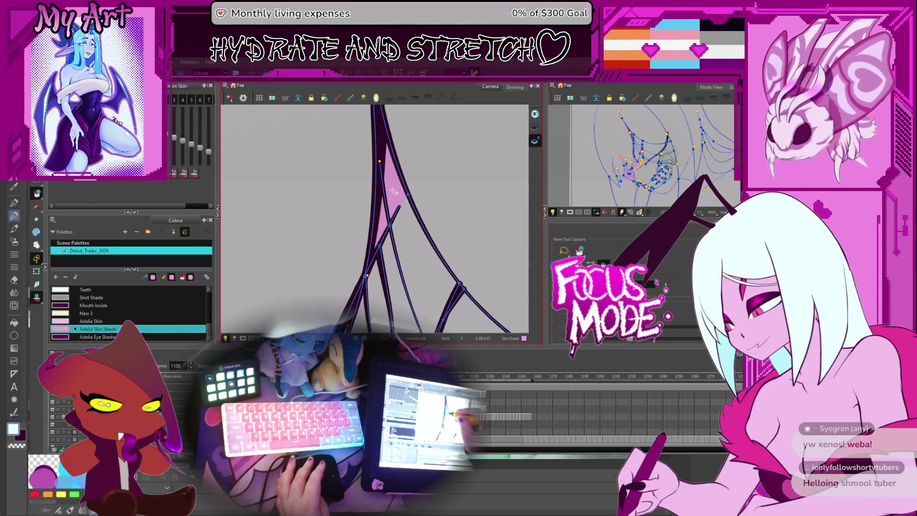
key(comma)
key(period)
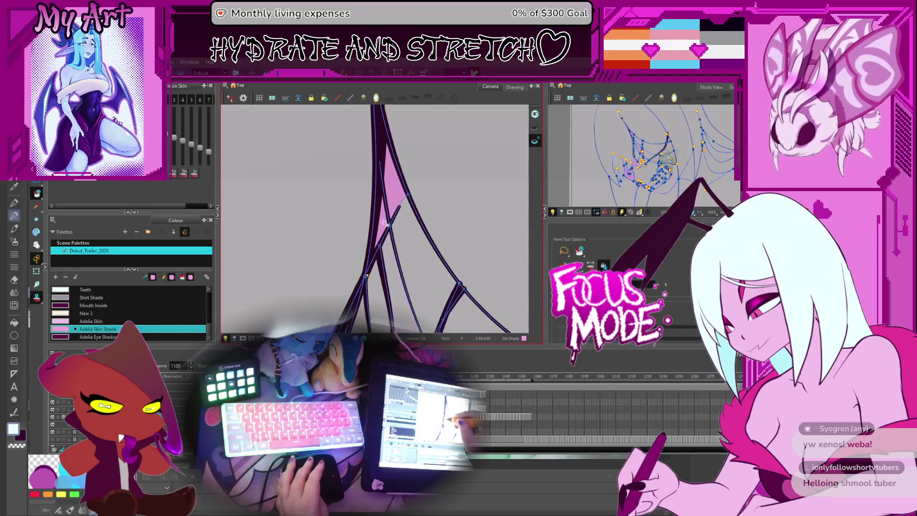
key(period)
click(391, 197)
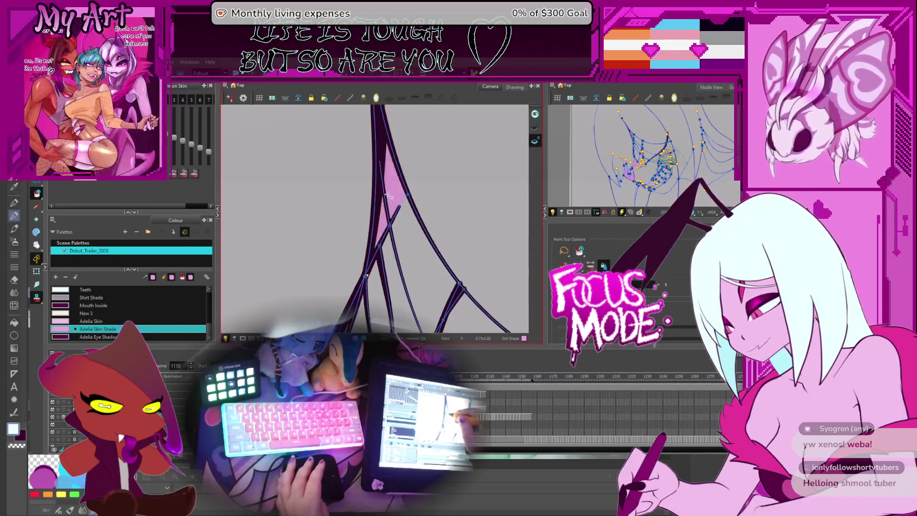
key(period)
key(period)
key(period)
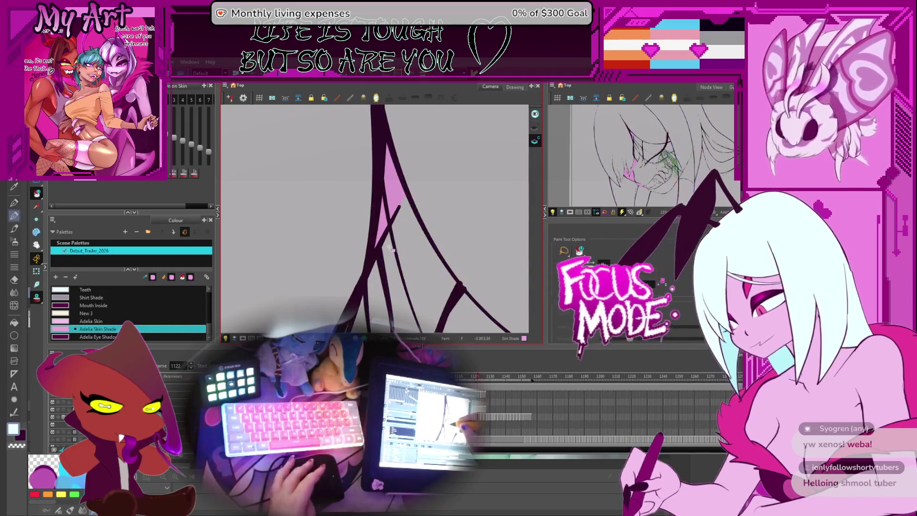
Step: Fill the upper region of an earlier drawing with skin-shade pink, then go back through earlier drawings
key(comma)
key(comma)
key(comma)
key(comma)
key(comma)
key(comma)
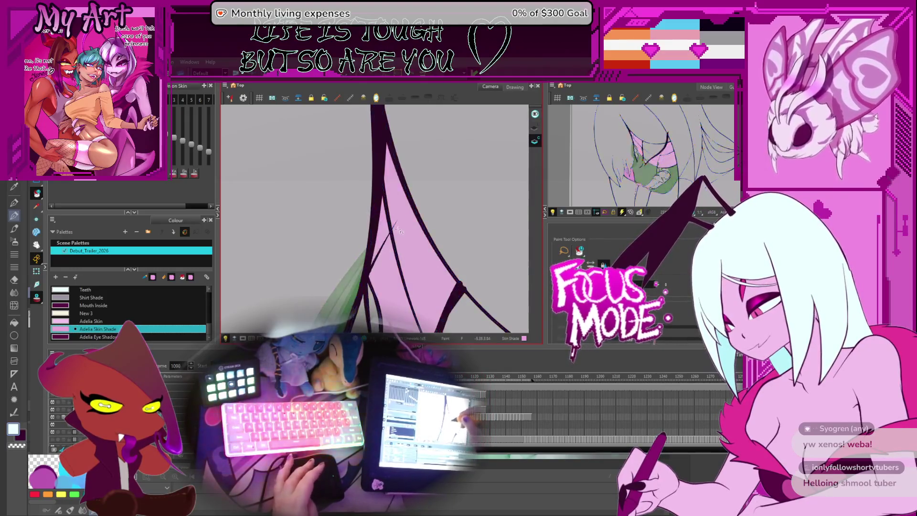
key(period)
key(comma)
key(comma)
click(387, 209)
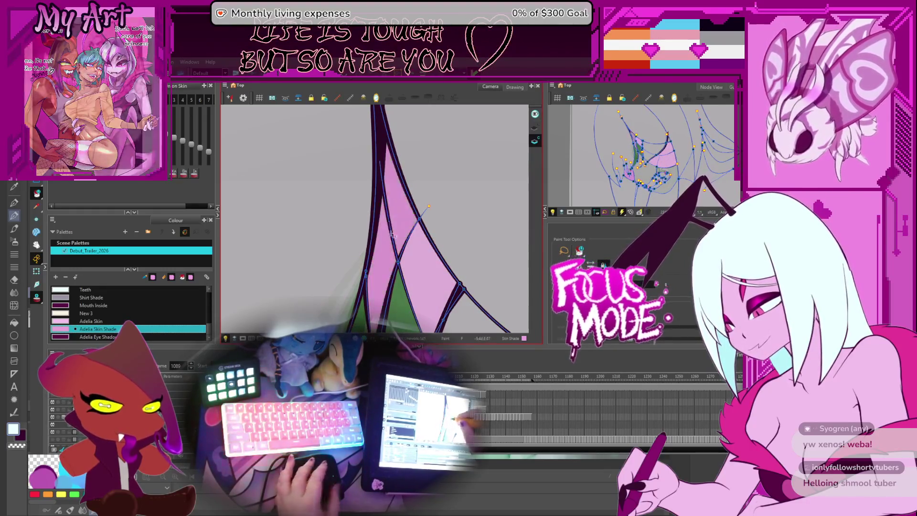
scroll(385, 233, down, 4)
scroll(386, 235, up, 4)
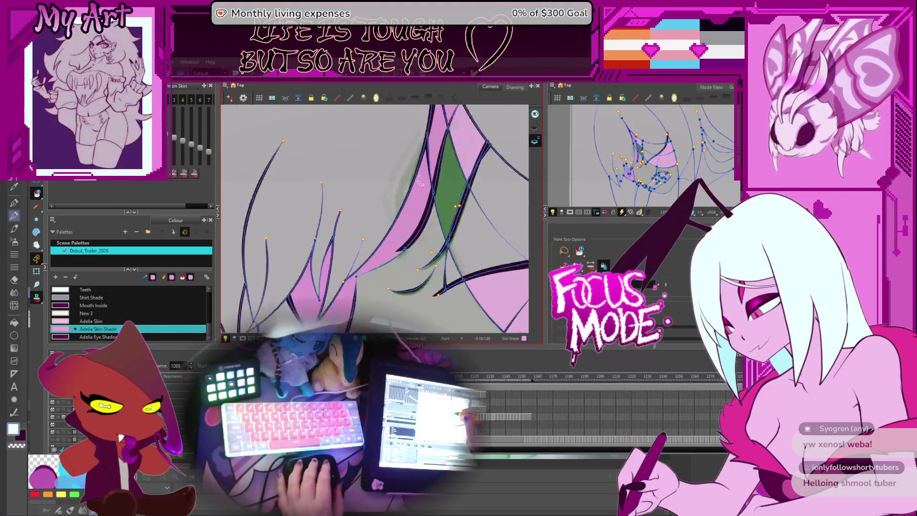
key(comma)
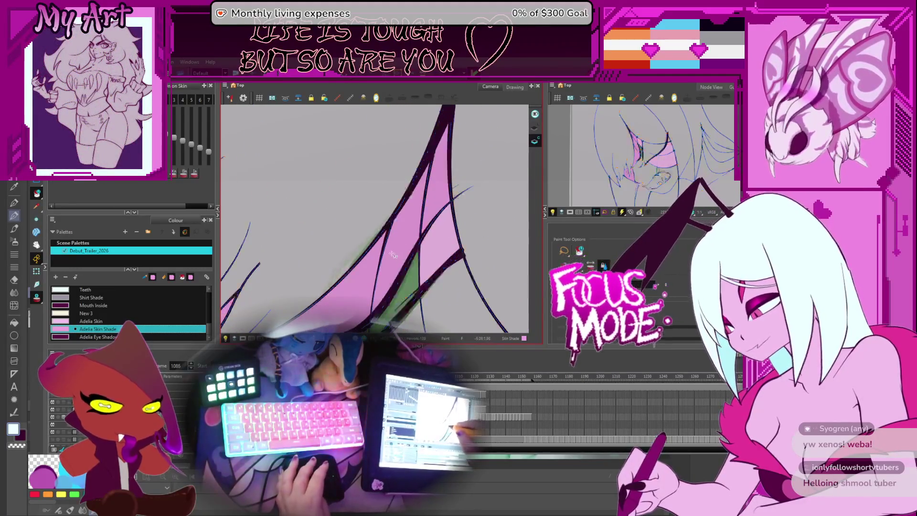
scroll(395, 255, down, 3)
key(x)
drag(394, 255, 420, 241)
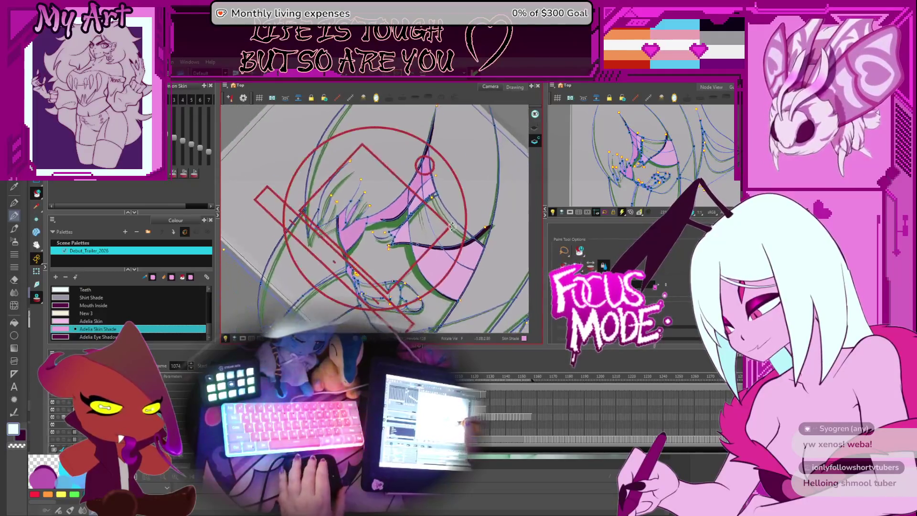
key(comma)
key(comma)
key(comma)
scroll(437, 233, up, 3)
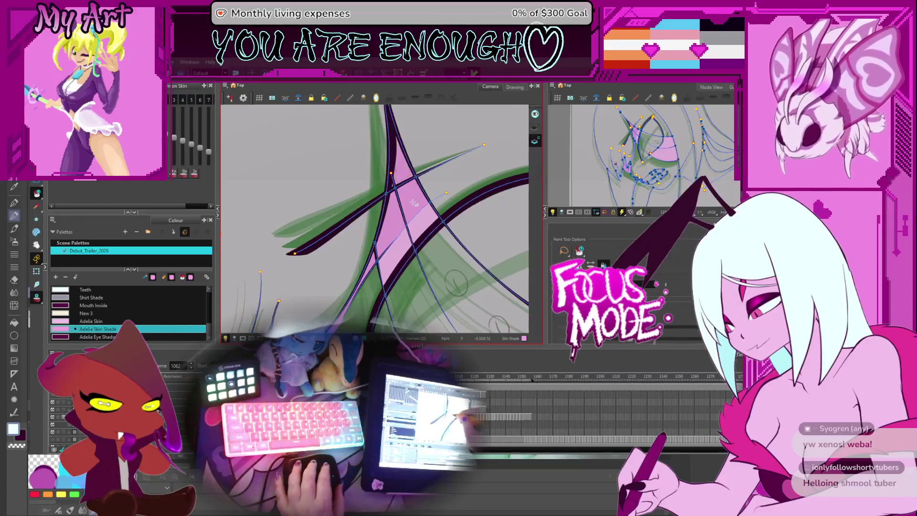
key(comma)
key(comma)
key(comma)
key(comma)
key(comma)
key(comma)
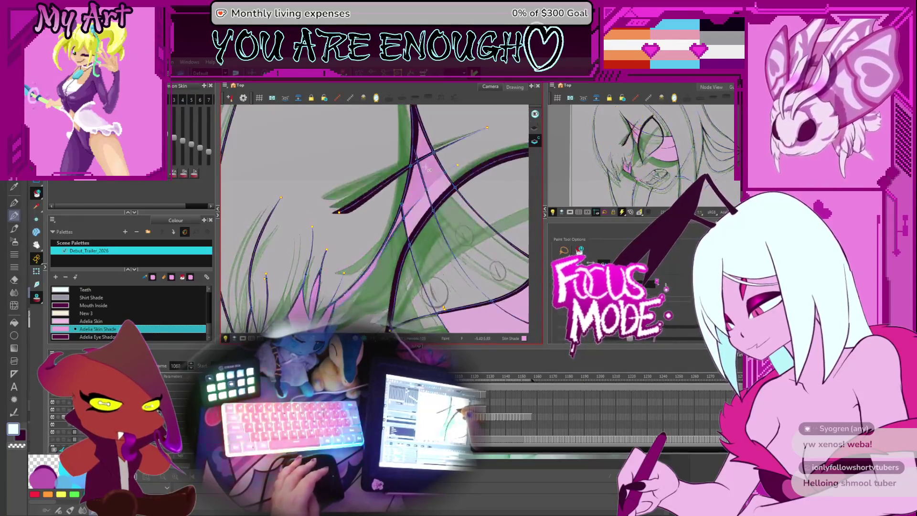
key(comma)
key(comma)
key(comma)
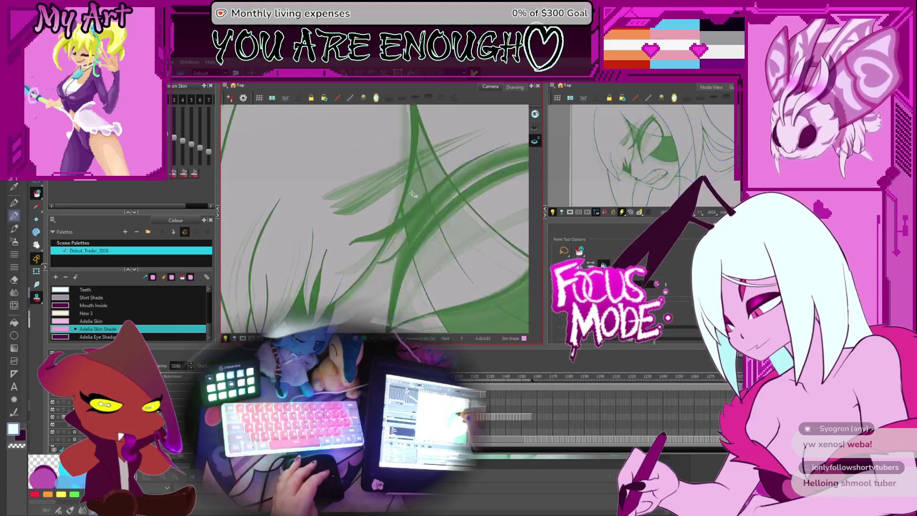
Step: Fill the hair spike on frame 1058 with Adelia Skin Shade
key(period)
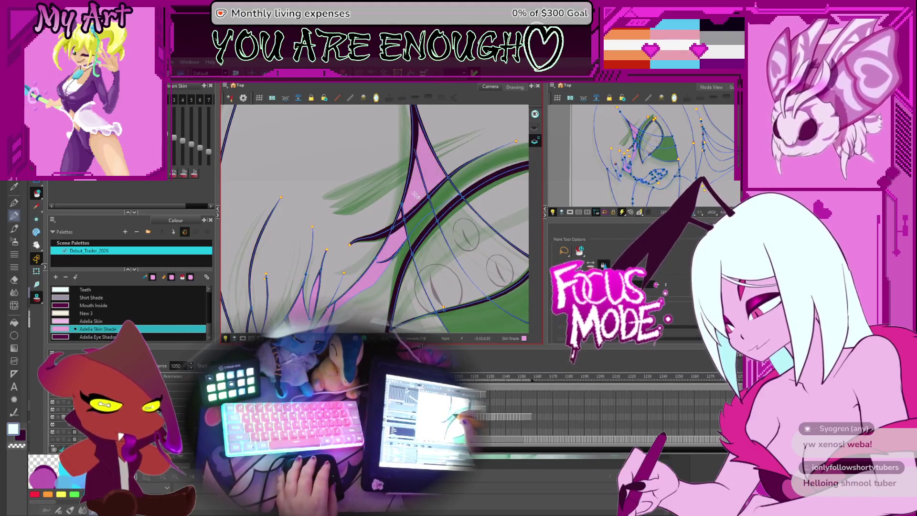
key(comma)
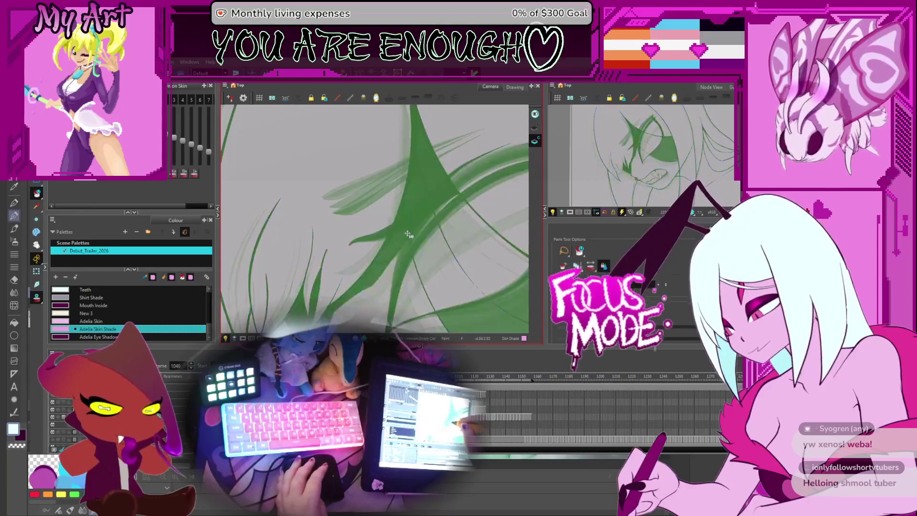
key(period)
key(period)
key(period)
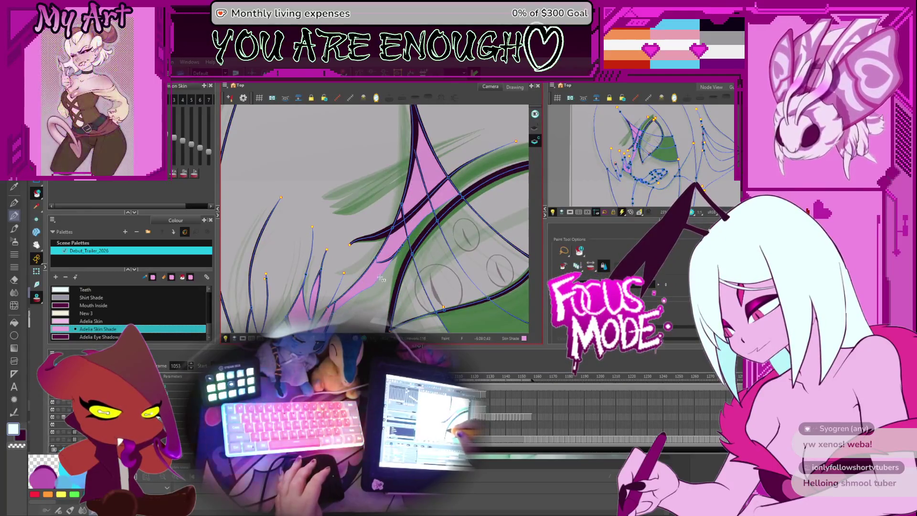
key(period)
key(comma)
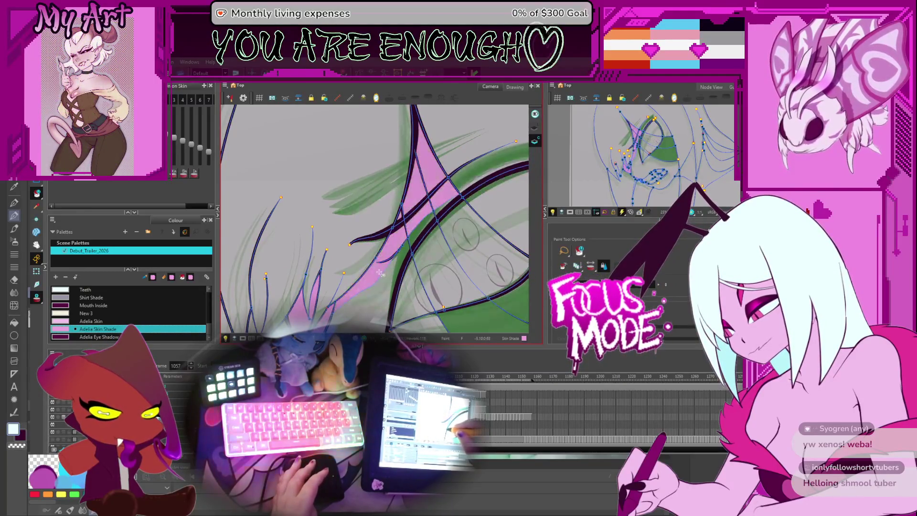
key(period)
drag(377, 272, 418, 244)
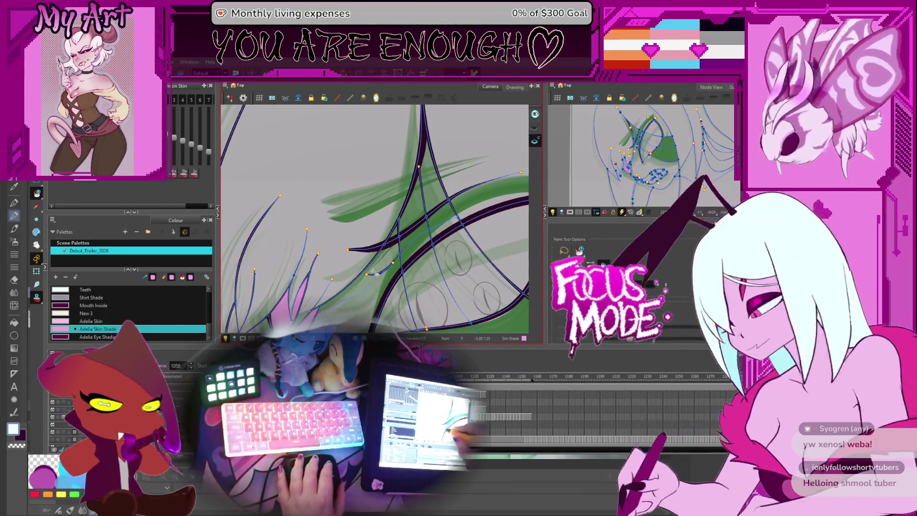
click(402, 234)
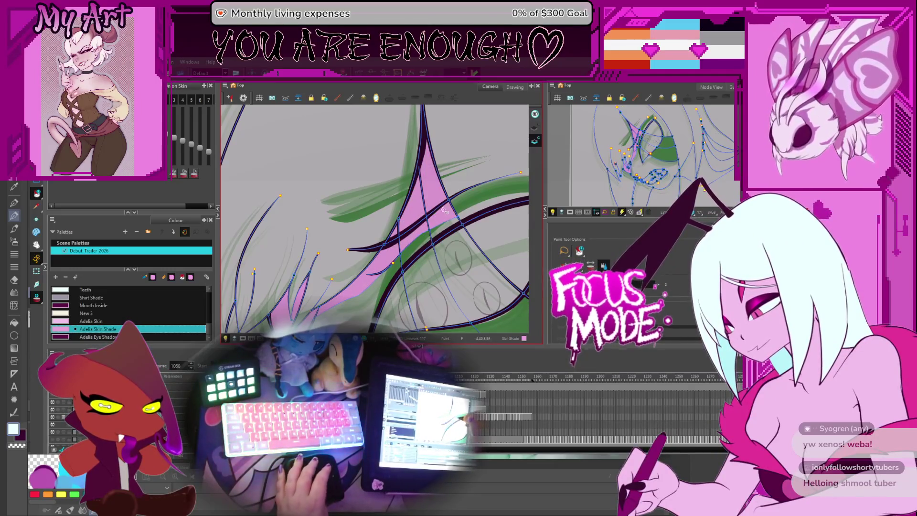
Step: Fill the spike region with Adelia Skin Shade on each following drawing from frame 1061
key(g)
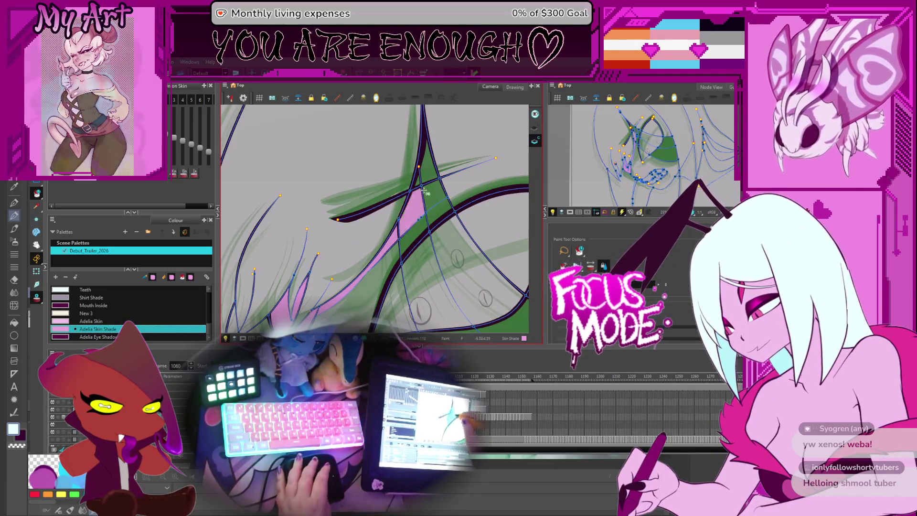
key(g)
click(370, 271)
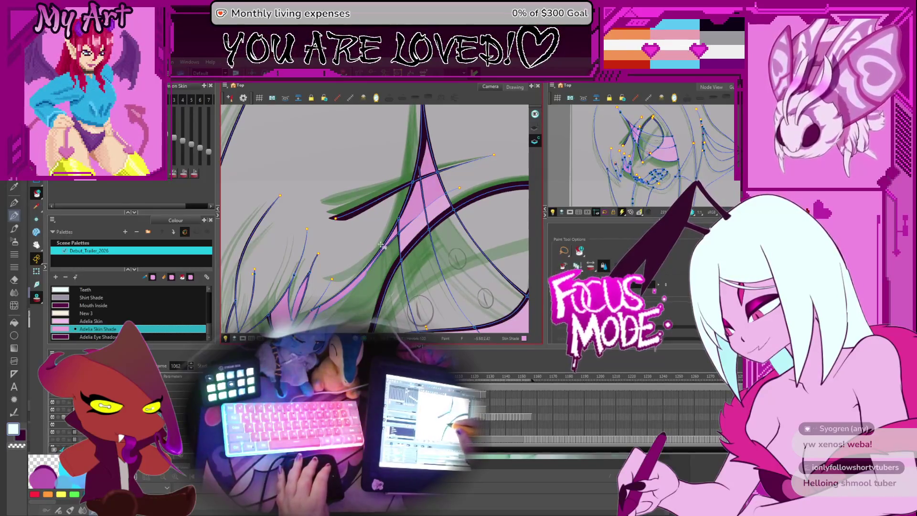
key(g)
click(406, 229)
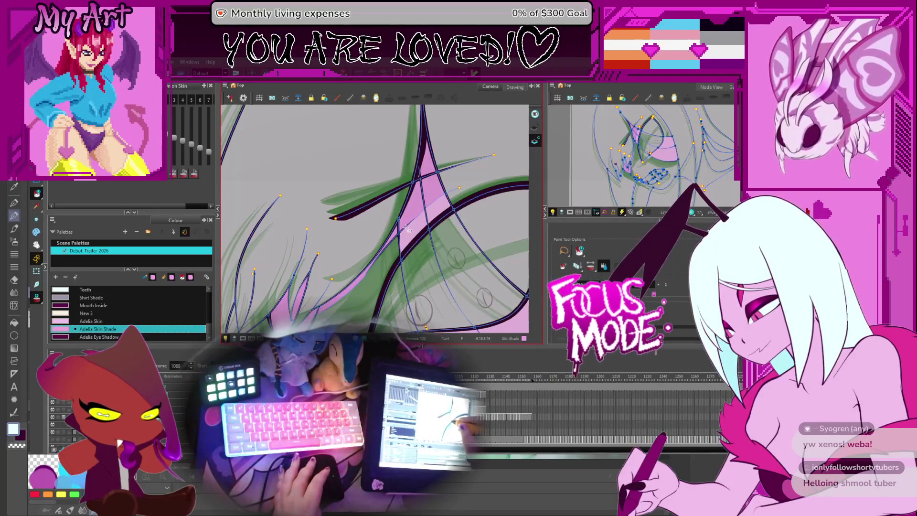
key(g)
click(398, 231)
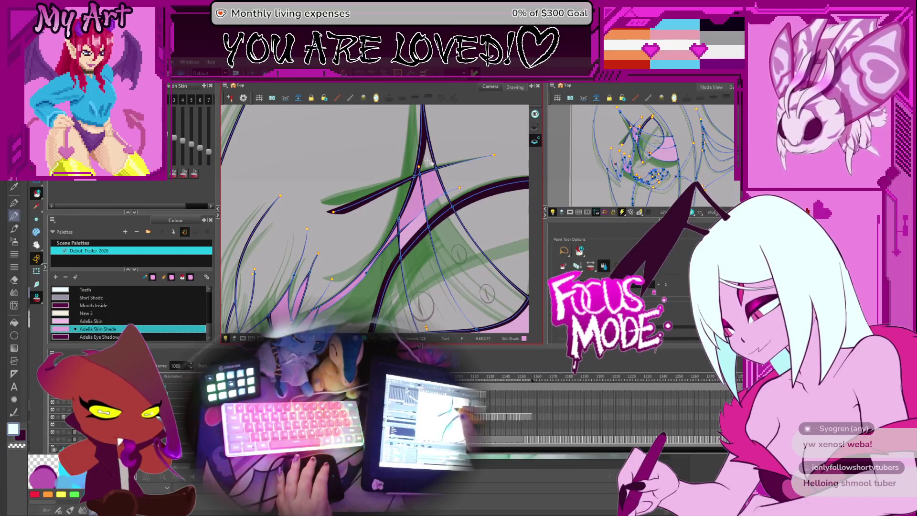
key(g)
click(396, 232)
key(g)
Step: Fill the last two spike regions, advance to frame 1074, and switch the fill to Adelia Skin
click(422, 220)
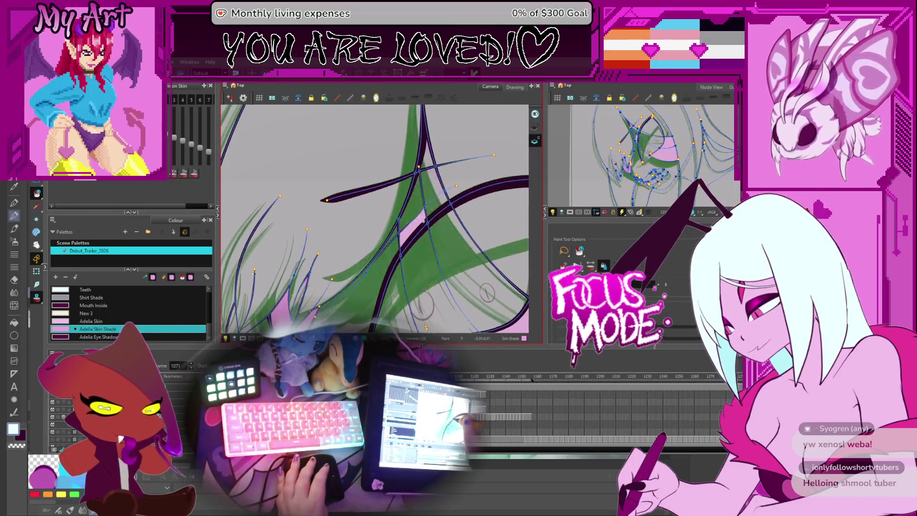
click(422, 198)
key(g)
key(g)
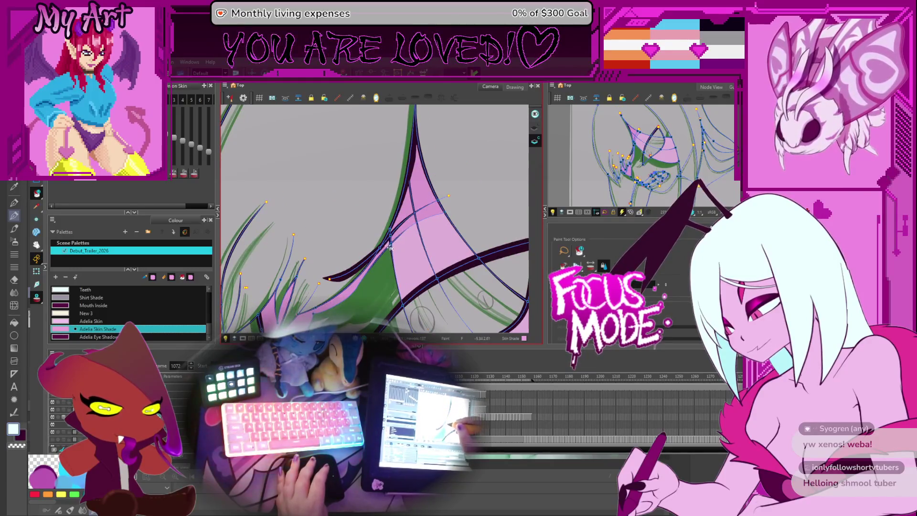
key(g)
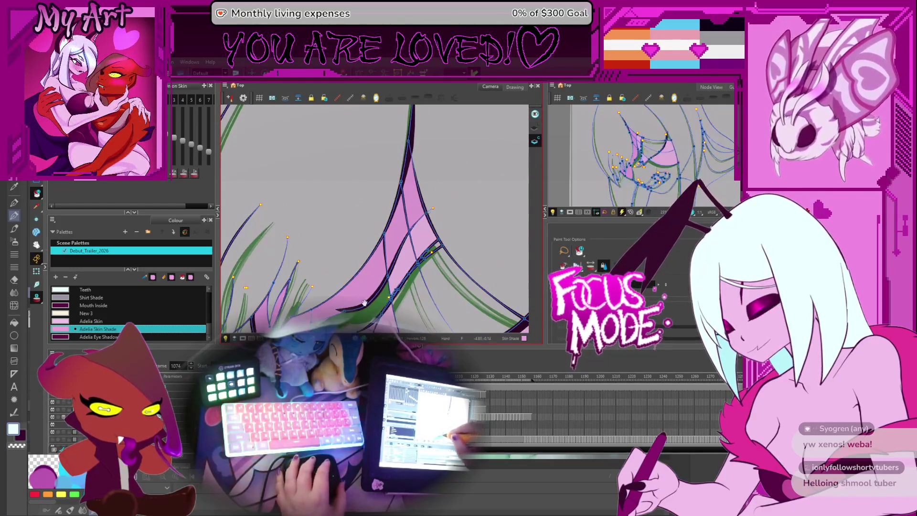
drag(375, 263, 411, 235)
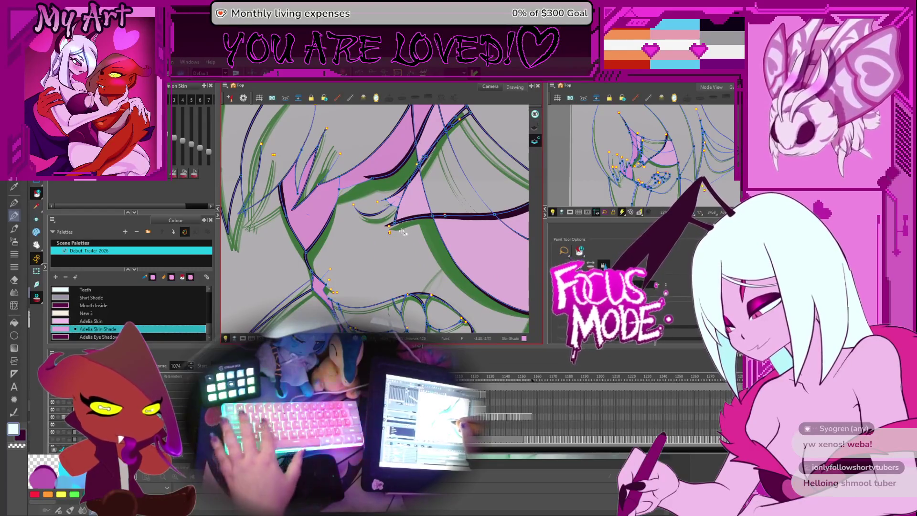
alt+click(423, 153)
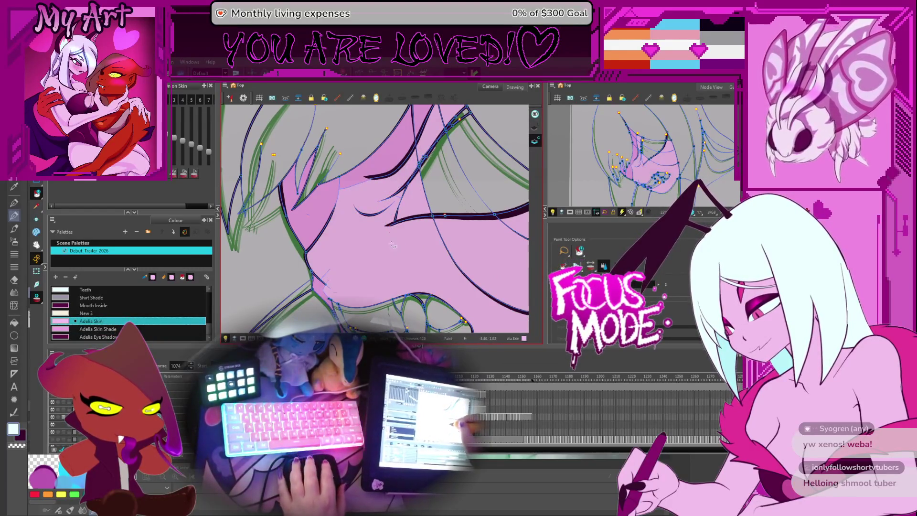
Step: Fill the green face with Adelia Skin pink on the drawing before frame 1072
scroll(399, 249, down, 5)
key(comma)
key(comma)
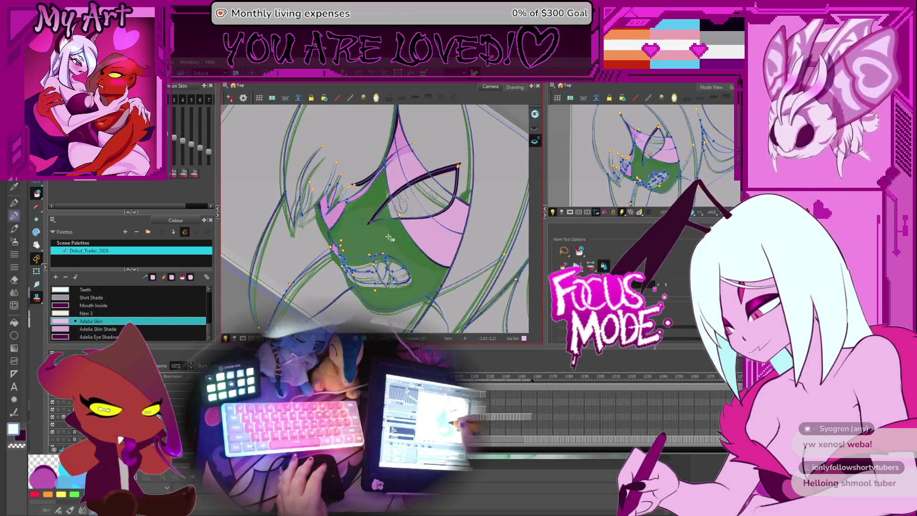
key(comma)
key(comma)
key(comma)
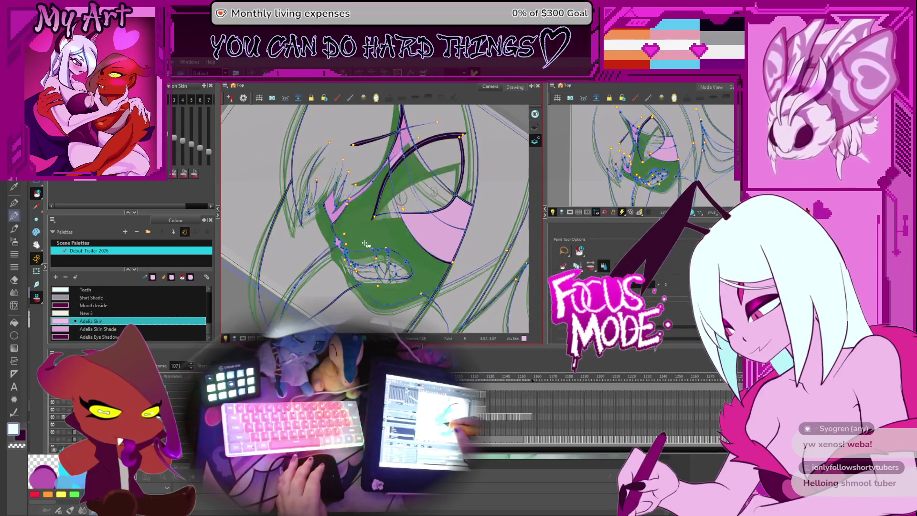
click(380, 241)
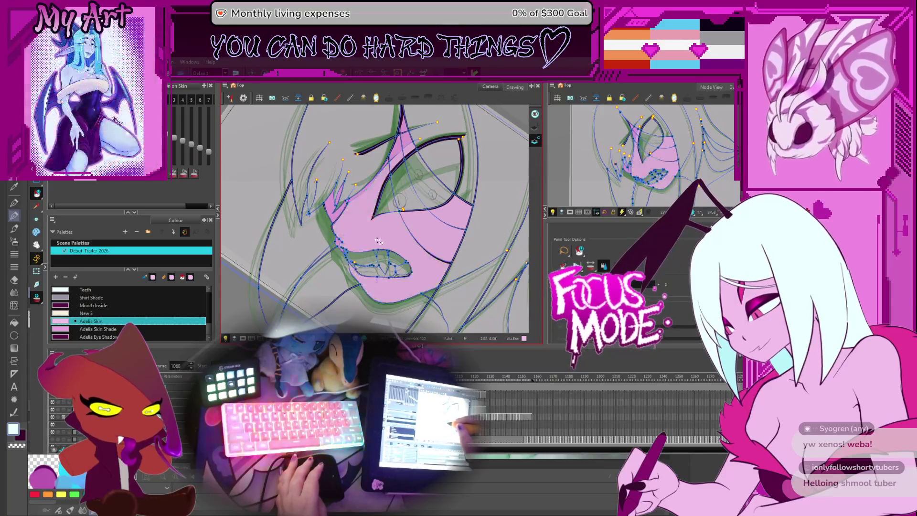
key(period)
key(period)
key(period)
key(comma)
key(comma)
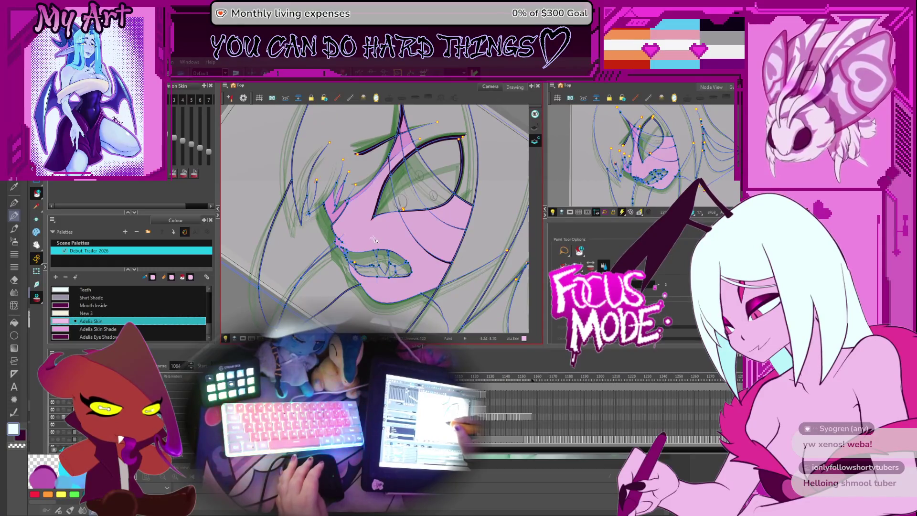
Step: Fill the lower eye area with Adelia Skin pink on frame 1050
key(comma)
key(comma)
key(comma)
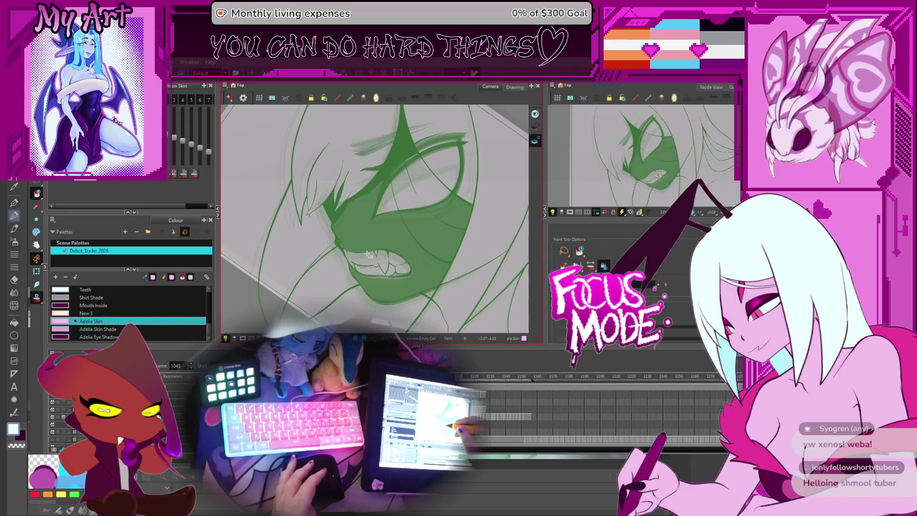
key(period)
key(comma)
key(period)
key(period)
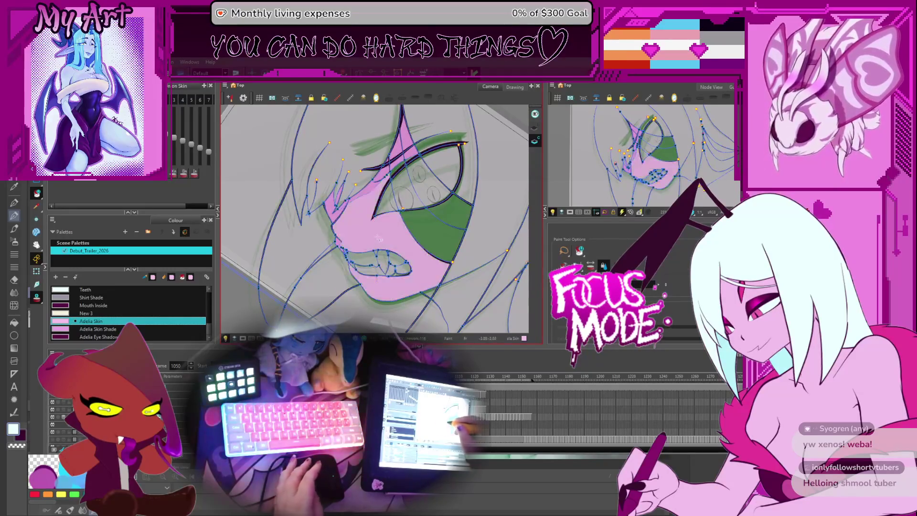
click(423, 231)
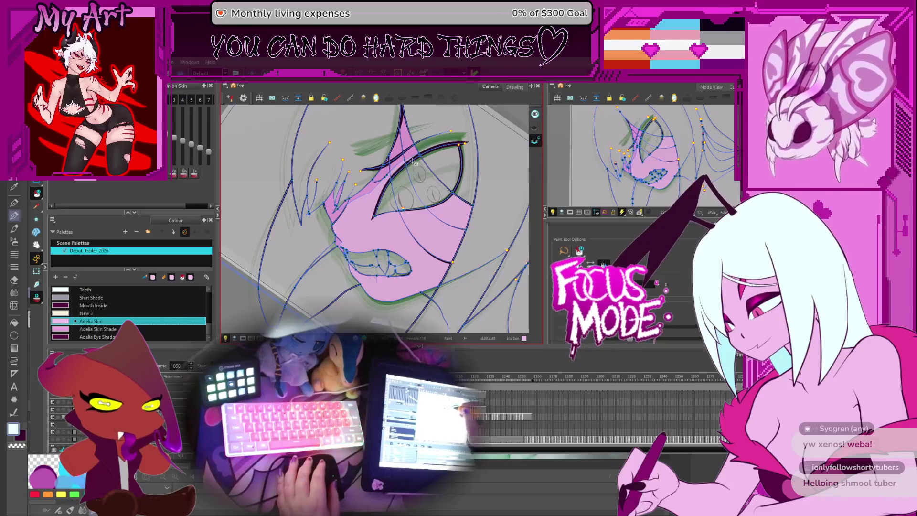
Step: Fill the remaining green face areas with Adelia Skin pink on the next drawings, up to frame 1074
key(period)
key(period)
key(period)
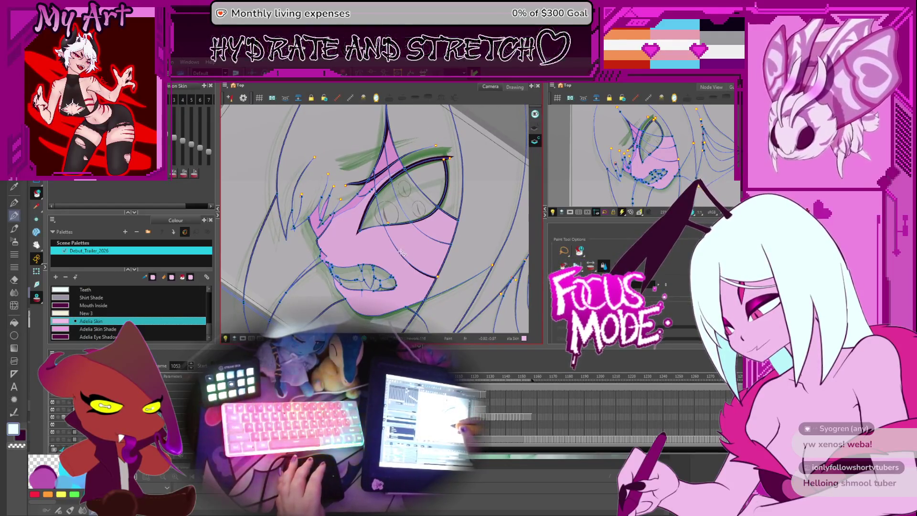
key(period)
key(period)
key(period)
click(398, 262)
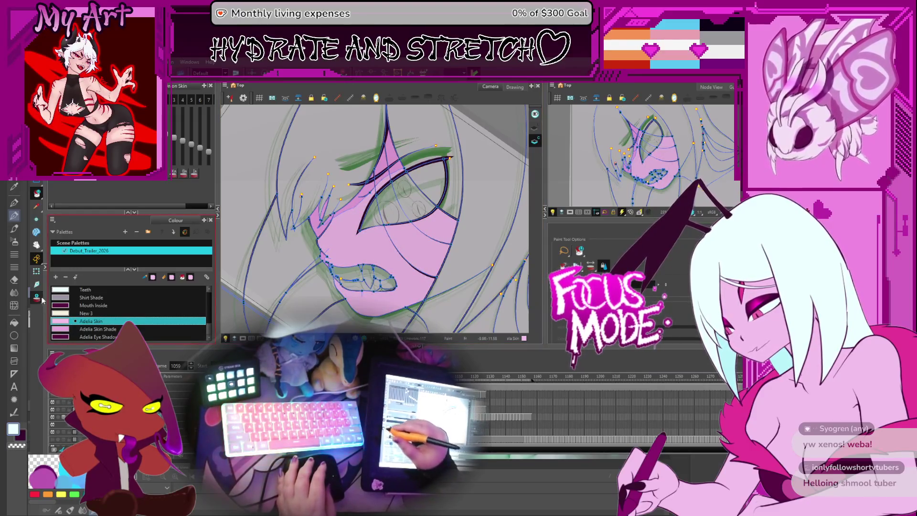
key(period)
click(431, 227)
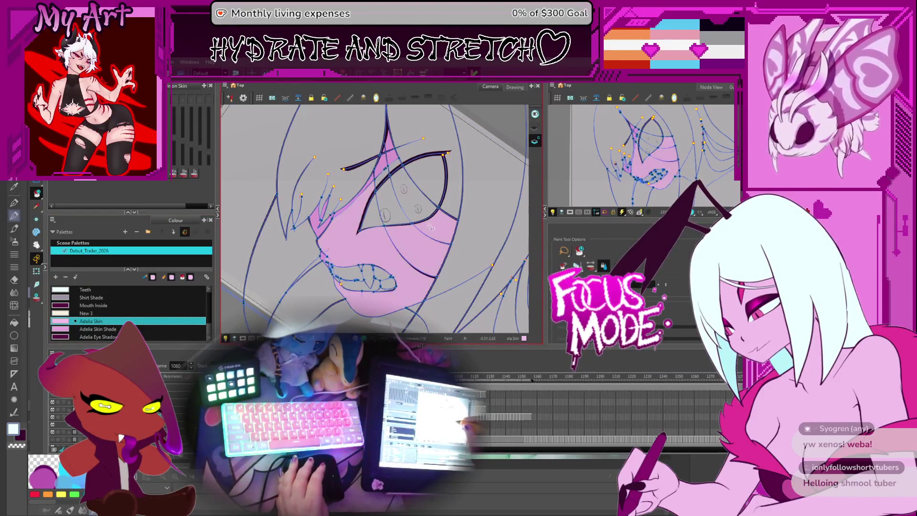
key(period)
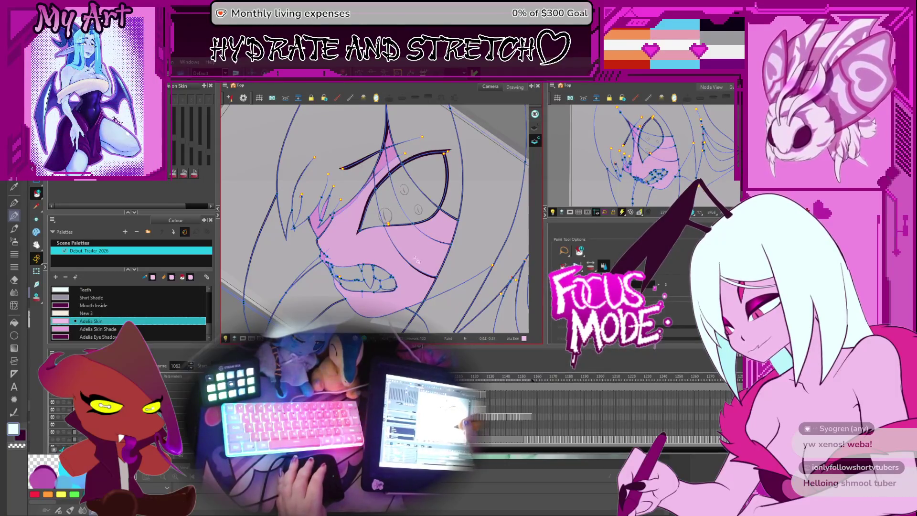
key(comma)
key(comma)
key(comma)
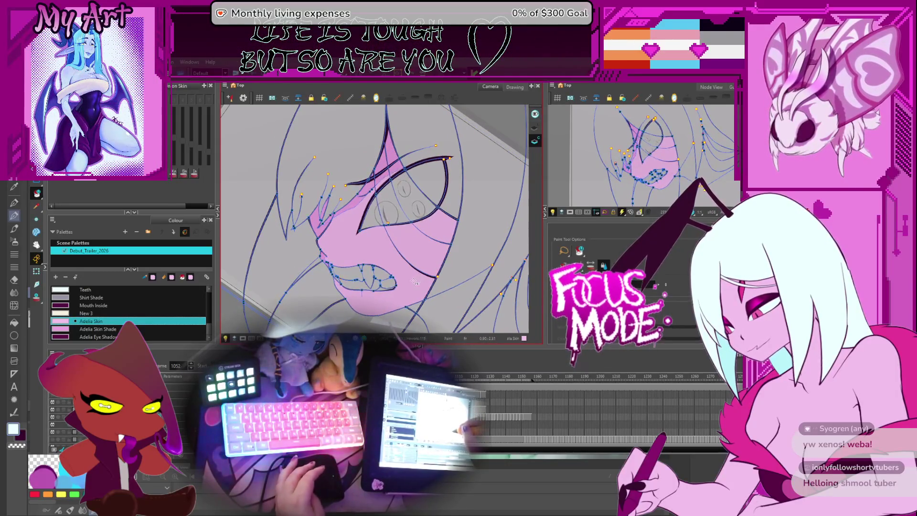
key(Return)
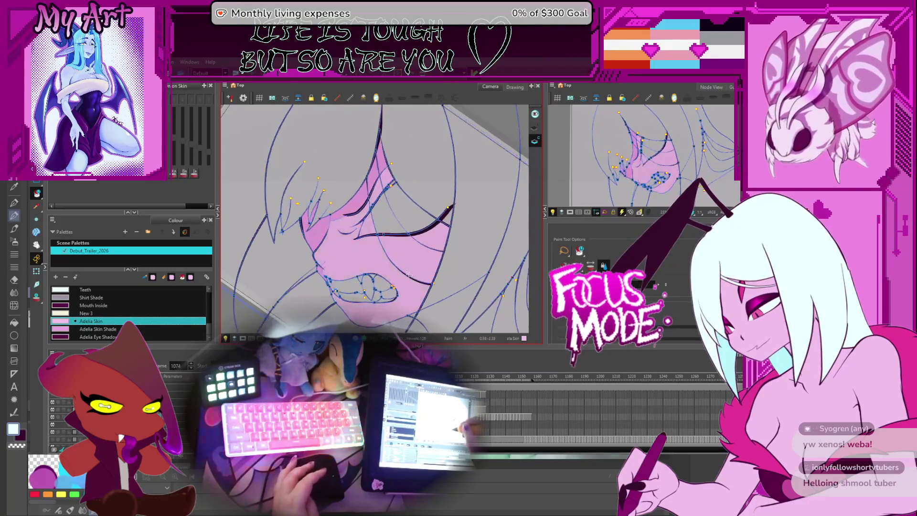
Step: Check frames 1076–1084 and fill the lower face with Adelia Skin pink on the next pose
key(period)
key(period)
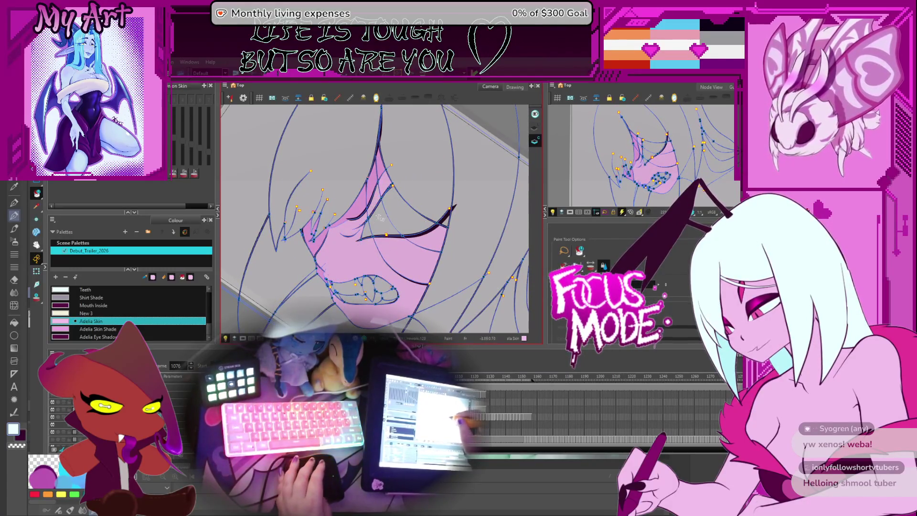
key(comma)
key(comma)
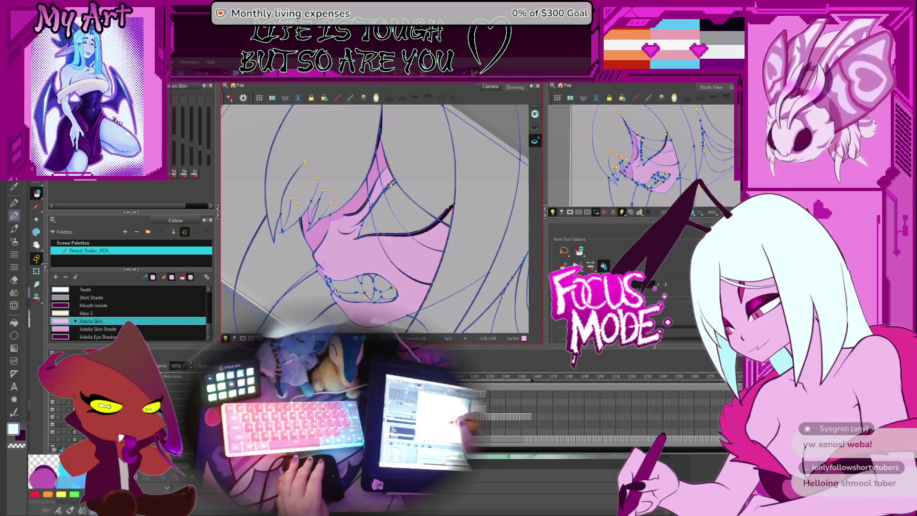
key(period)
key(period)
key(period)
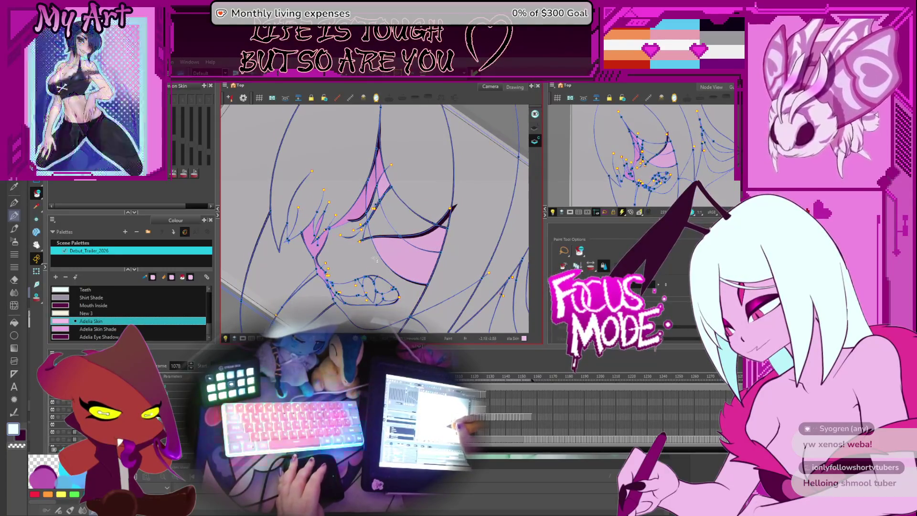
key(comma)
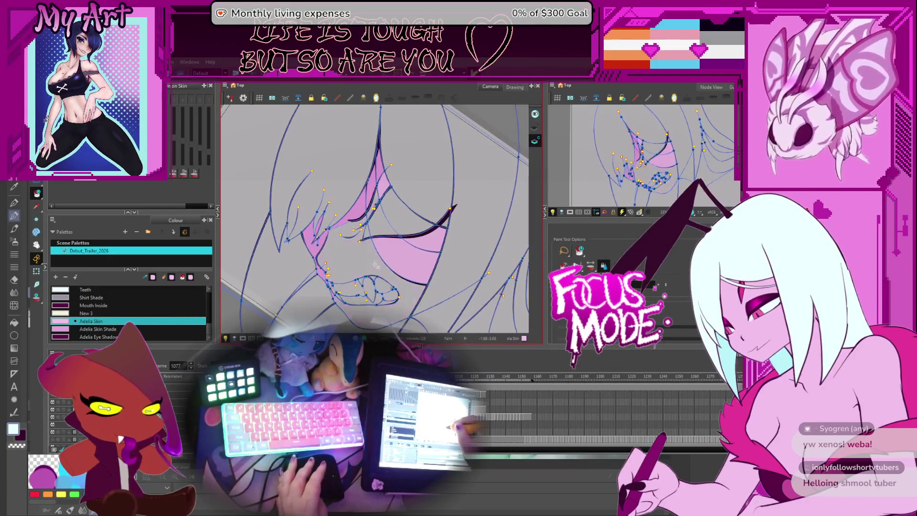
key(period)
key(period)
key(comma)
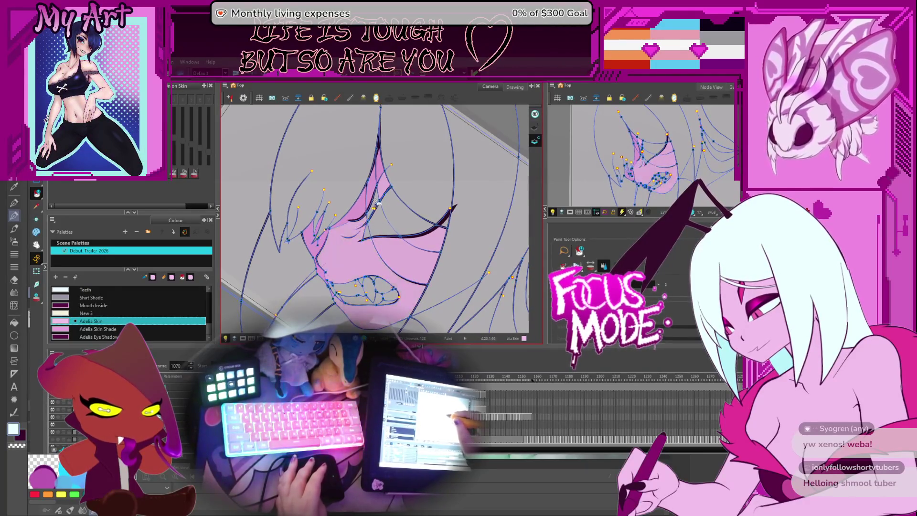
key(period)
key(period)
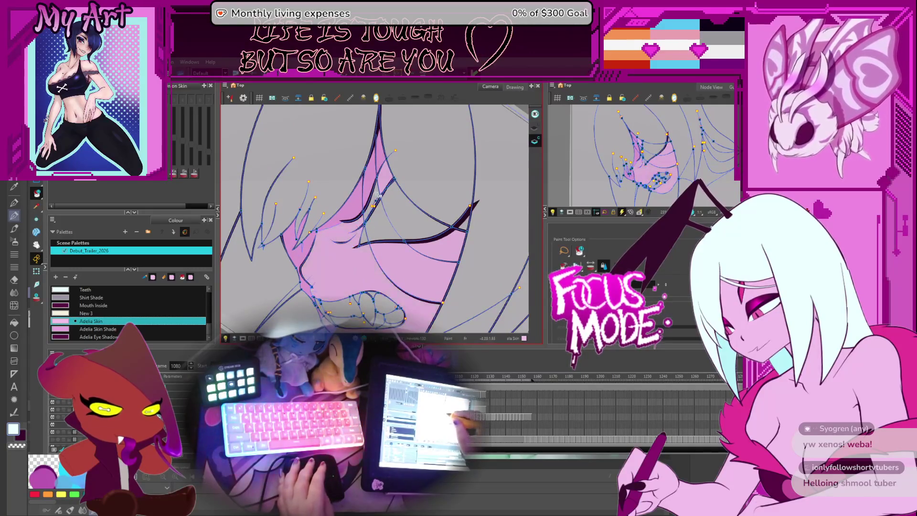
mouse_move(388, 233)
mouse_down()
mouse_move(434, 163)
mouse_move(440, 186)
mouse_up()
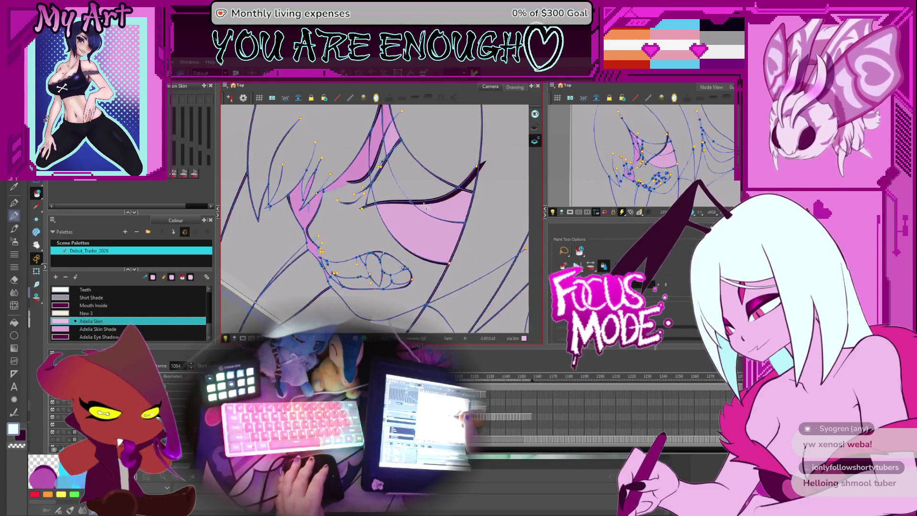
key(period)
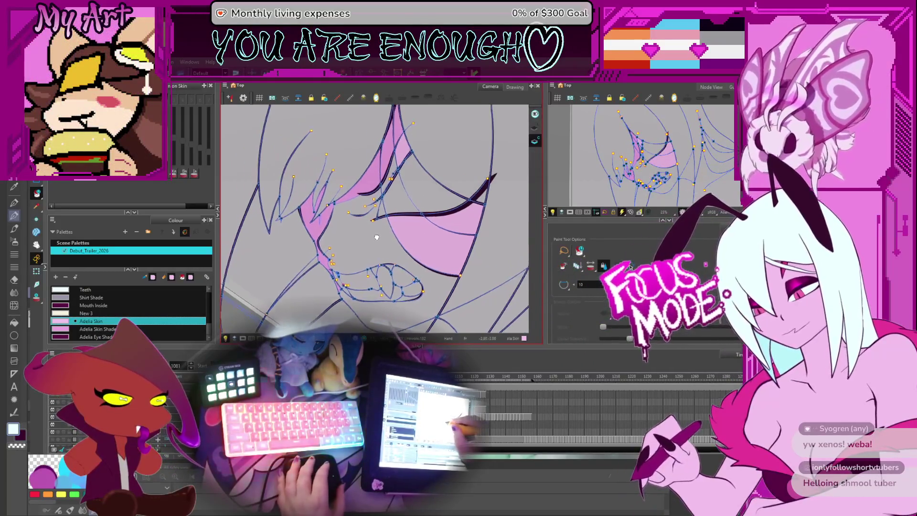
key(period)
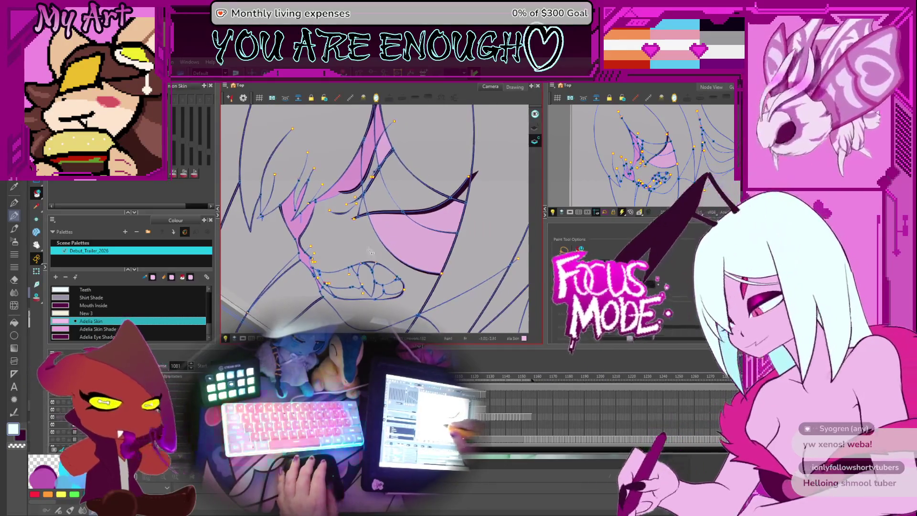
key(period)
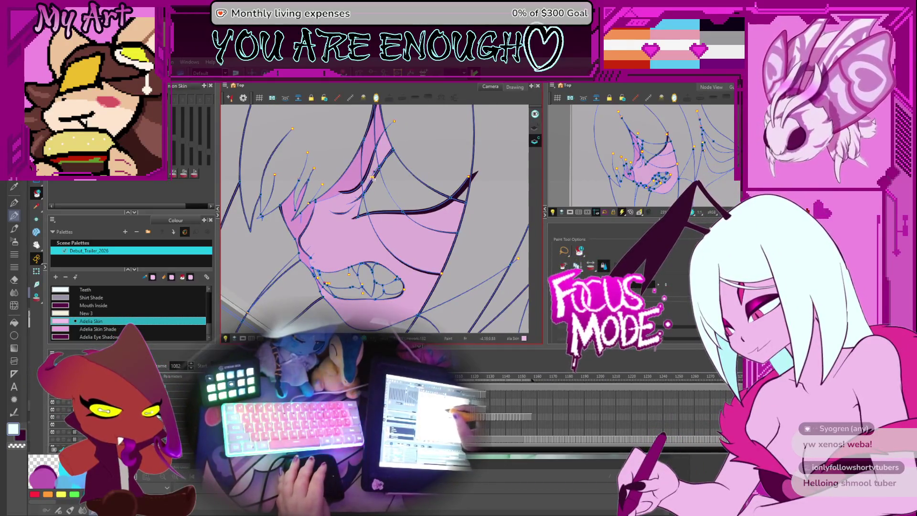
key(period)
key(period)
key(period)
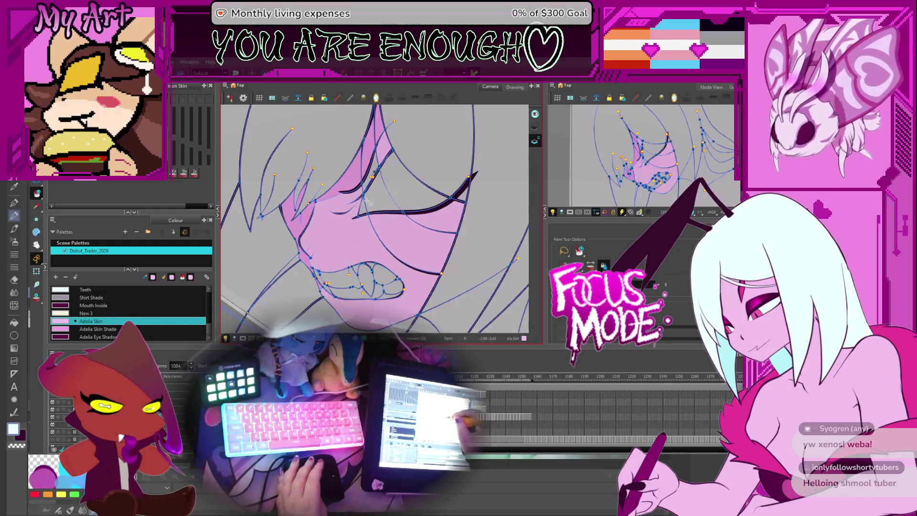
key(period)
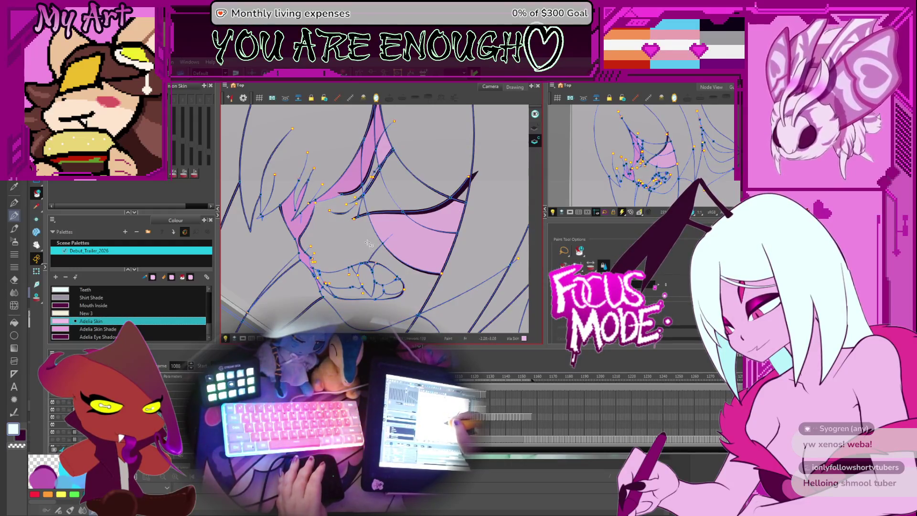
click(392, 254)
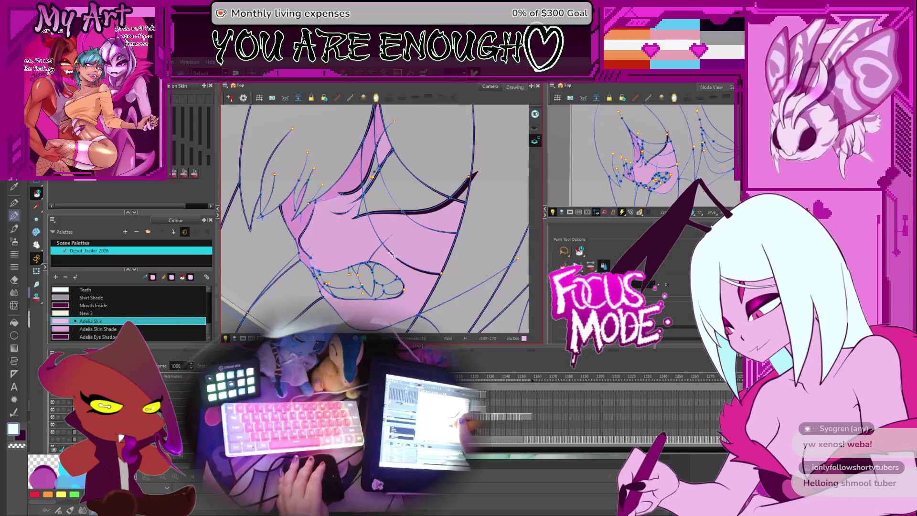
Step: Fill the empty face areas on frames 1093 and 1096 pink, then switch to Adelia Skin Shade
key(period)
key(period)
key(period)
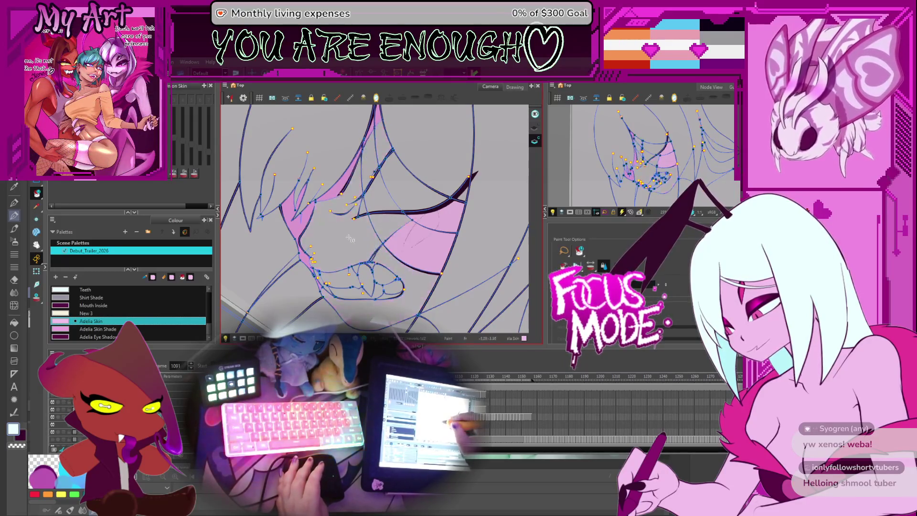
key(period)
key(period)
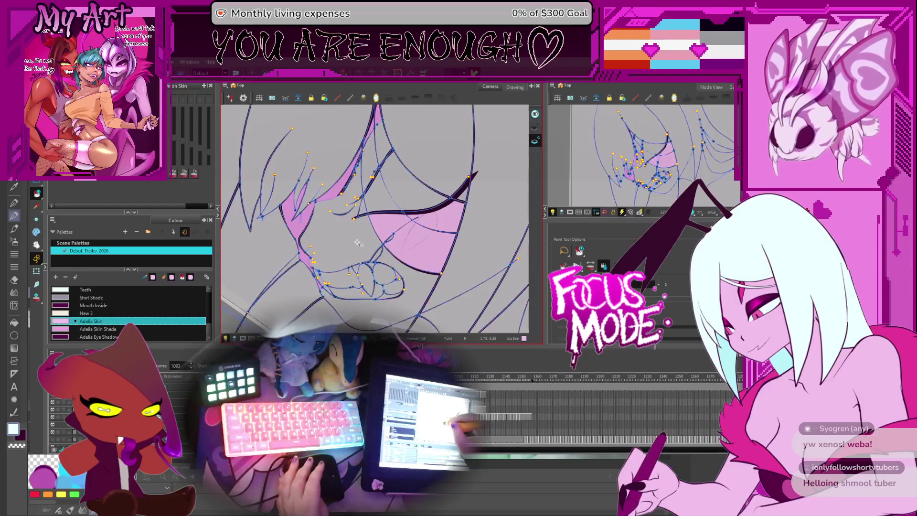
click(358, 243)
key(period)
key(comma)
key(comma)
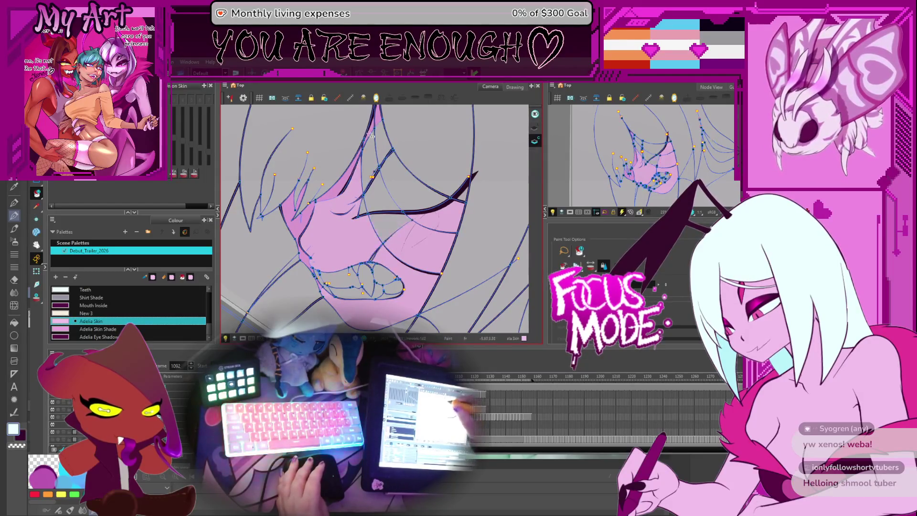
key(period)
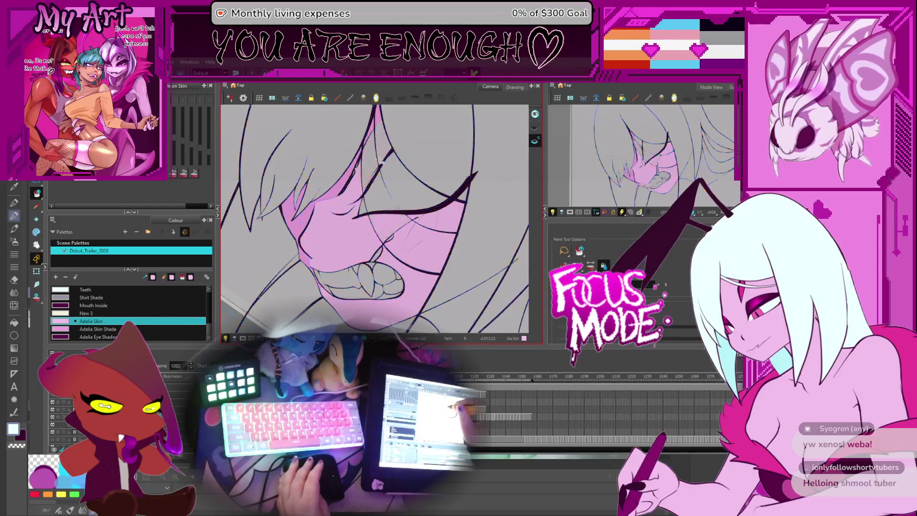
key(period)
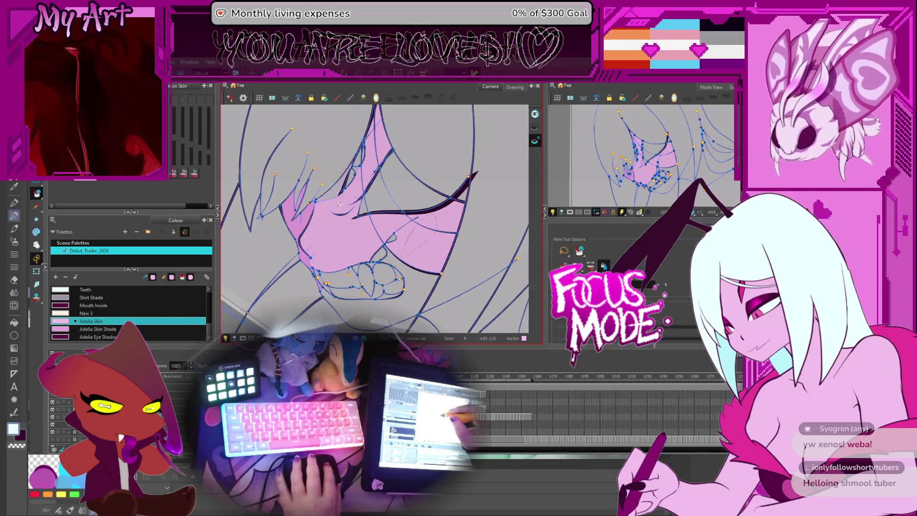
key(period)
click(350, 280)
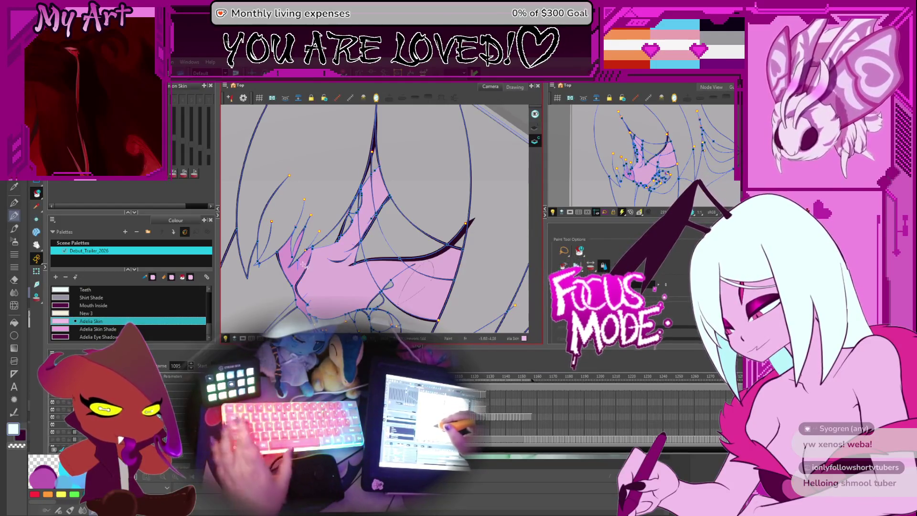
key(Down)
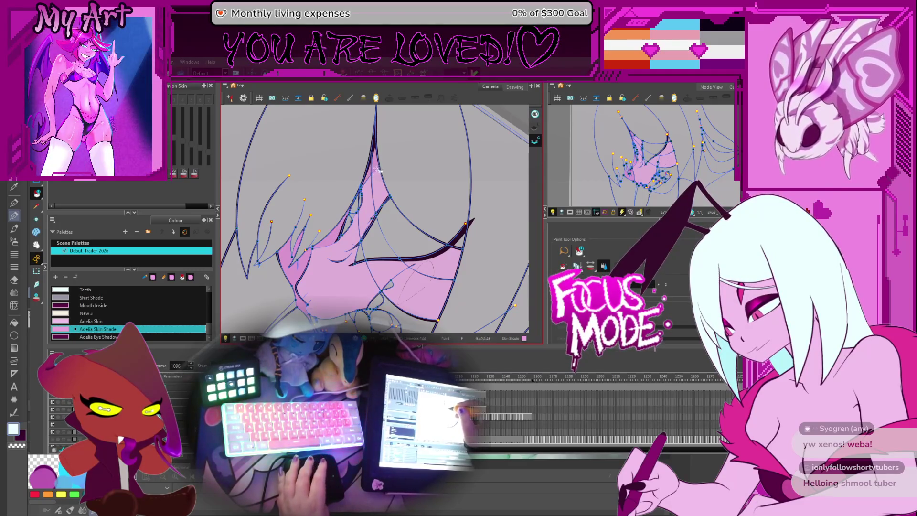
Step: Advance through frames 1097–1101 to the target drawing and select the Adelia Skin swatch
key(period)
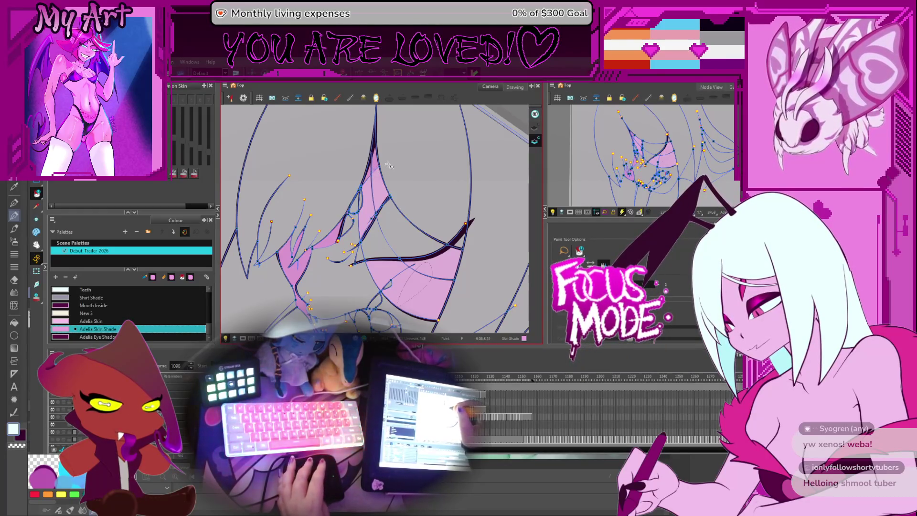
key(period)
key(period)
key(period)
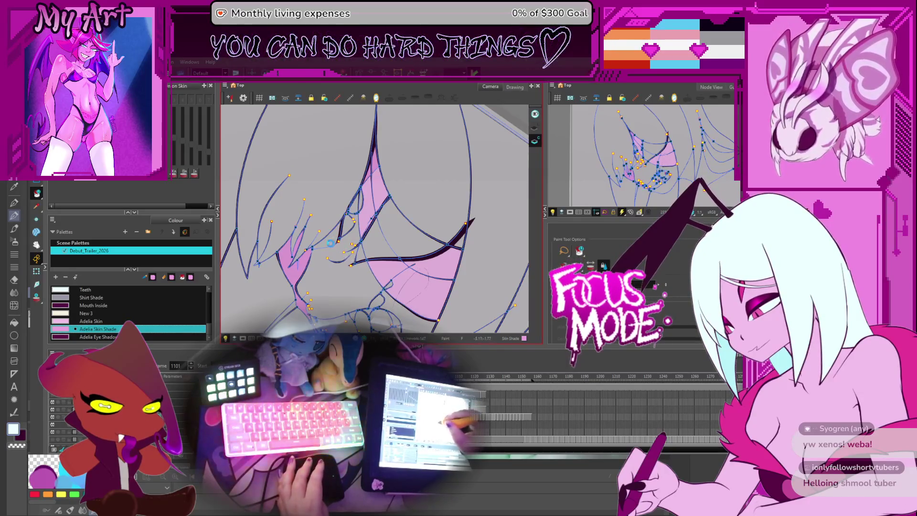
key(period)
key(period)
key(period)
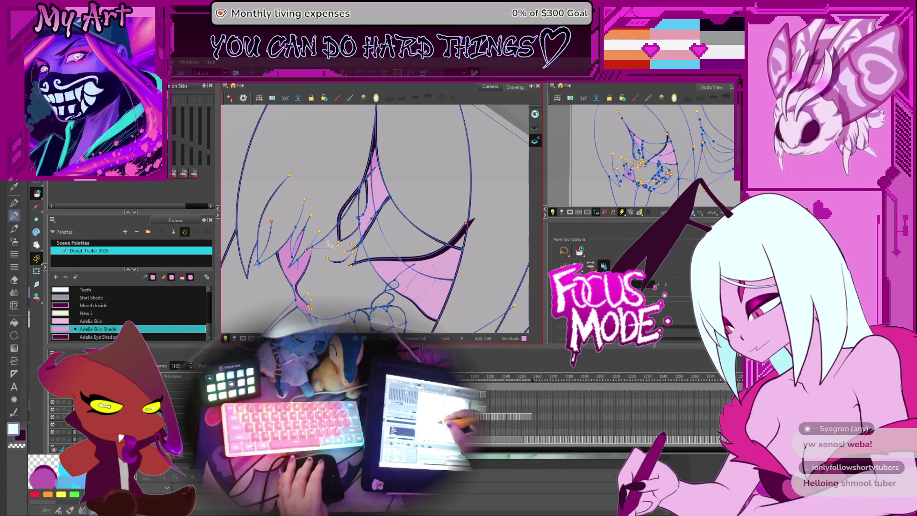
key(period)
key(comma)
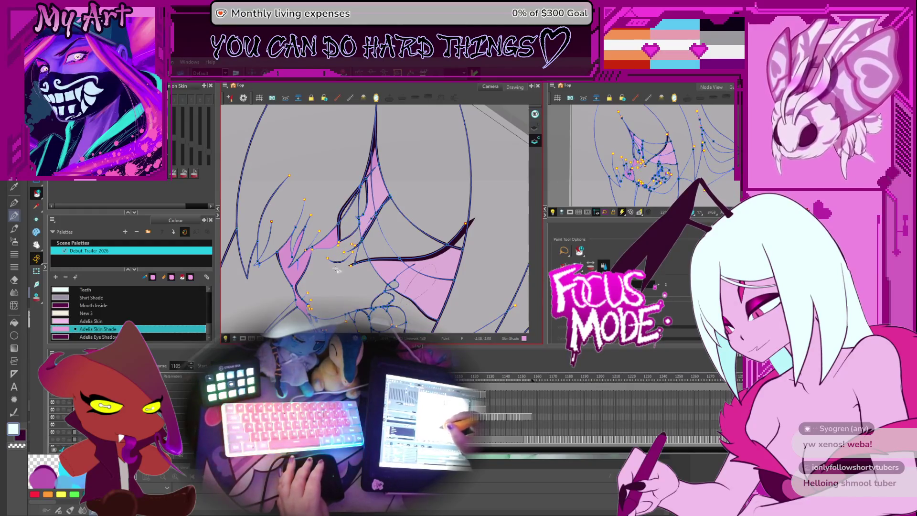
click(90, 321)
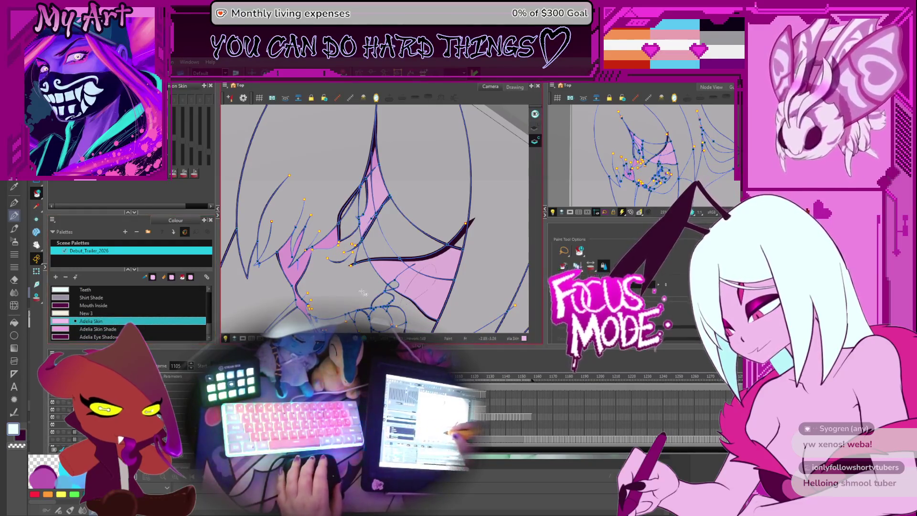
Step: Fill the grey face area and the region around the lower teeth with skin pink
click(382, 292)
drag(384, 292, 398, 304)
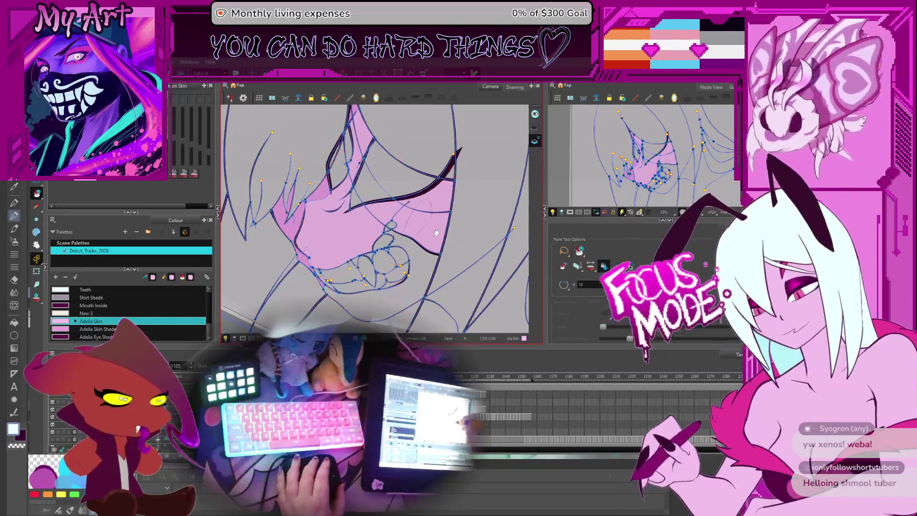
click(364, 284)
Step: Step back through earlier drawings, then forward again to frame 1109 to compare
key(comma)
key(comma)
key(comma)
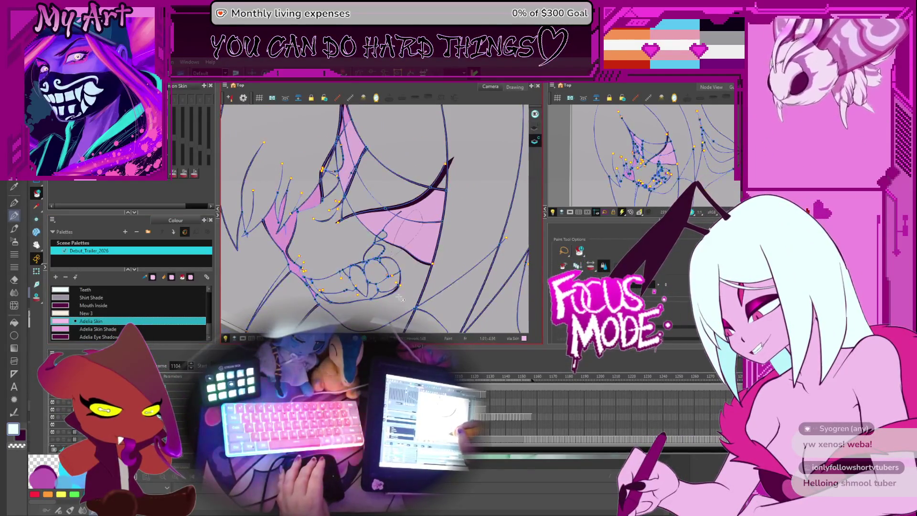
key(comma)
key(comma)
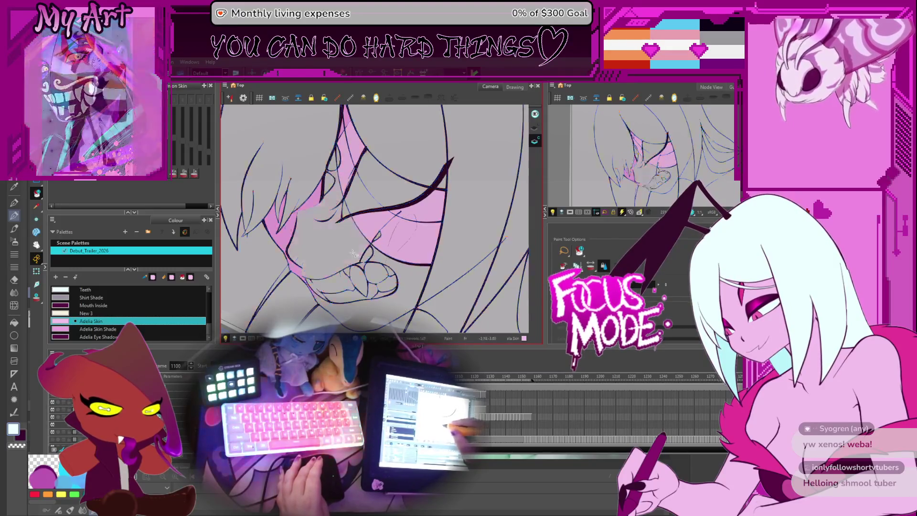
key(comma)
key(comma)
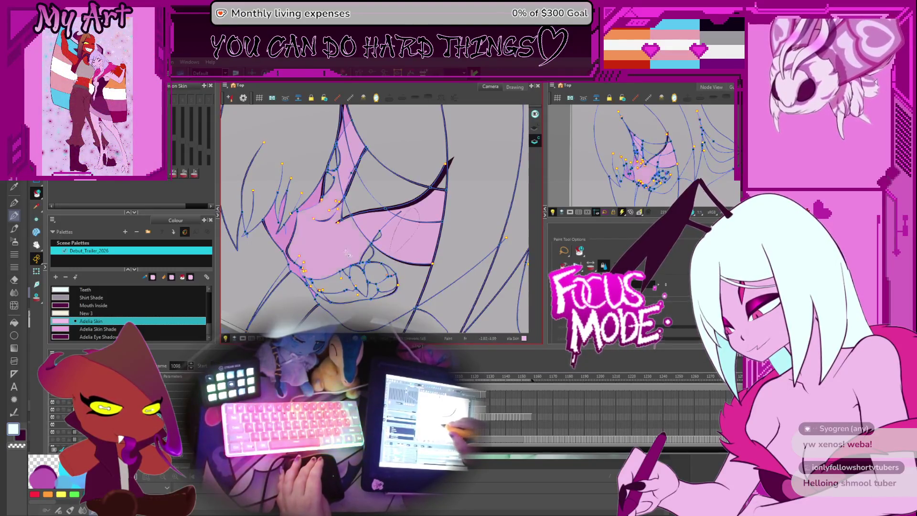
key(comma)
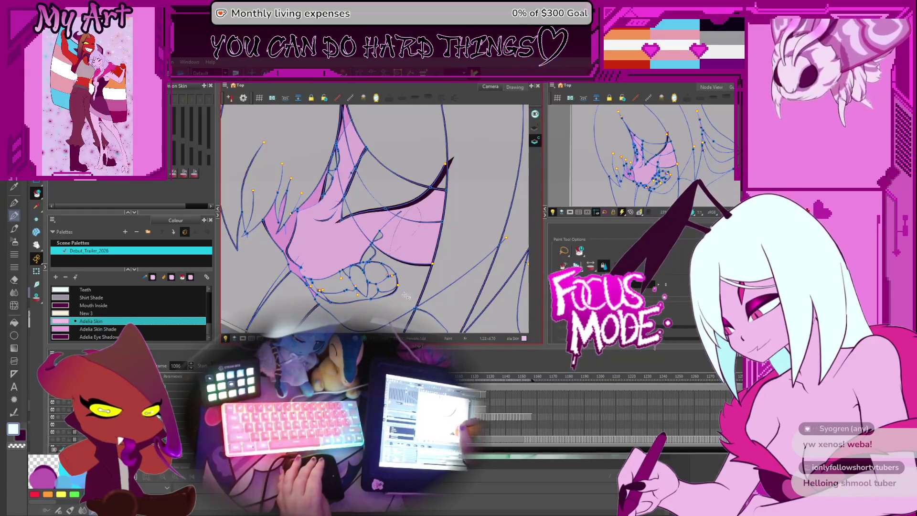
drag(405, 295, 390, 300)
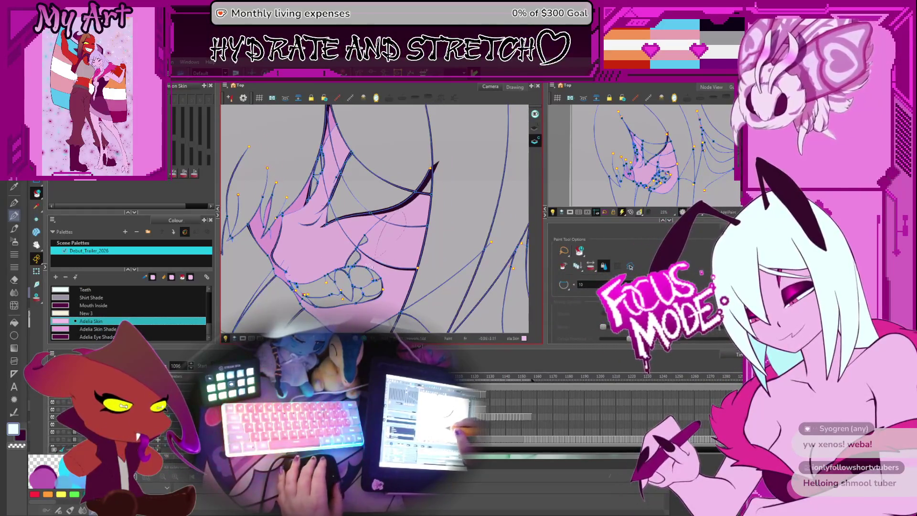
key(comma)
key(comma)
key(period)
key(period)
key(period)
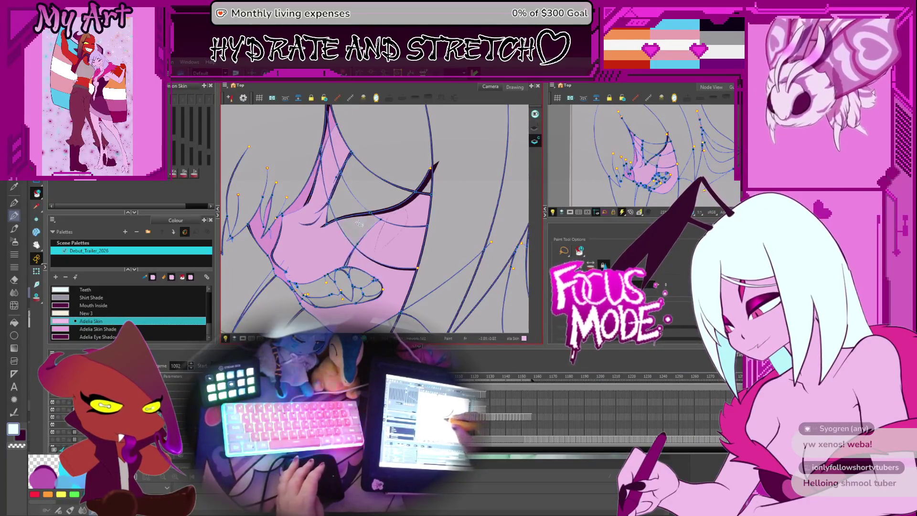
key(comma)
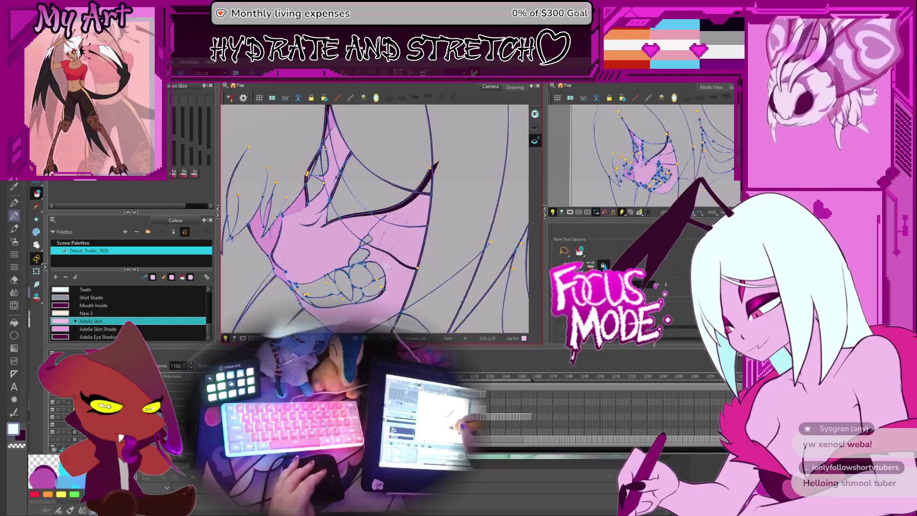
key(period)
key(period)
key(period)
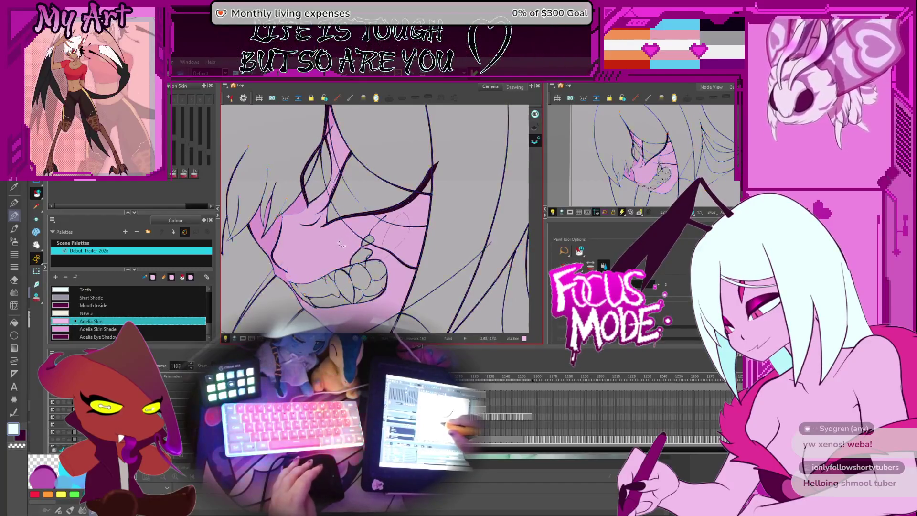
key(period)
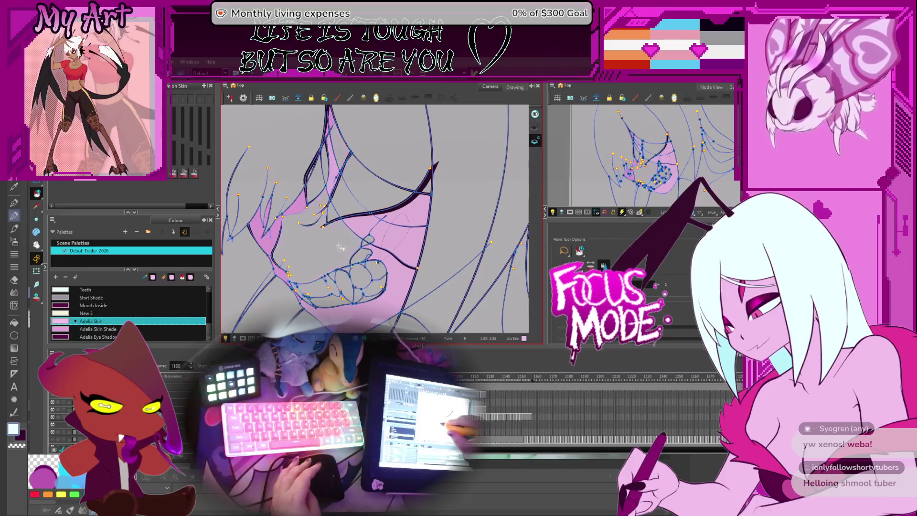
key(period)
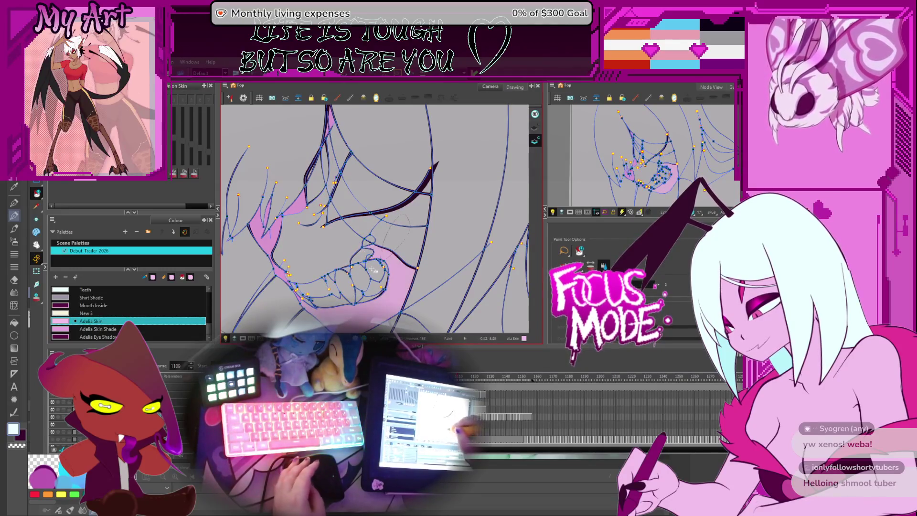
Step: Fill the face regions beside and left of the mouth pink on frames 1109 and 1110
click(350, 240)
click(337, 169)
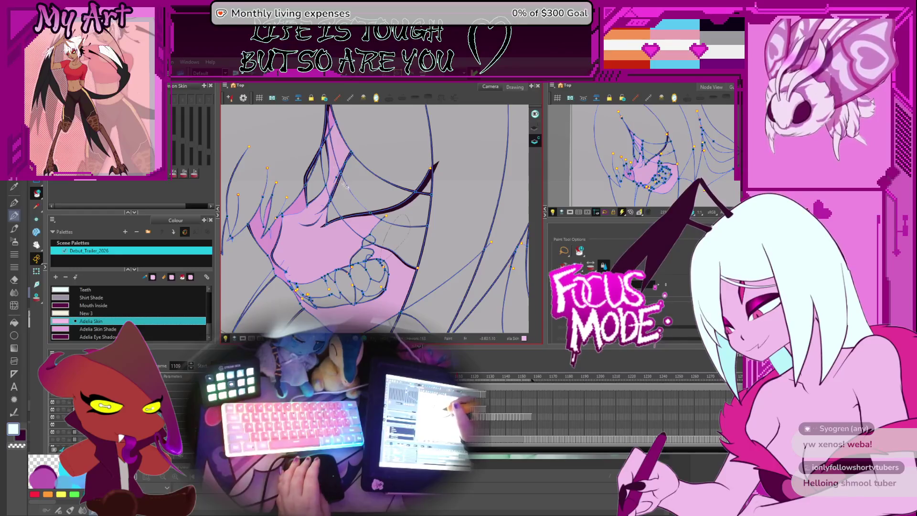
click(414, 238)
key(period)
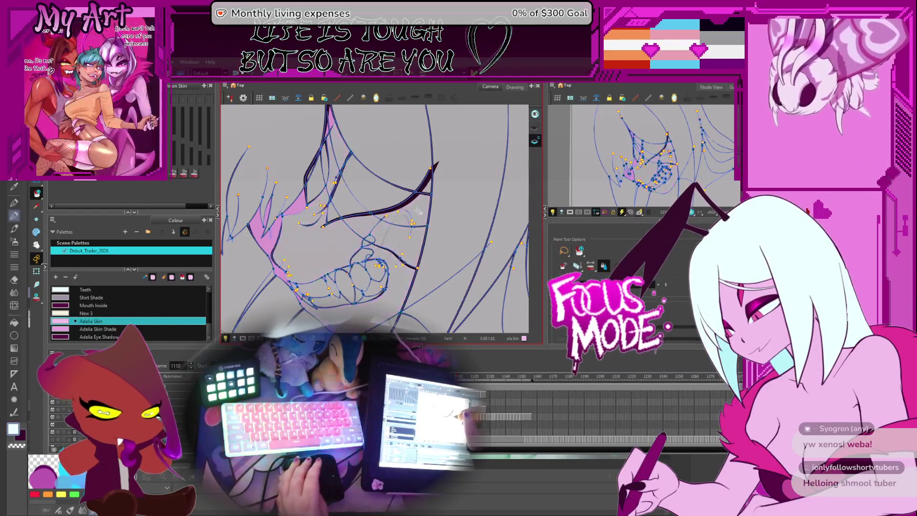
click(419, 219)
click(335, 212)
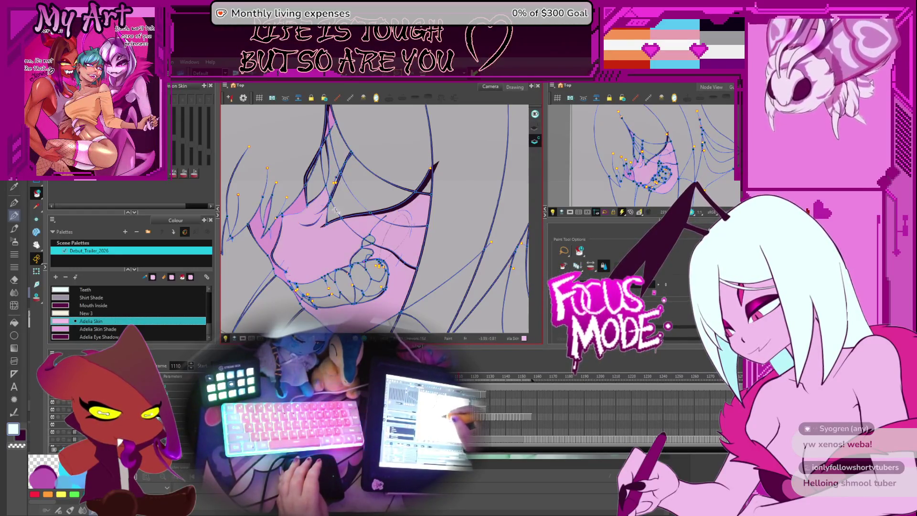
Step: Fill the face areas left and right of the mouth pink on frames 1111 through 1113
key(period)
click(359, 224)
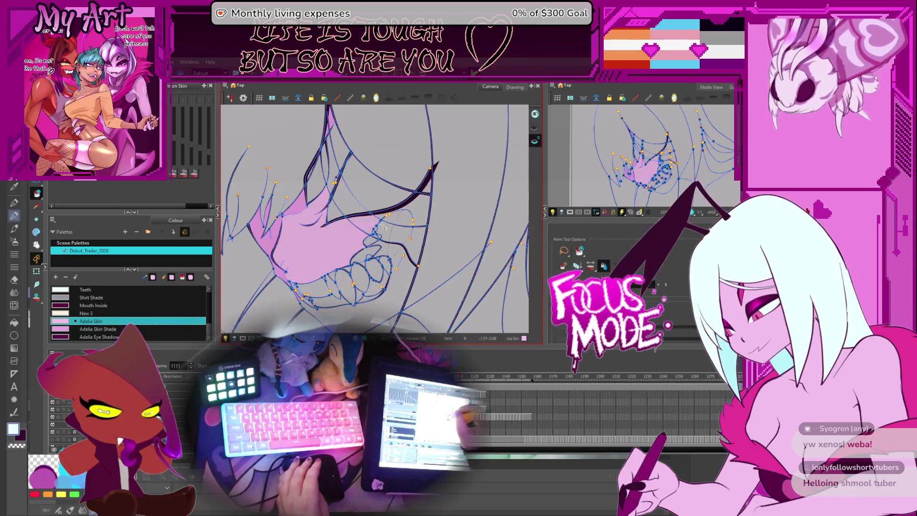
click(394, 262)
key(period)
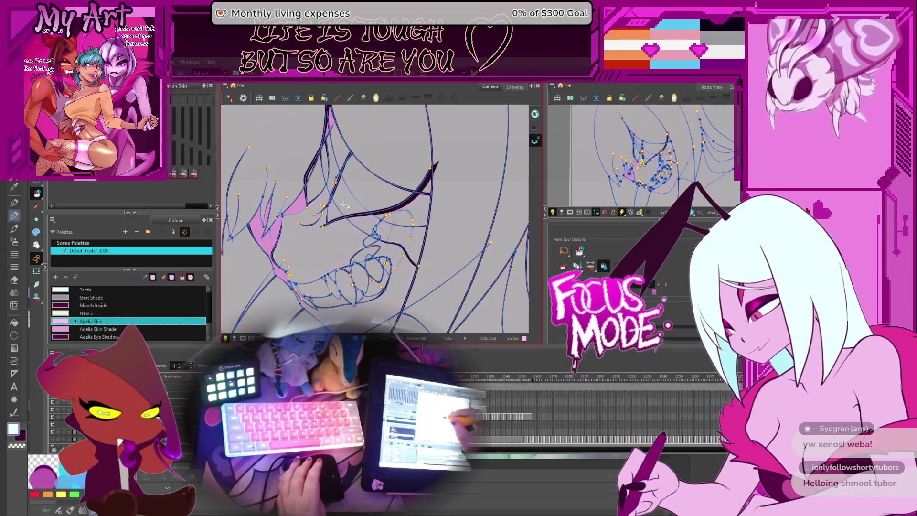
key(comma)
key(period)
click(334, 195)
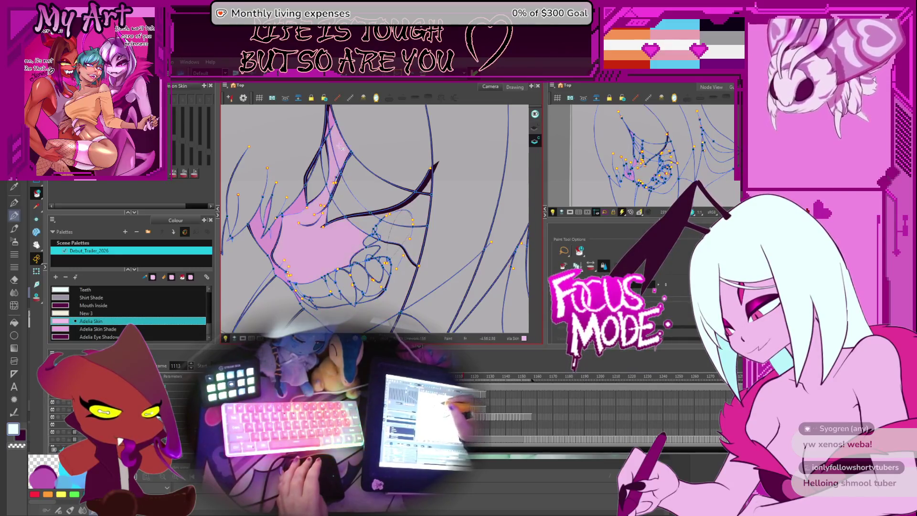
click(401, 249)
Step: Fill the cheek zones, thin slivers and area below the teeth pink on frames 1114 and 1115
key(period)
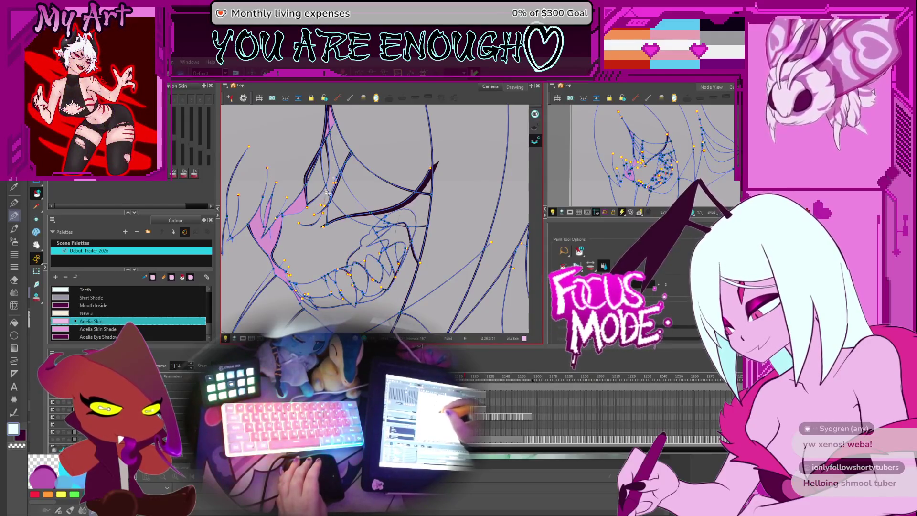
drag(327, 193, 352, 216)
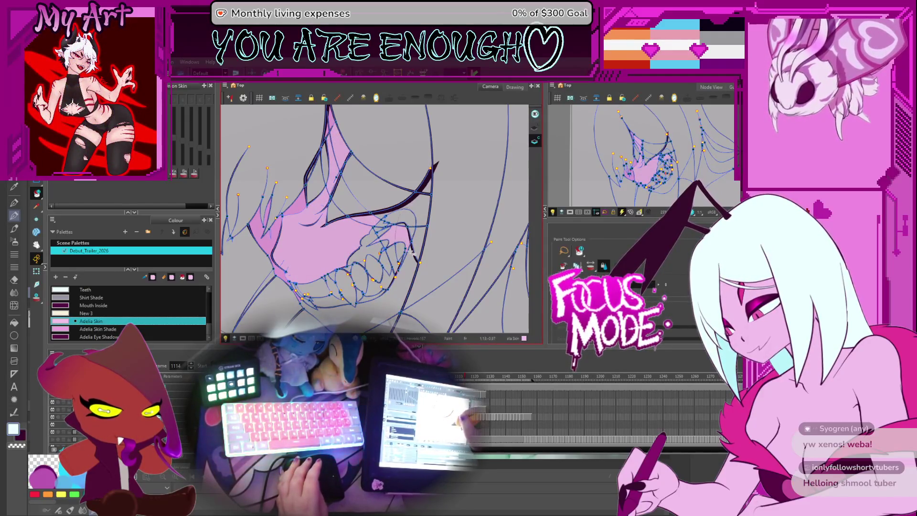
drag(411, 252, 418, 222)
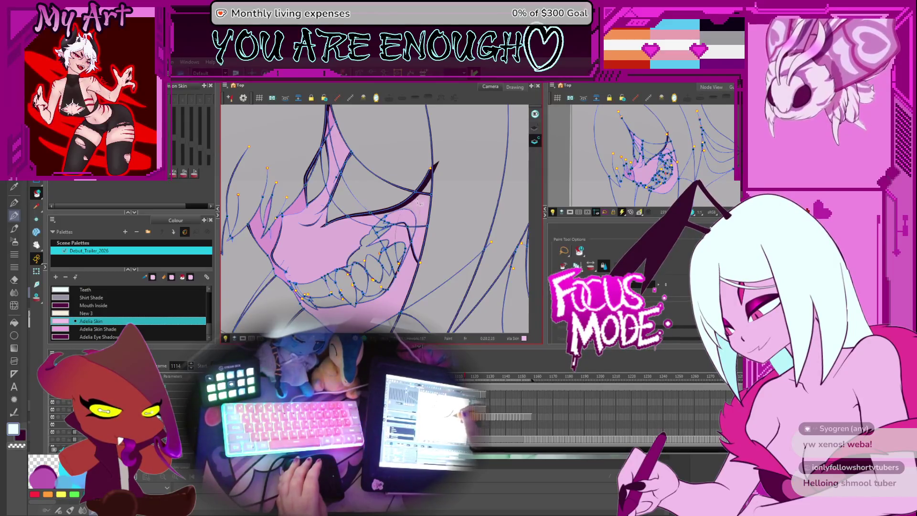
key(period)
drag(324, 225, 337, 177)
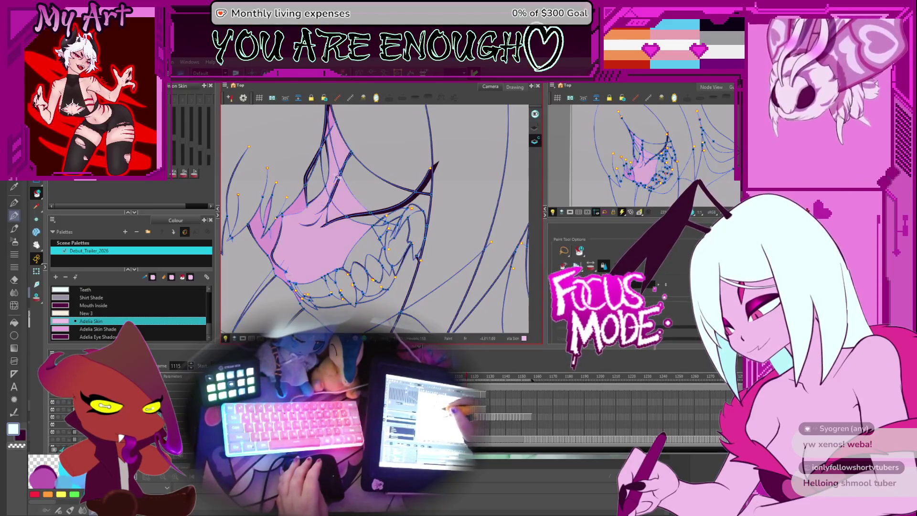
click(396, 223)
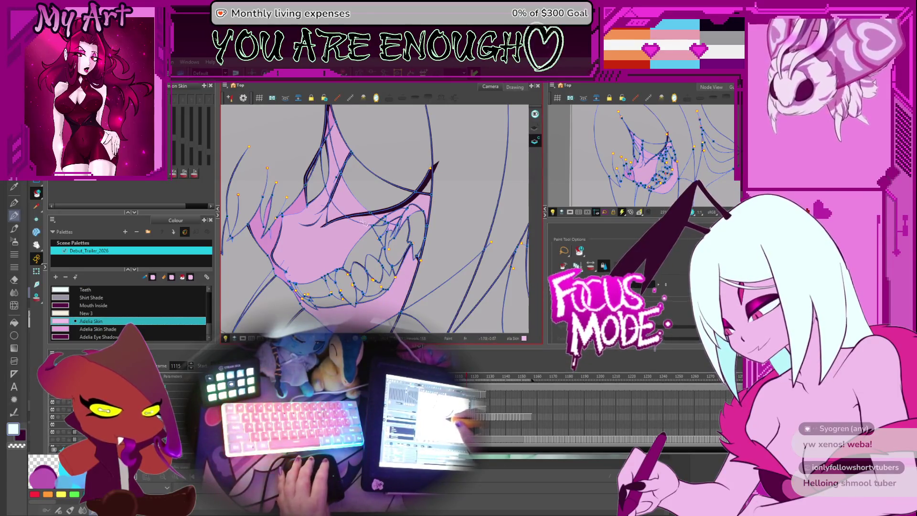
Step: Fill the cheek and the narrow region above it pink on frame 1116, then advance to frame 1119
key(period)
click(329, 190)
click(337, 162)
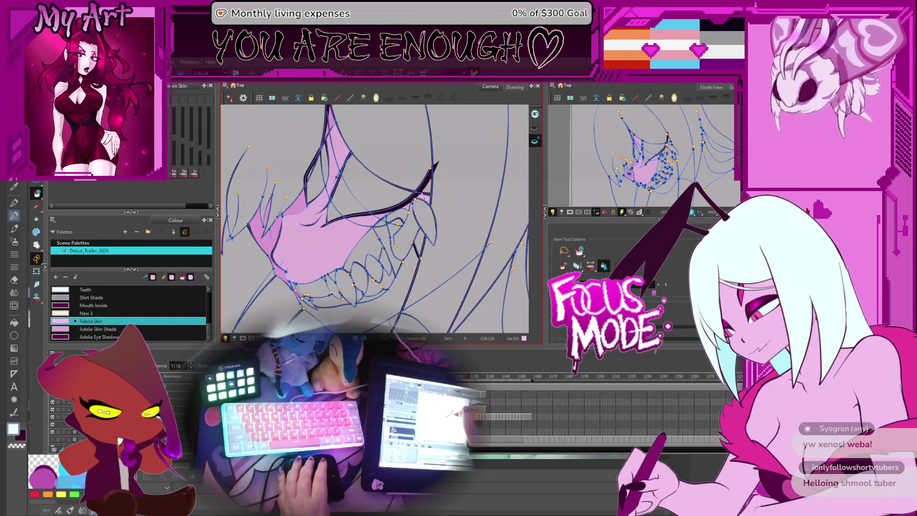
drag(418, 256, 422, 227)
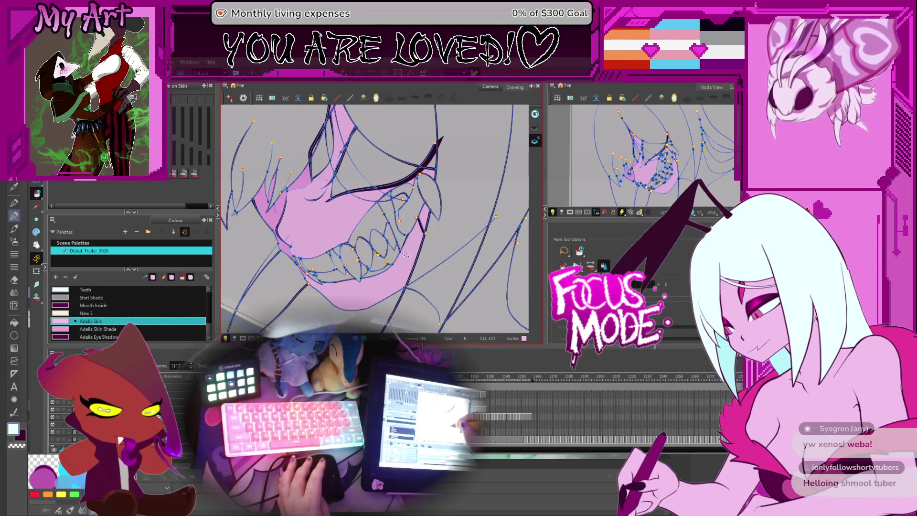
key(.)
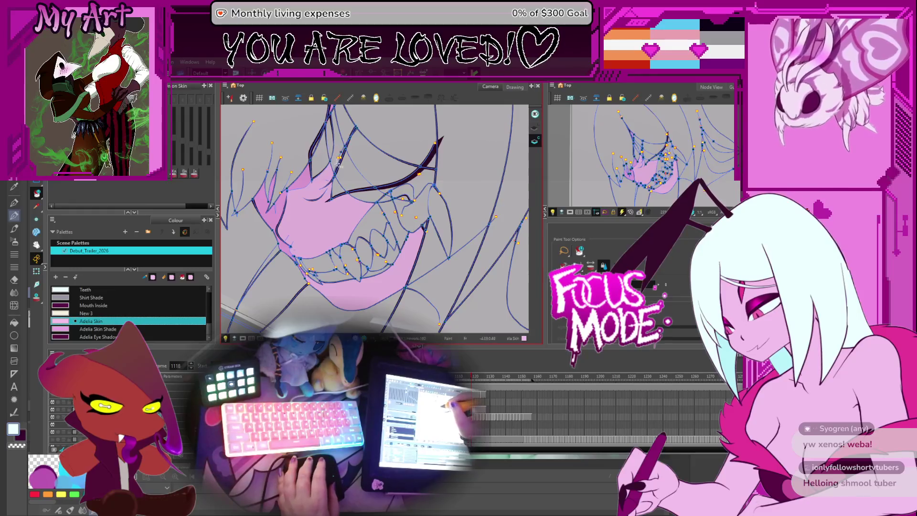
scroll(373, 163, up, 1)
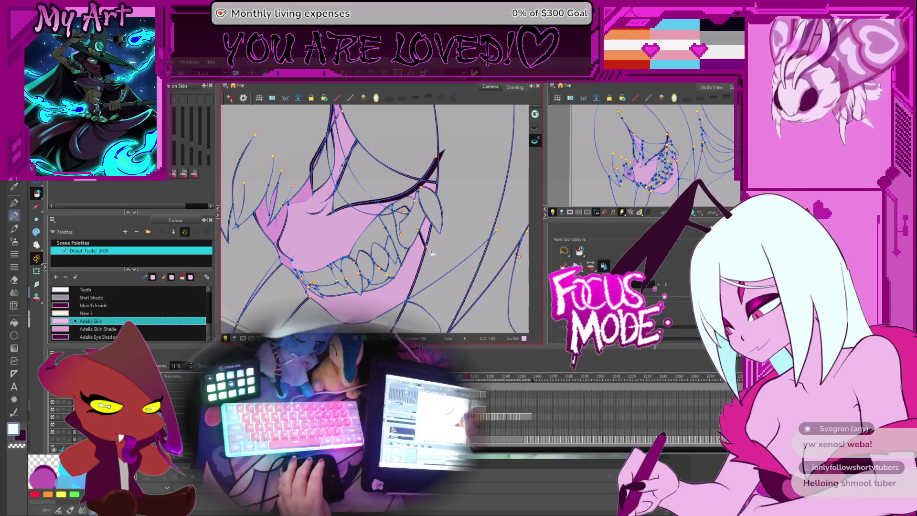
key(.)
Step: On frame 1119, fill the mouth, top strip, eye-side region and lower lip pink, then reach frame 1120
click(353, 219)
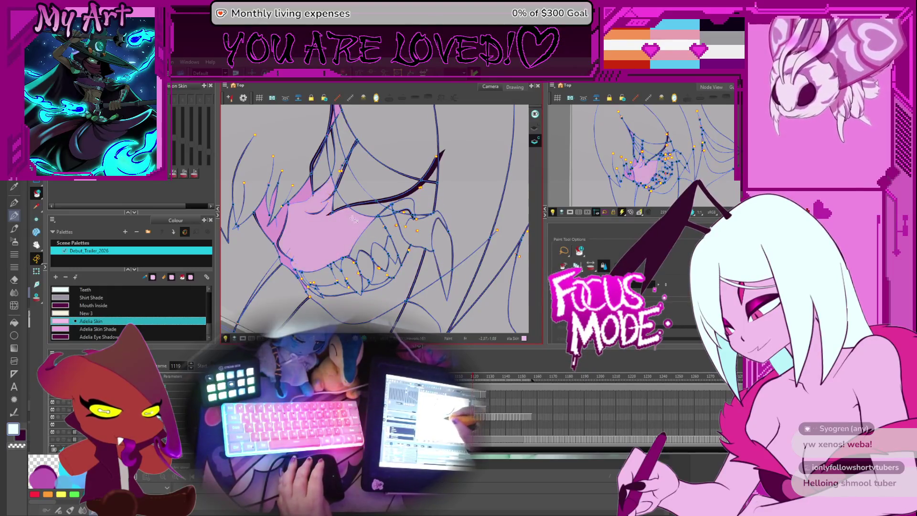
click(342, 157)
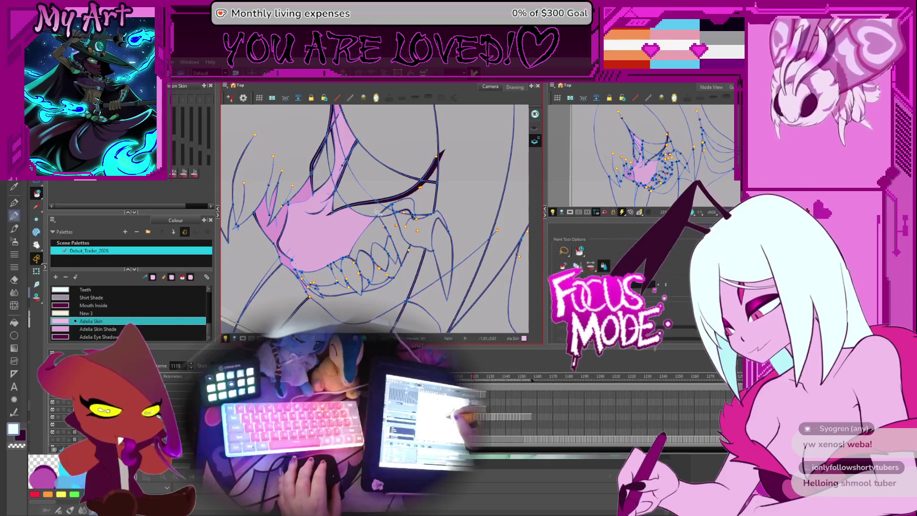
click(415, 209)
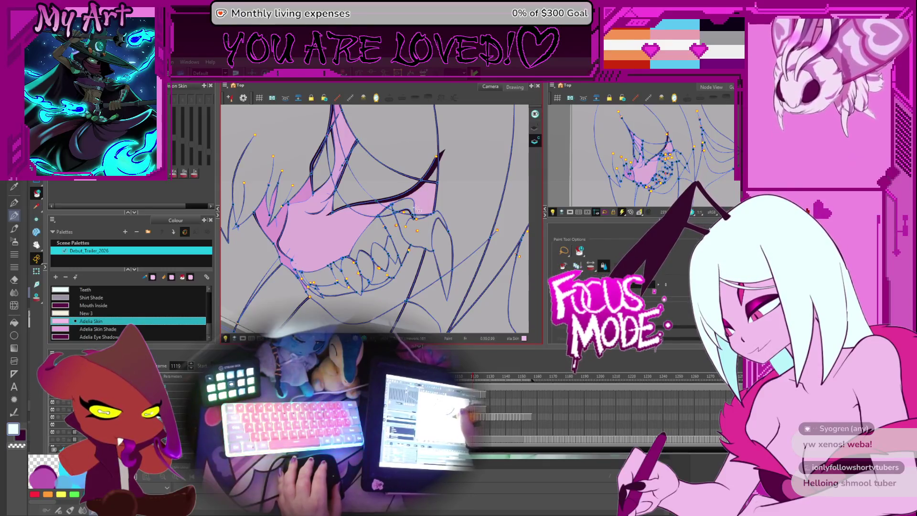
click(409, 268)
key(period)
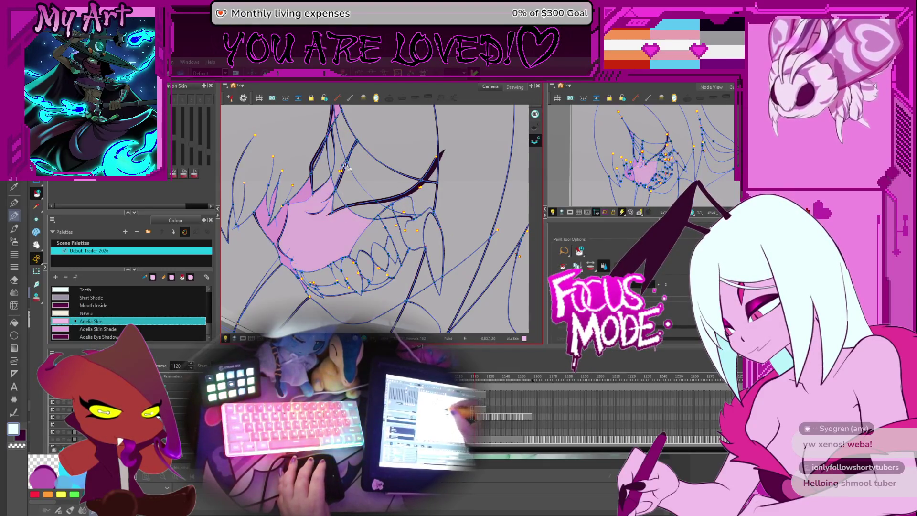
click(432, 207)
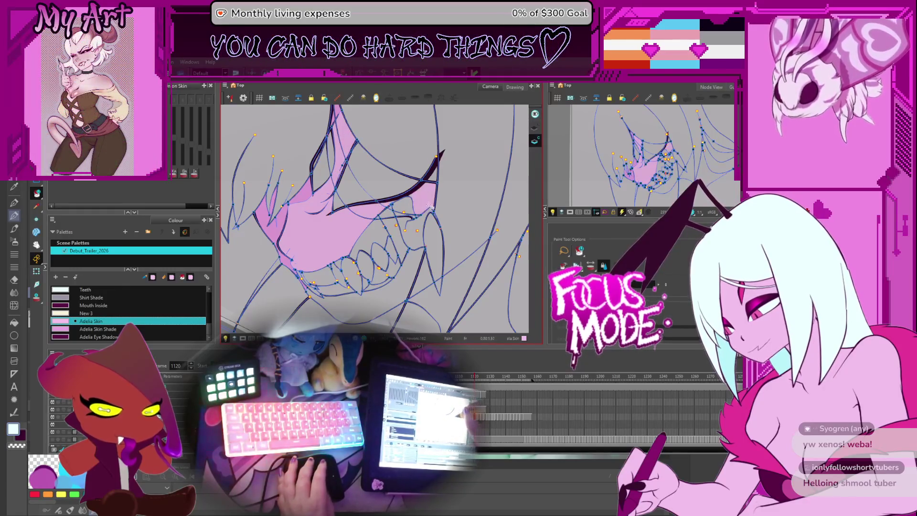
drag(397, 243, 418, 246)
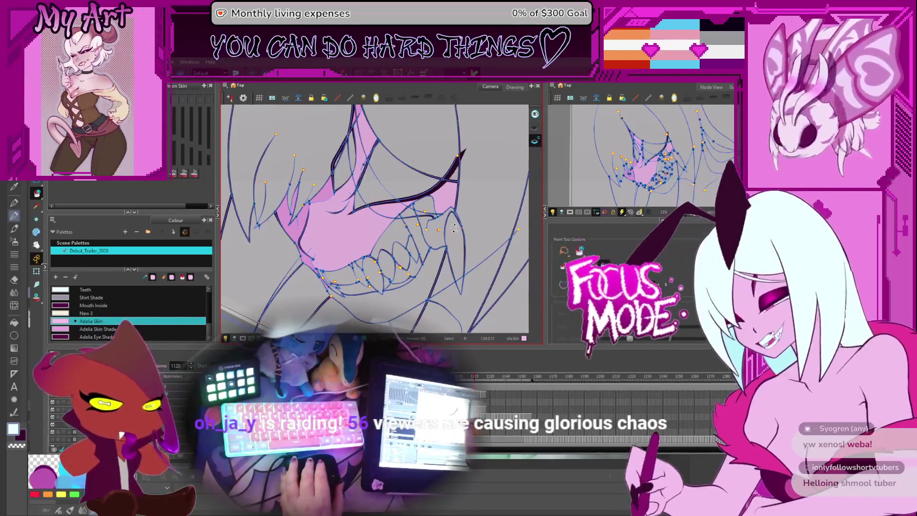
Step: Zoom out the Camera view, click into Paint Tool Options and reframe the face drawing for review
scroll(454, 228, up, 3)
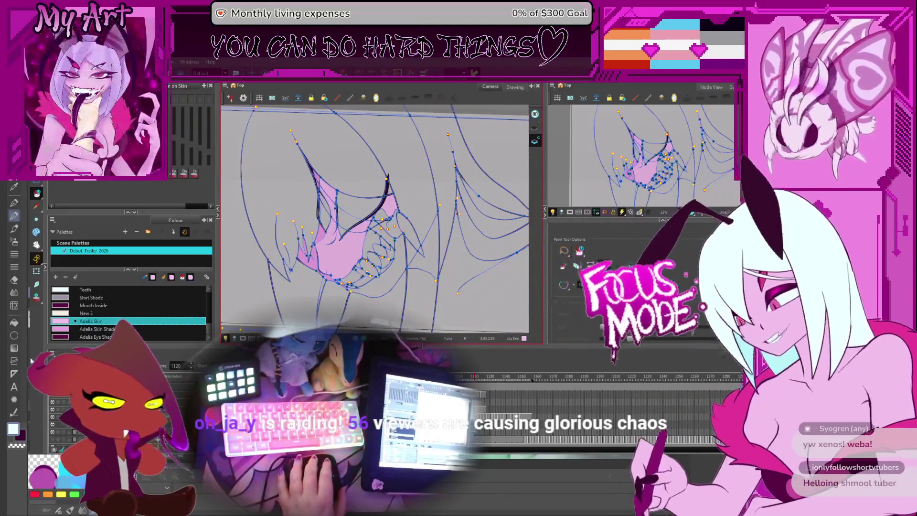
click(629, 268)
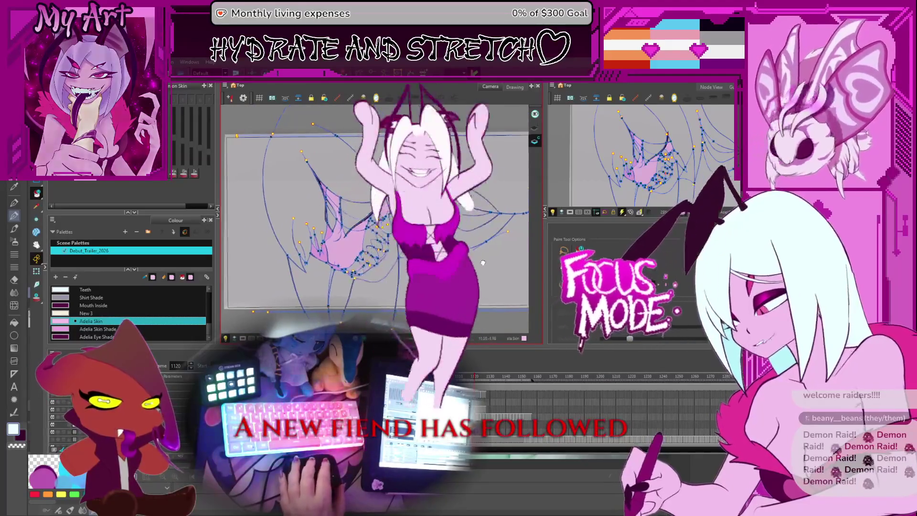
drag(480, 260, 485, 250)
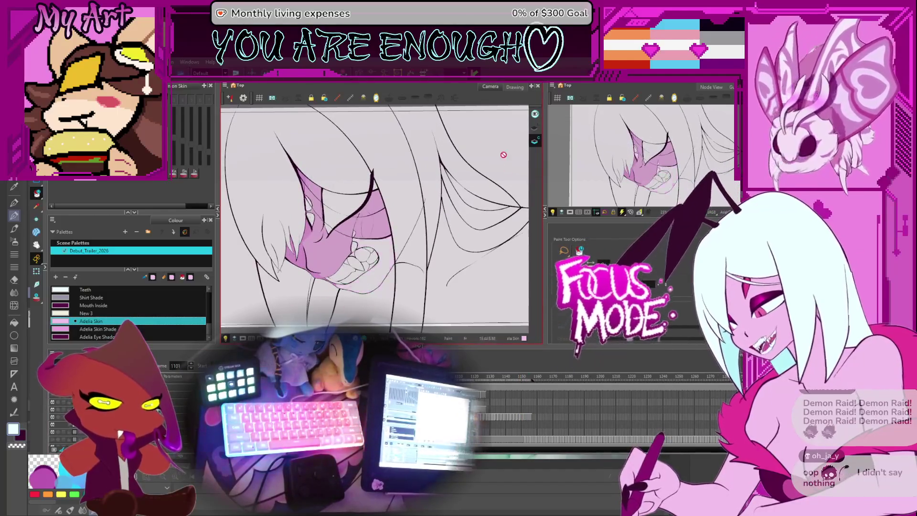
Step: Stop playback at frame 1133 with the Contour Editor active and scroll the timeline left
key(alt+q)
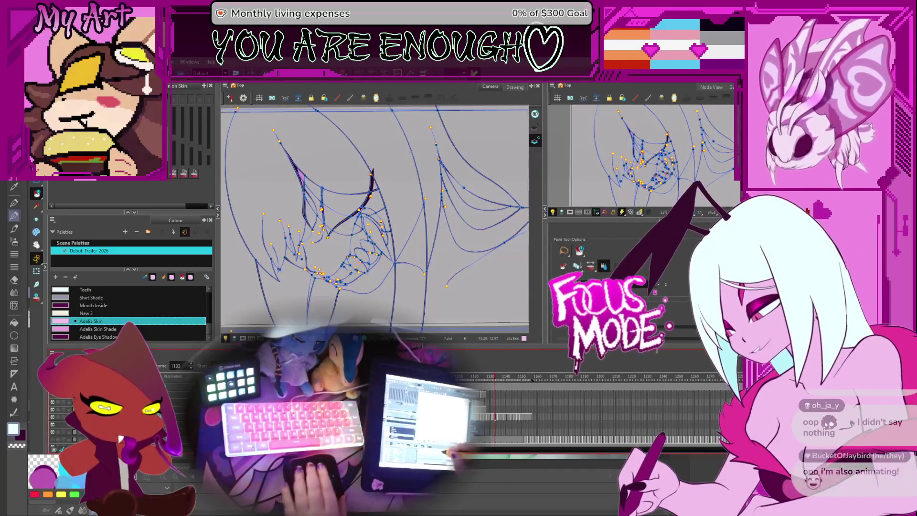
scroll(618, 378, left, 5)
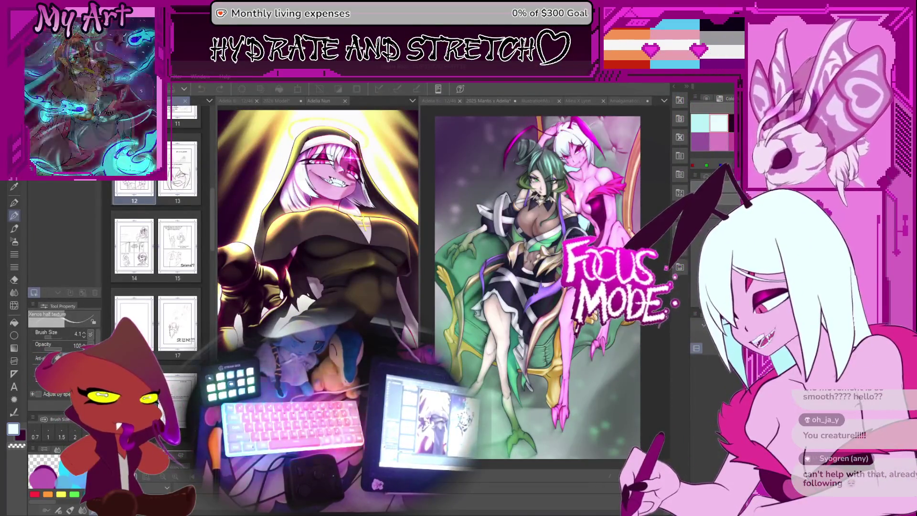
Step: Widen the nun illustration's pane, tilt its view slightly, and switch to the 2026 Model document
drag(418, 139, 482, 154)
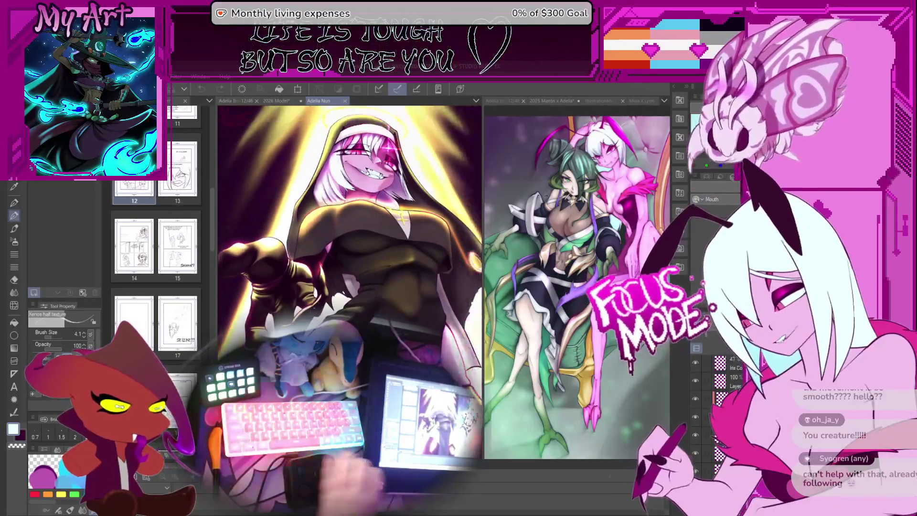
drag(341, 240, 329, 248)
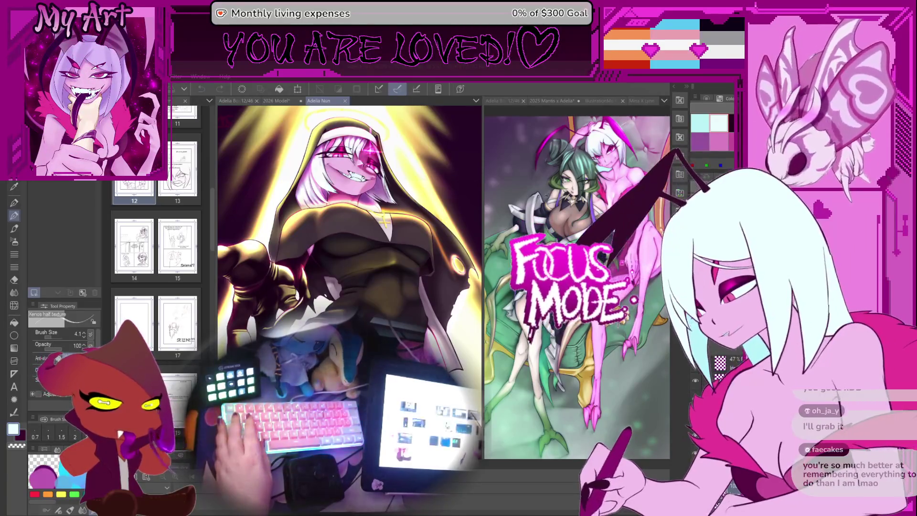
key(ctrl+shift+Tab)
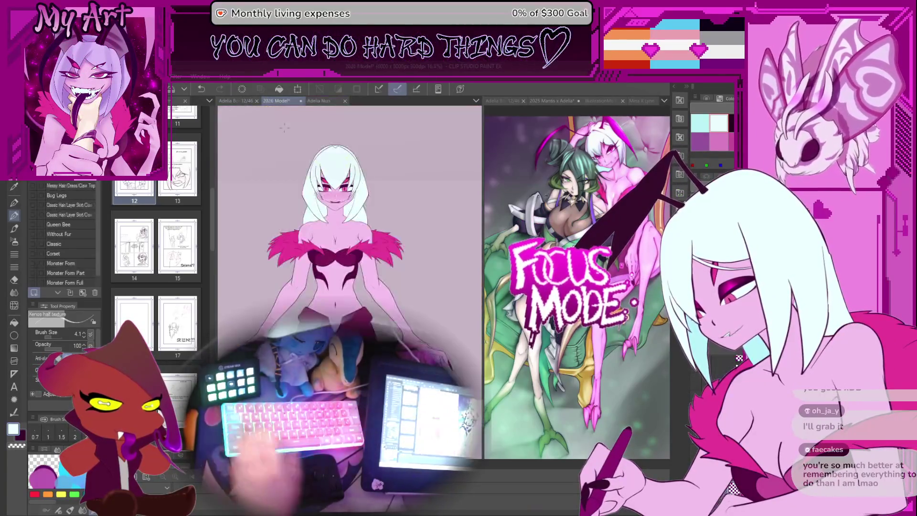
Step: Widen the canvas pane and centre the white-haired character figure
drag(330, 276, 354, 245)
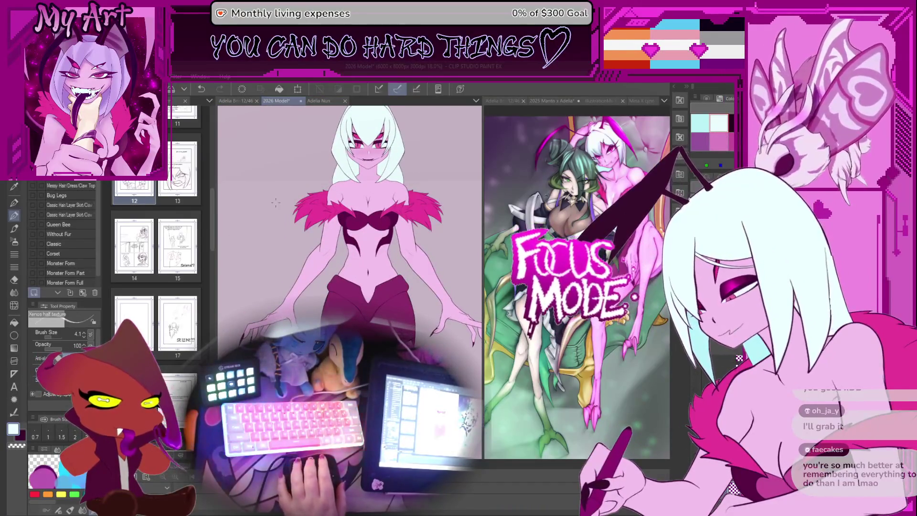
drag(484, 174, 647, 174)
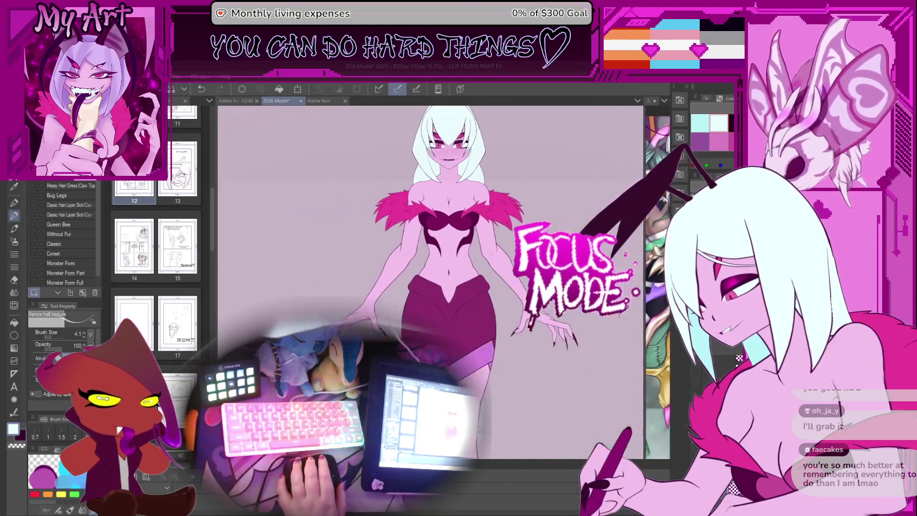
mouse_move(405, 228)
mouse_down()
mouse_move(511, 228)
mouse_move(490, 228)
mouse_up()
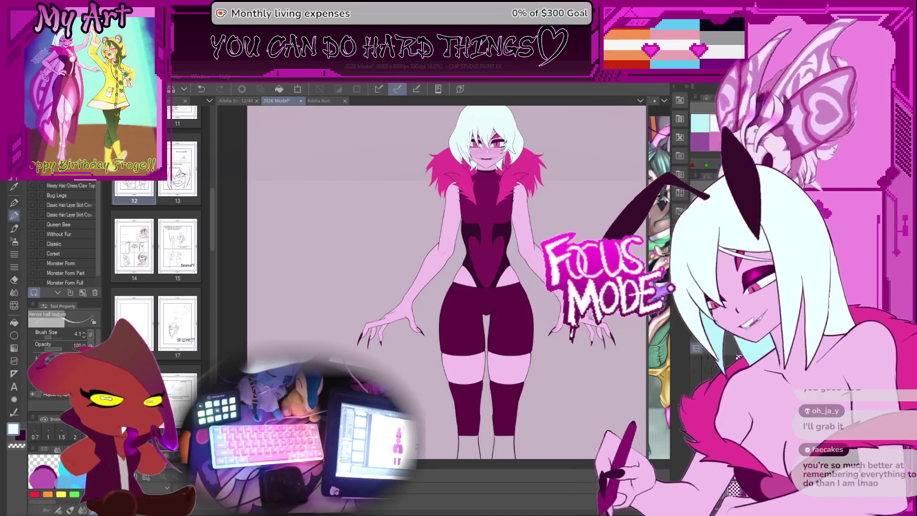
Step: Toggle the dress, Monster Form, Monster Form Full and Bug Legs layers, settling on the short layered skirt
click(34, 241)
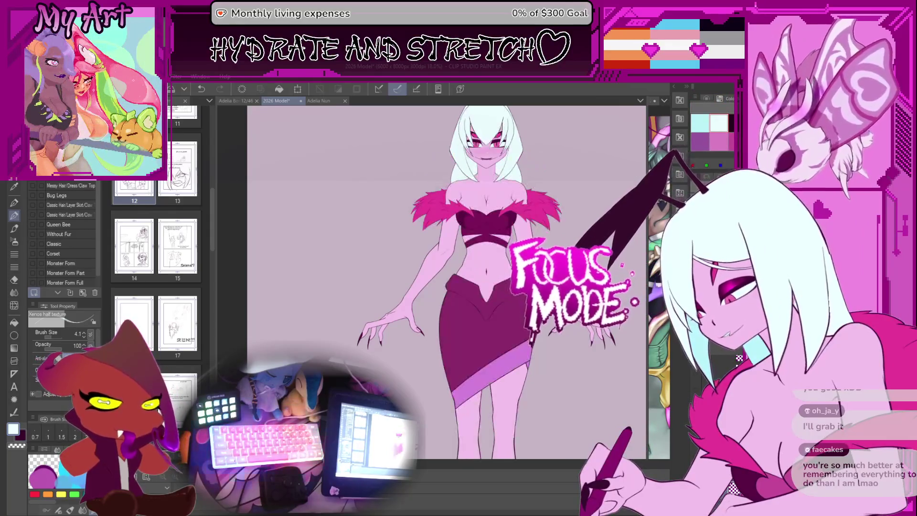
click(33, 264)
click(33, 281)
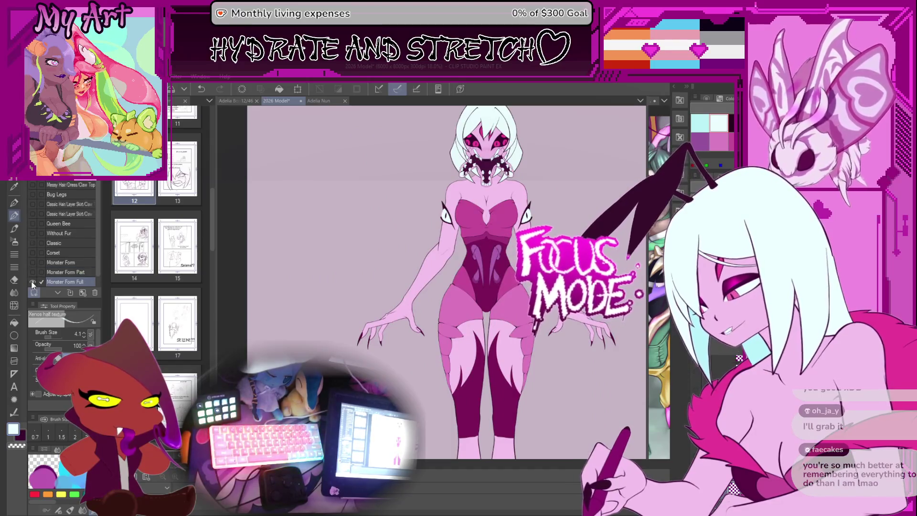
click(20, 256)
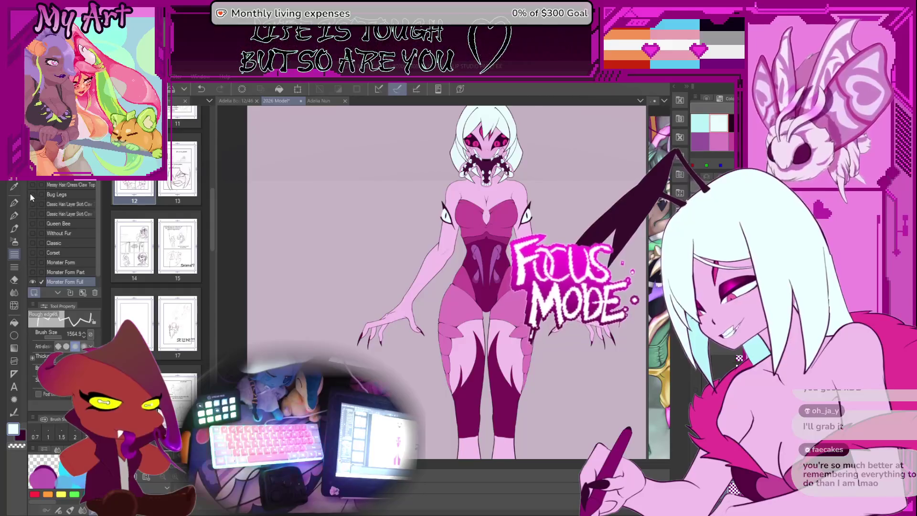
click(31, 194)
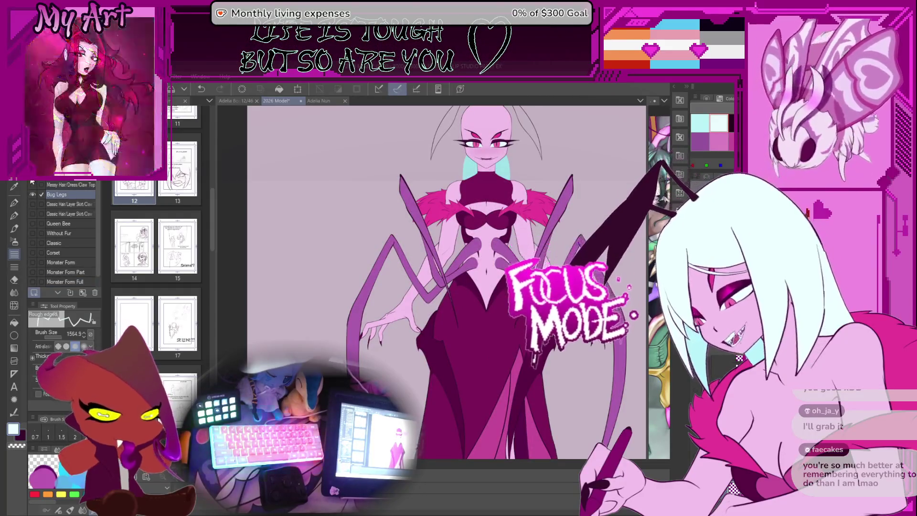
click(30, 186)
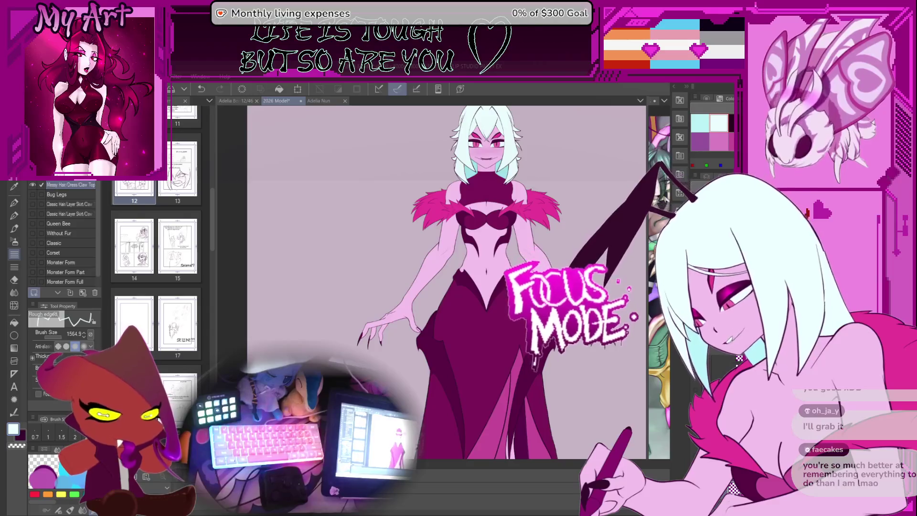
click(31, 204)
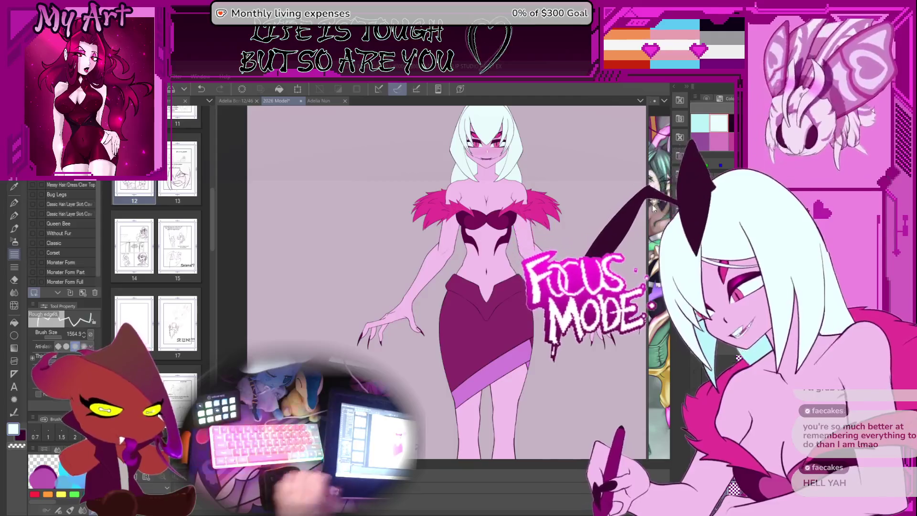
drag(653, 131, 461, 131)
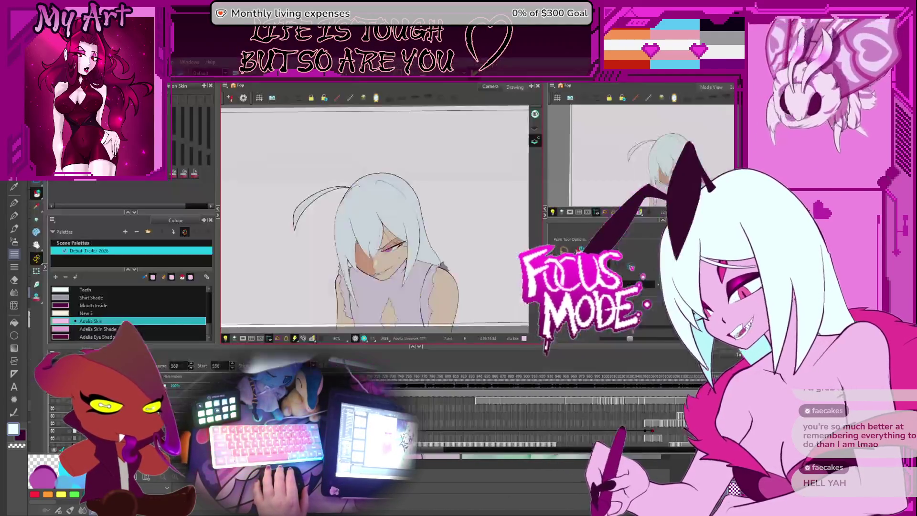
Step: Back in Harmony, jump to frame 568 and set the scene start frame to 1
click(510, 502)
text(568)
key(Return)
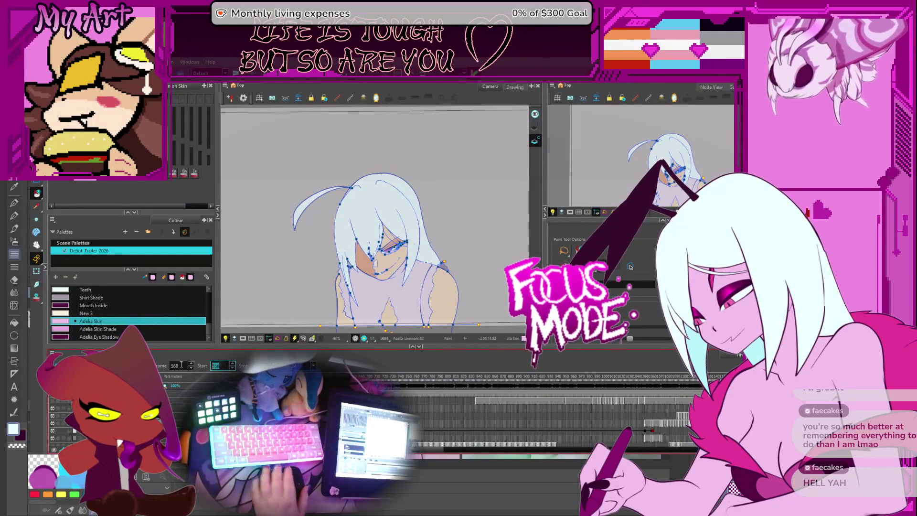
text(1)
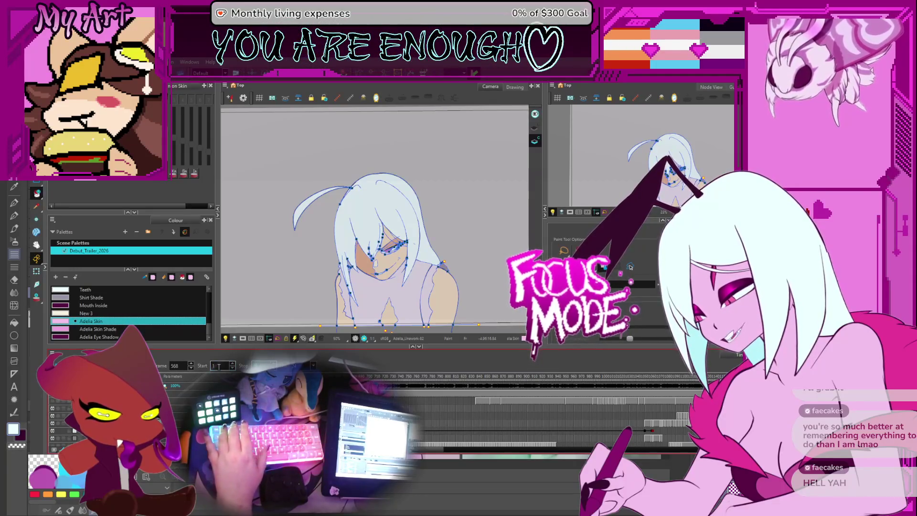
key(Return)
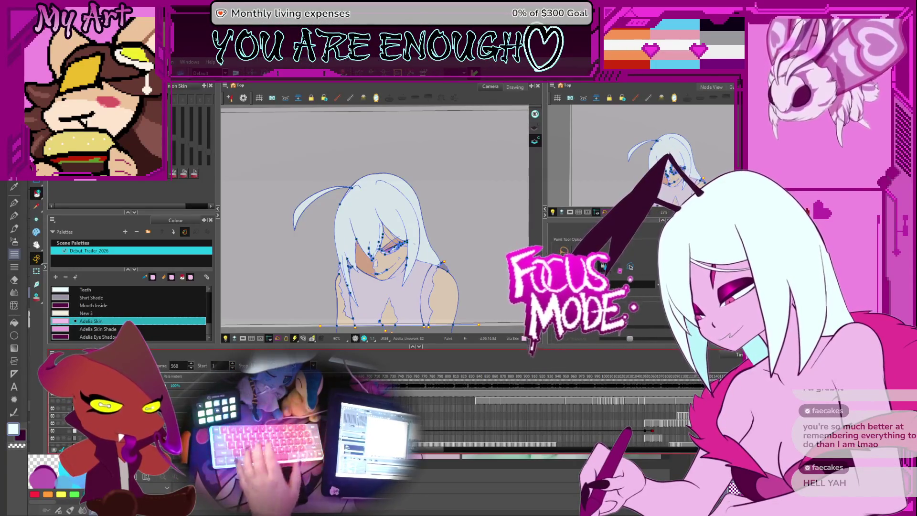
Step: Go to the first frame and play the animation from the beginning
key(shift+comma)
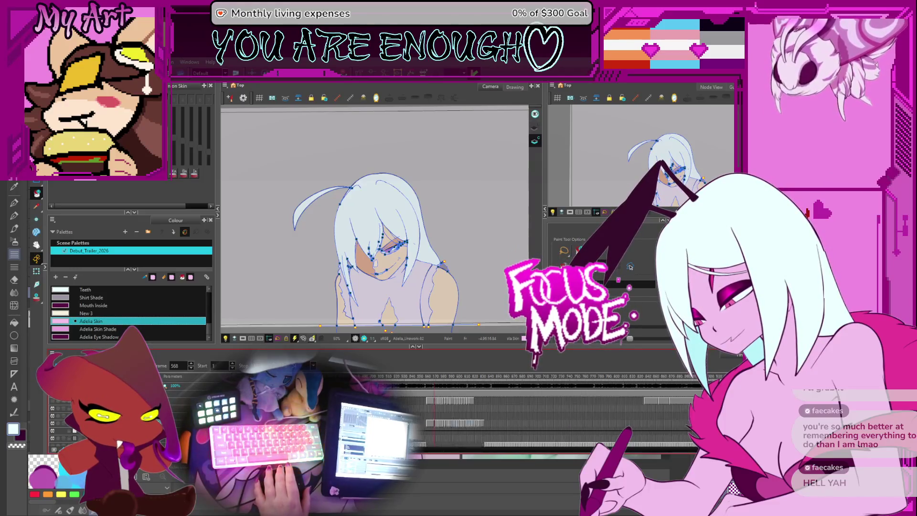
scroll(59, 438, down, 1)
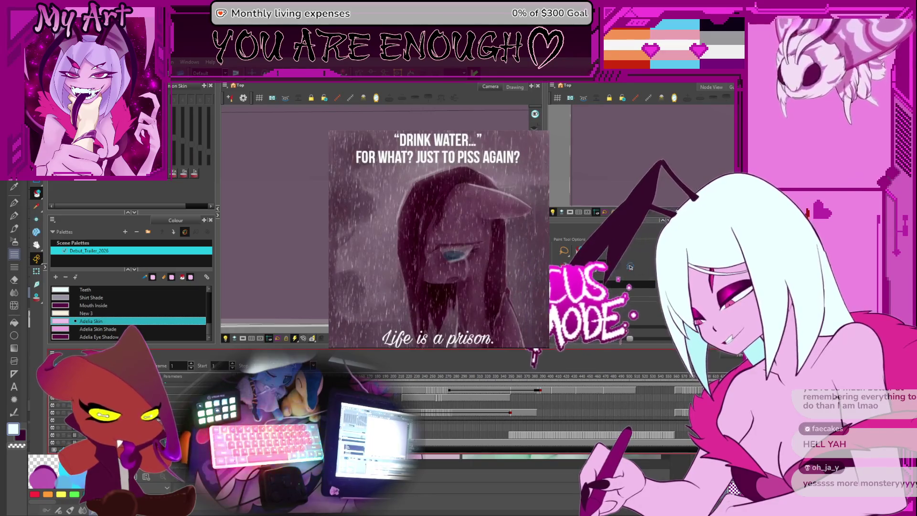
key(Return)
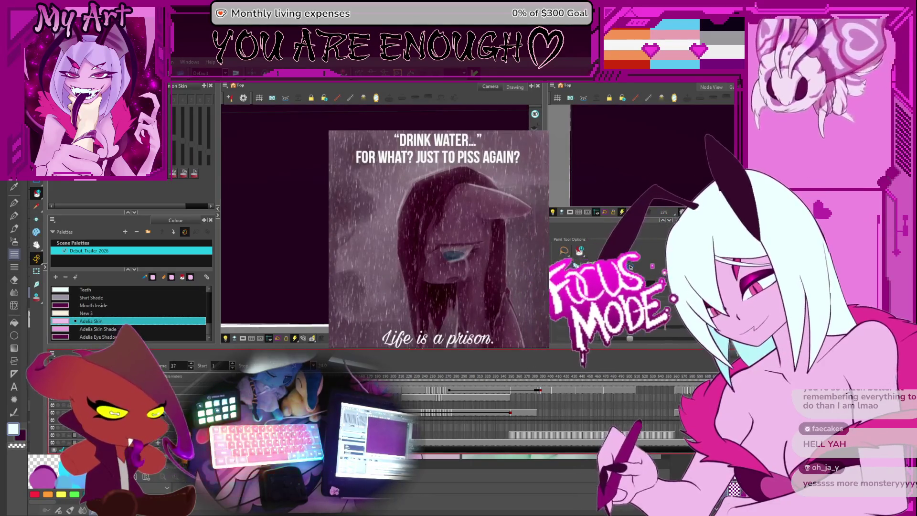
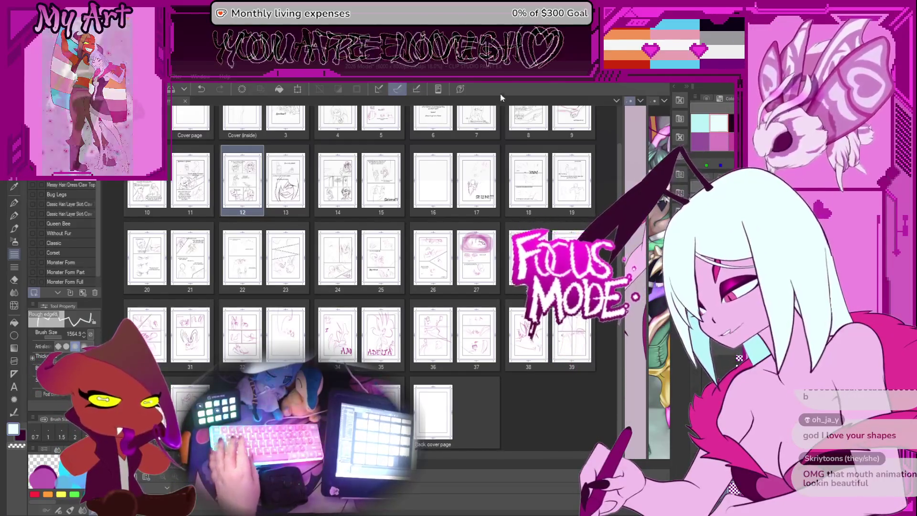
Step: Bring up the Illustration canvas showing the horned demon holding an apple
key(ctrl+Tab)
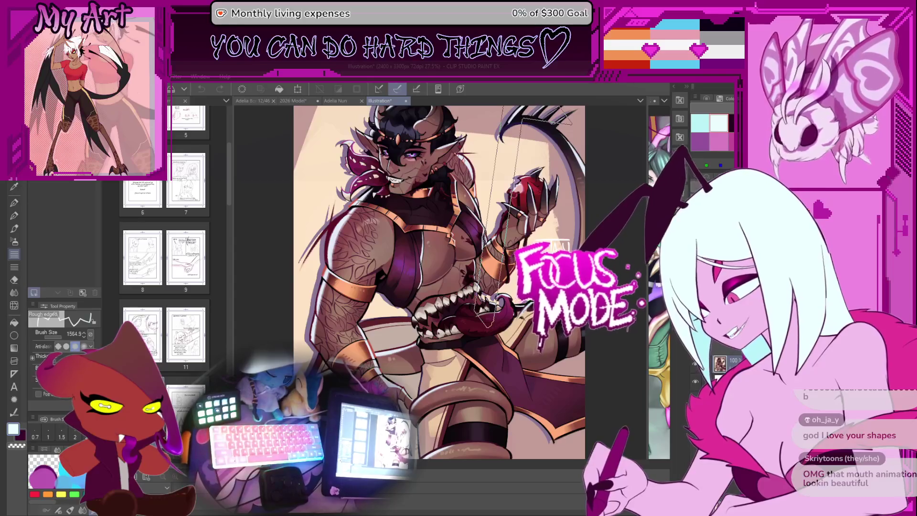
key(ctrl+minus)
key(ctrl+minus)
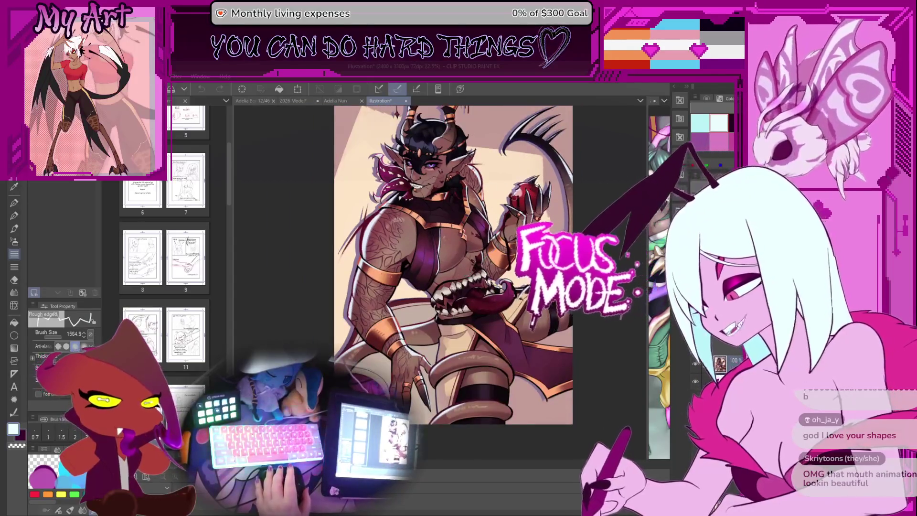
mouse_move(430, 296)
mouse_down()
mouse_move(421, 262)
mouse_move(415, 282)
mouse_up()
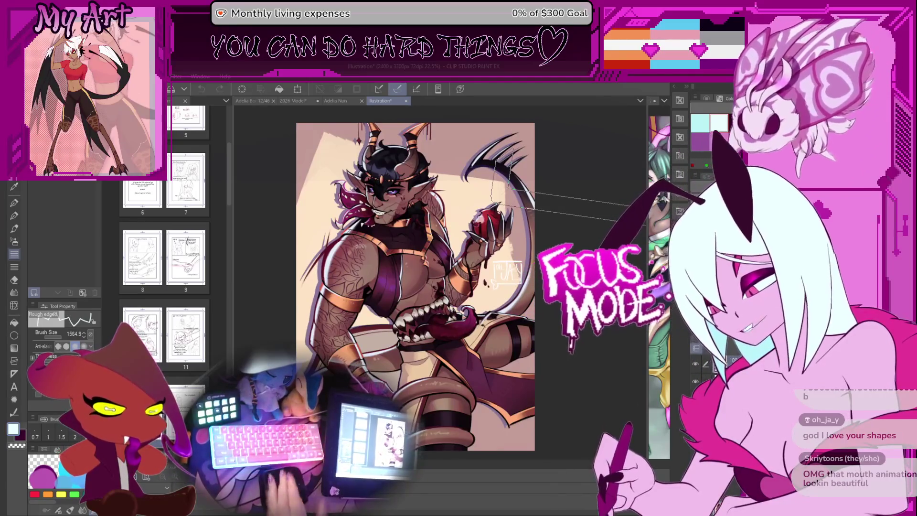
key(ctrl+plus)
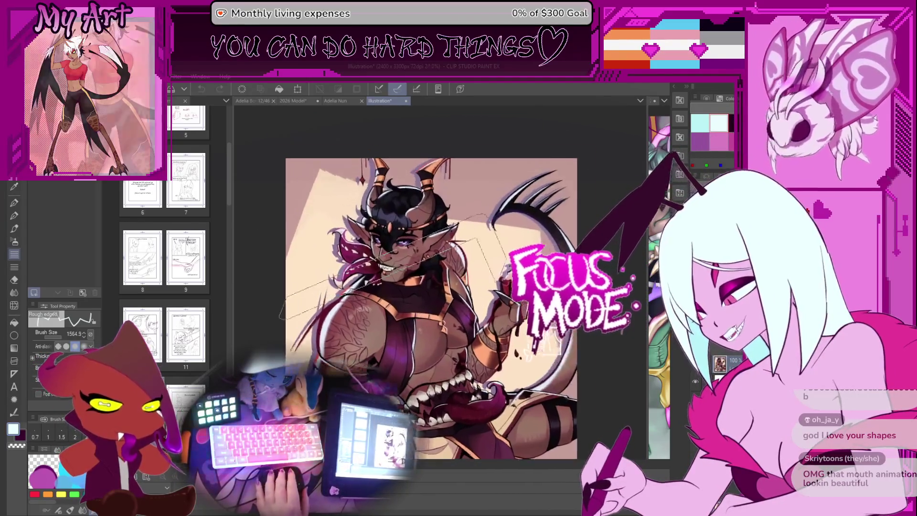
key(ctrl+plus)
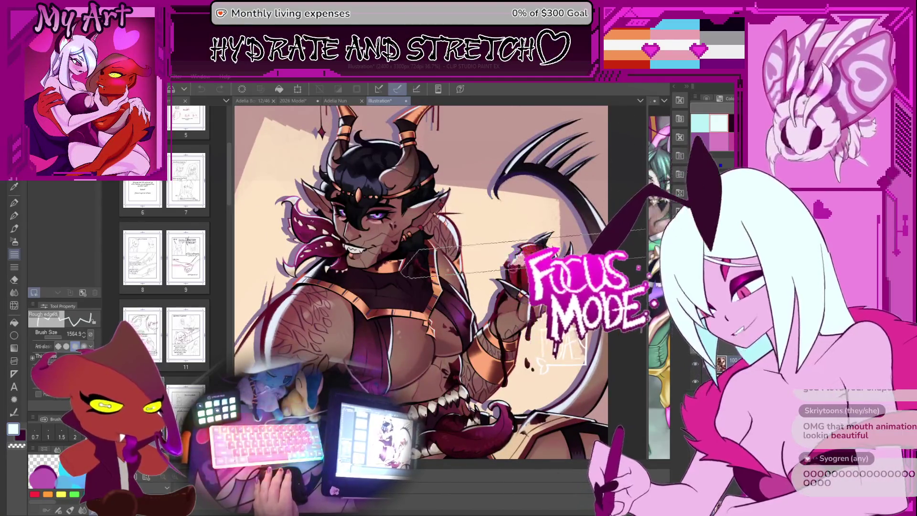
key(ctrl+minus)
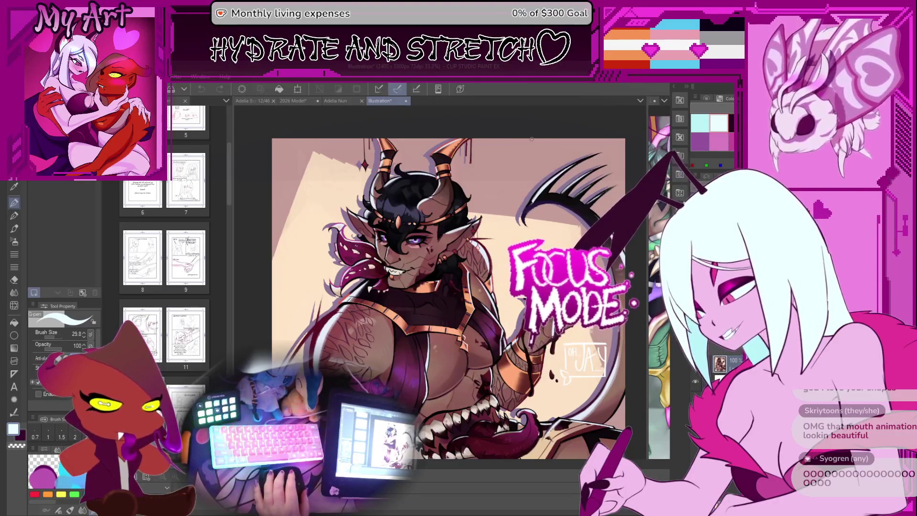
scroll(551, 185, up, 2)
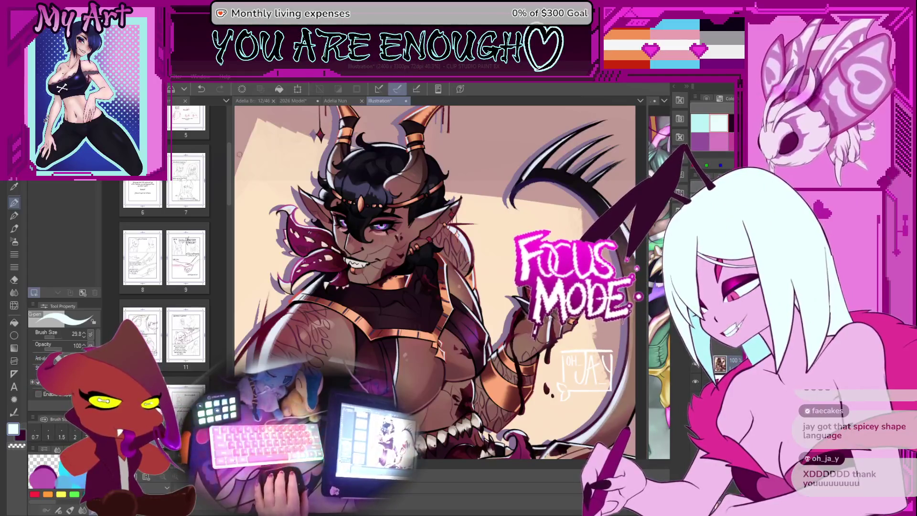
scroll(356, 177, down, 1)
scroll(458, 209, up, 4)
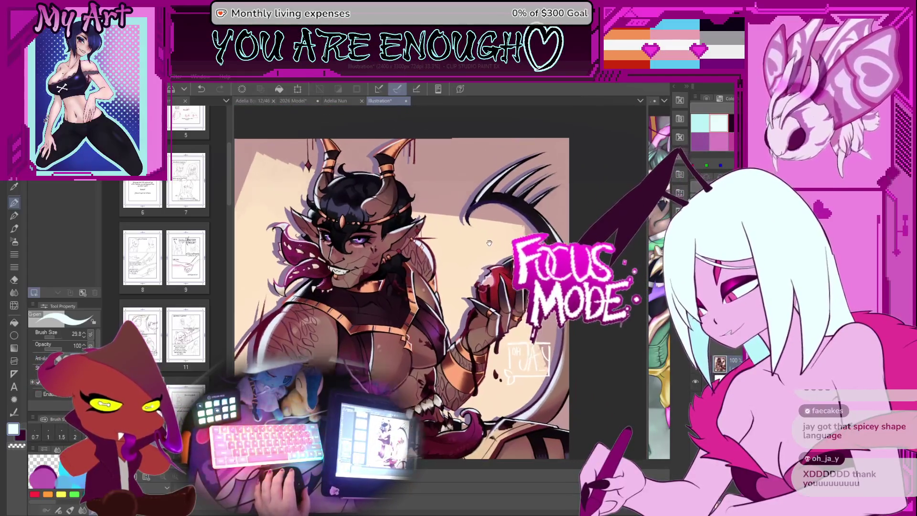
scroll(471, 242, up, 3)
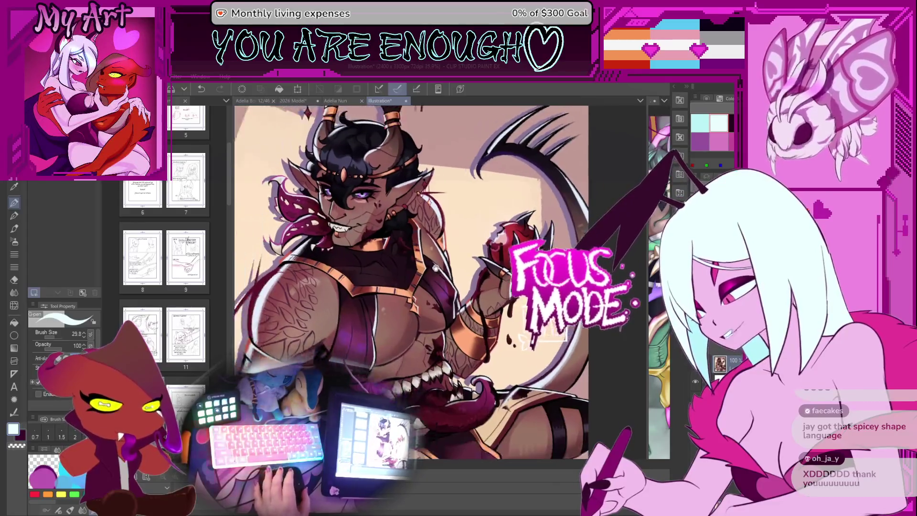
scroll(548, 245, down, 2)
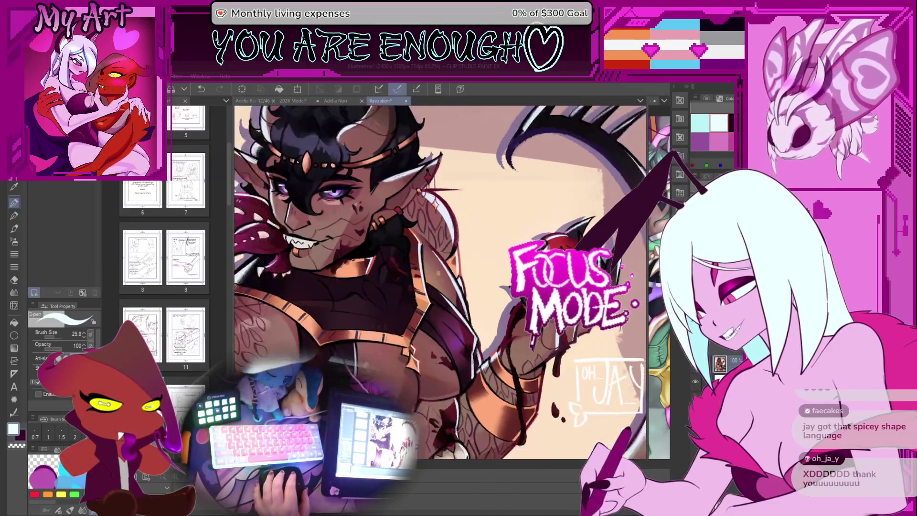
drag(377, 225, 444, 288)
scroll(503, 171, down, 2)
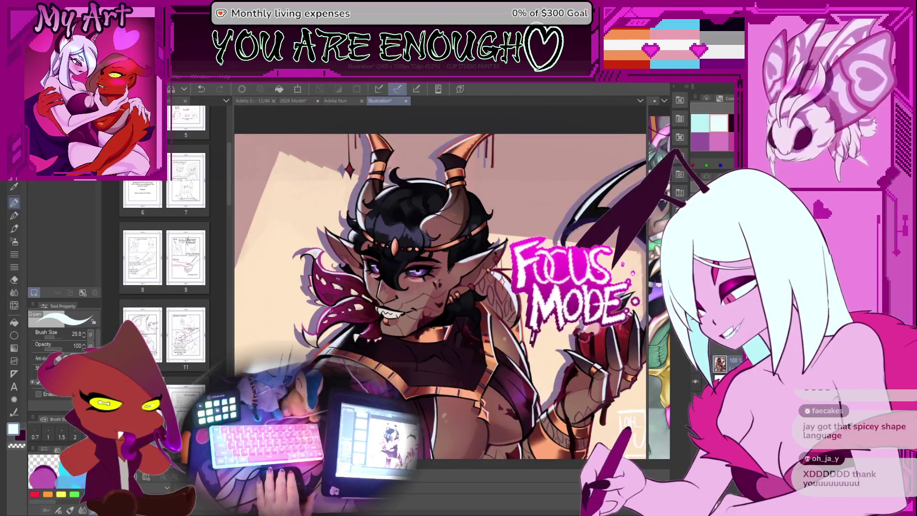
scroll(392, 281, up, 2)
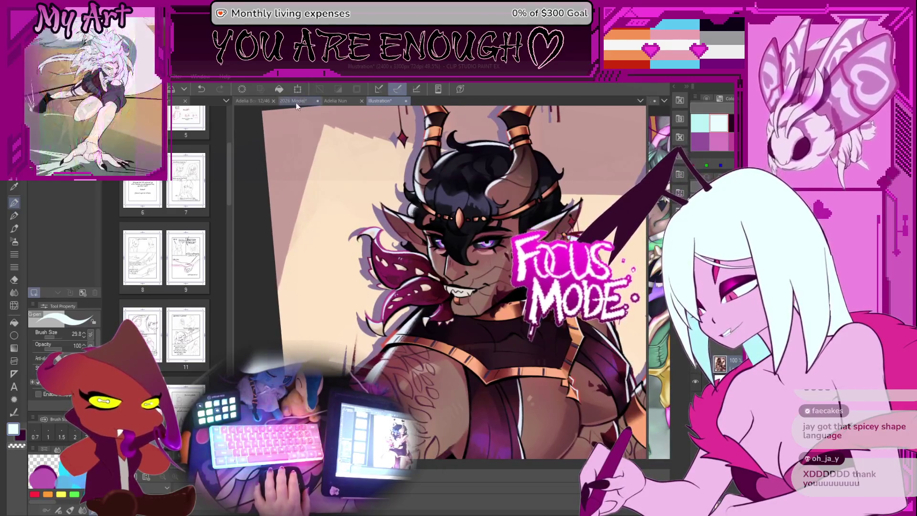
click(298, 100)
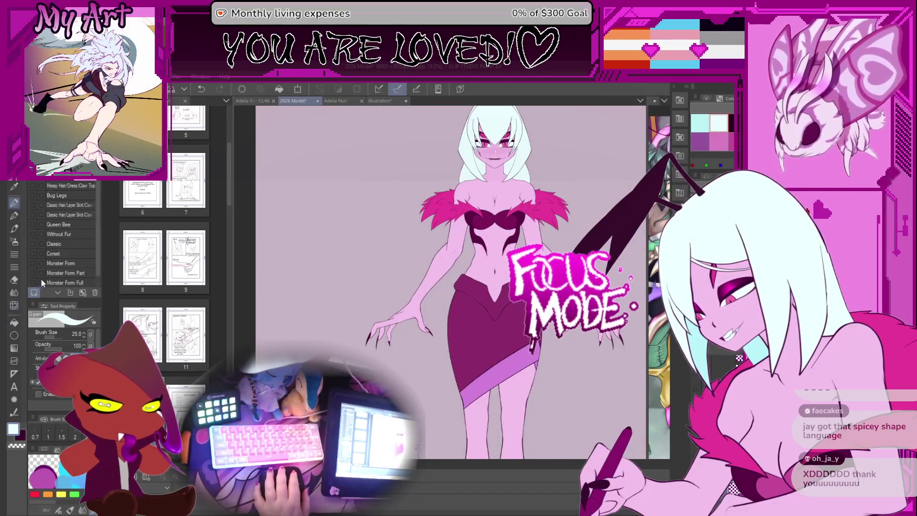
Step: Reveal the Monster Form Full layer on the 2026 Model sheet, then go back to the demon illustration
click(32, 279)
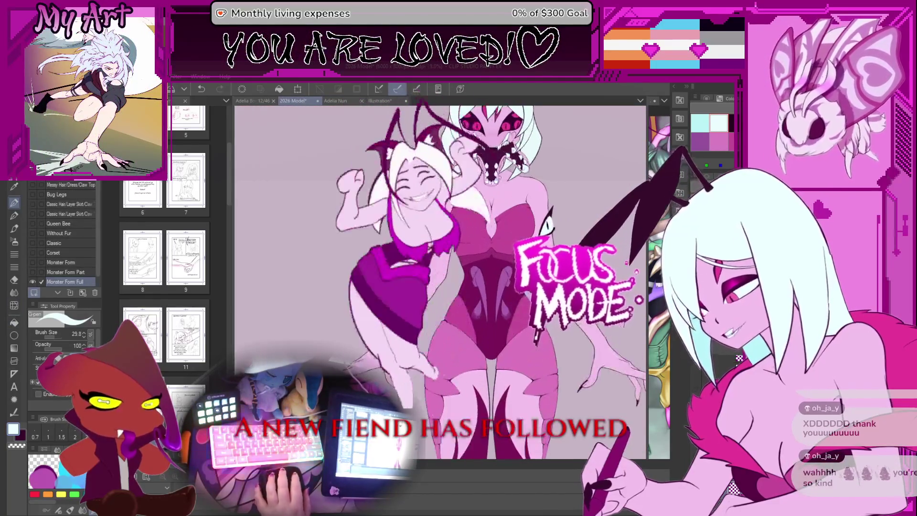
click(377, 100)
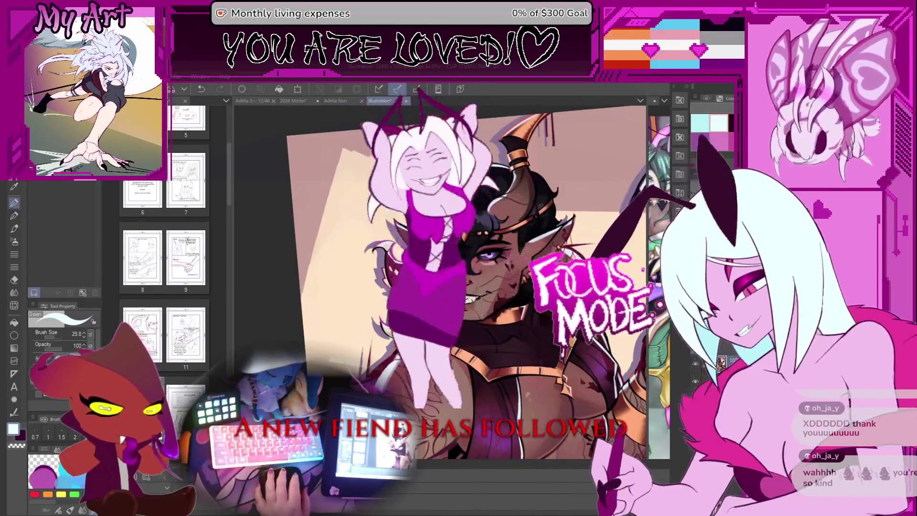
scroll(488, 326, up, 2)
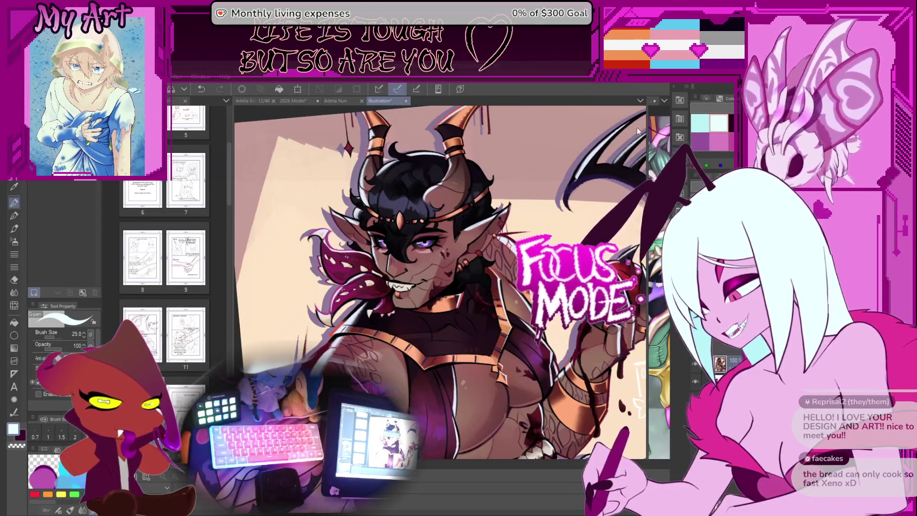
Step: Close the demon illustration and widen the mantis artwork pane beside the Adelia Nun document
key(ctrl+w)
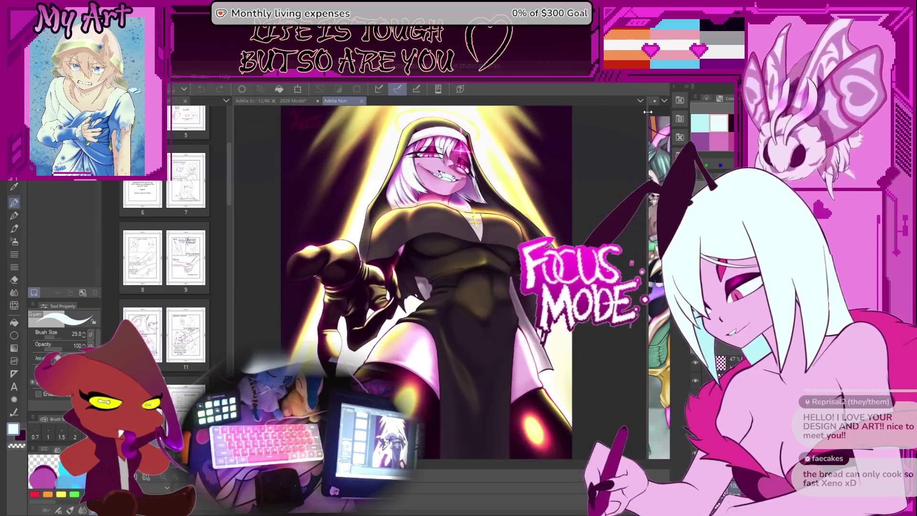
mouse_move(648, 111)
mouse_down()
mouse_move(456, 137)
mouse_move(505, 143)
mouse_up()
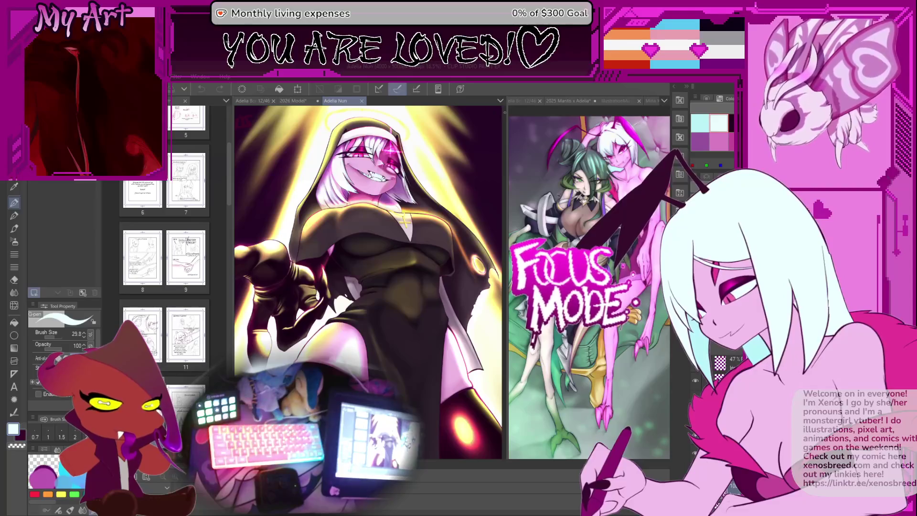
Step: Widen the second pane and show the Mina X Lynn sketch beside the nun, panned into view
drag(505, 119, 420, 119)
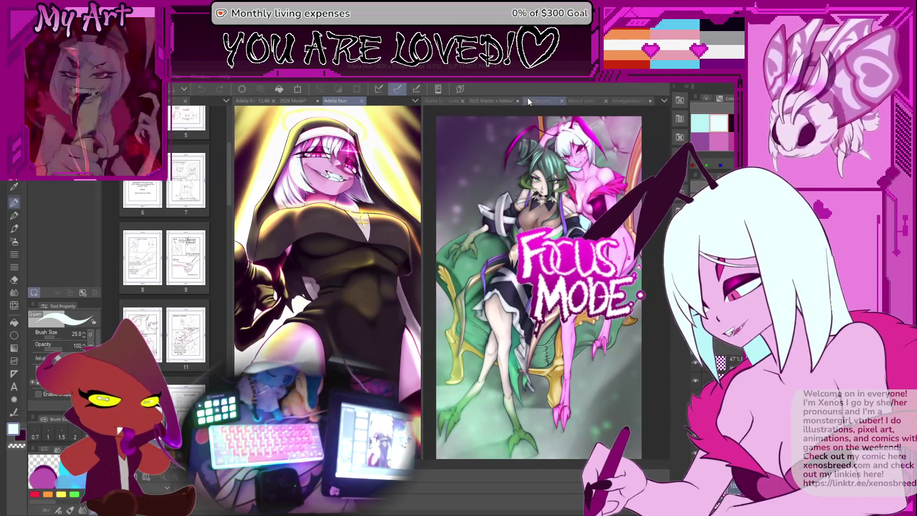
click(535, 101)
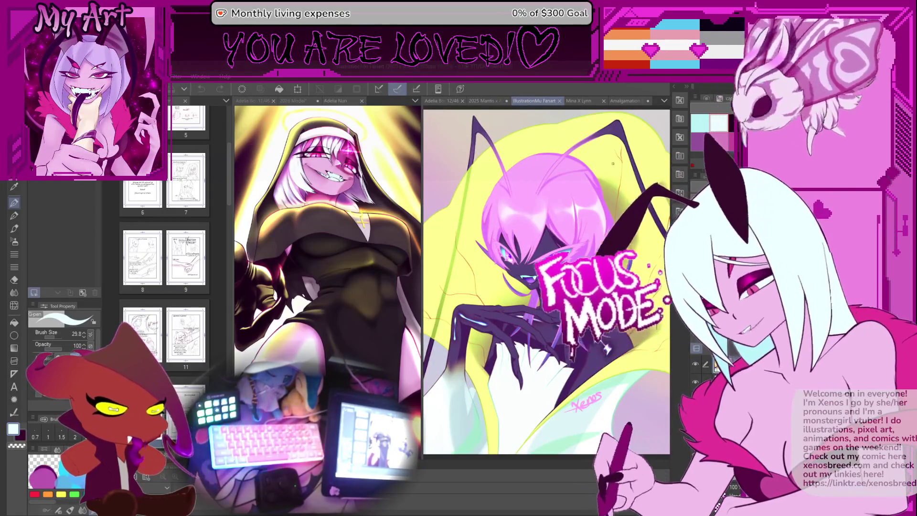
click(579, 102)
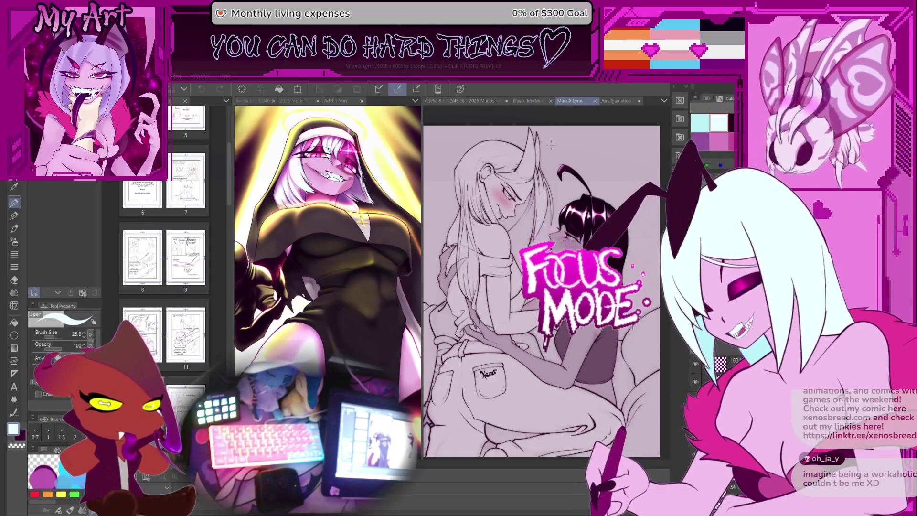
mouse_move(529, 242)
mouse_down()
mouse_move(553, 237)
mouse_move(524, 187)
mouse_move(512, 193)
mouse_up()
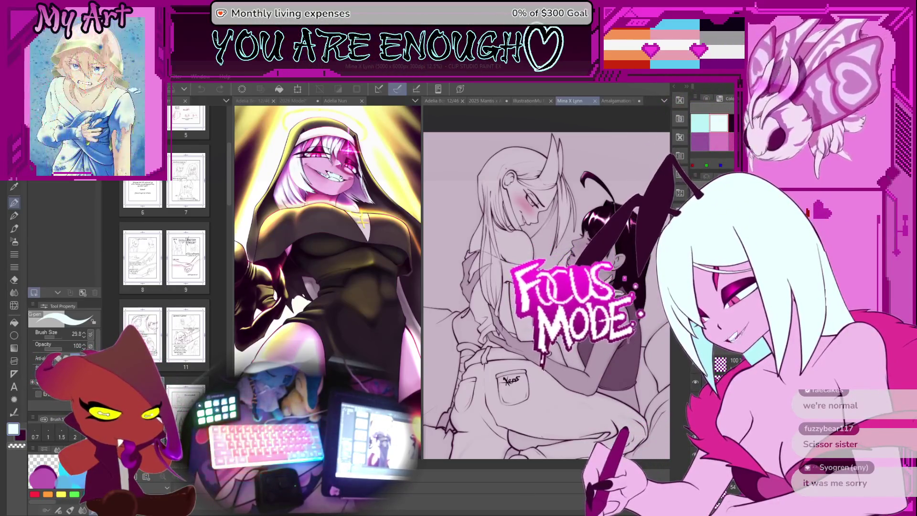
Step: Switch to the Debut_Trailer_2026 scene and navigate the Timeline to frame 1111
key(alt+Tab)
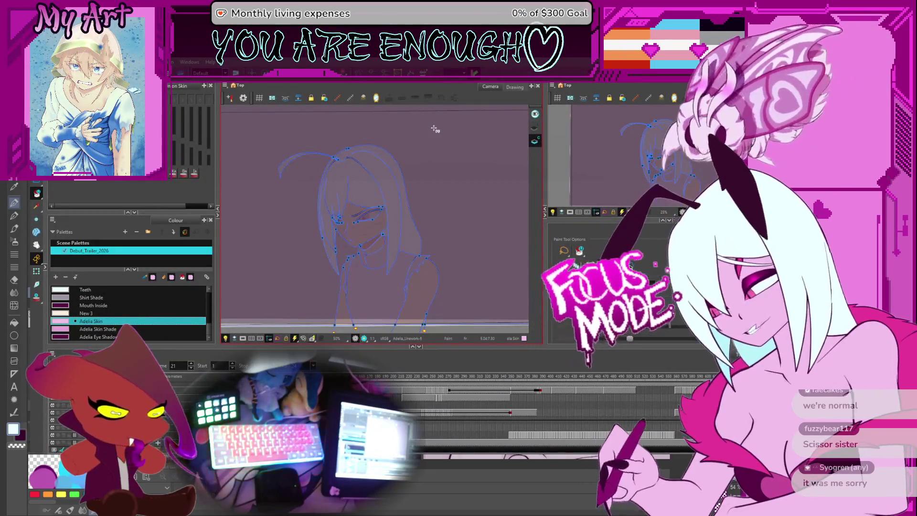
click(621, 404)
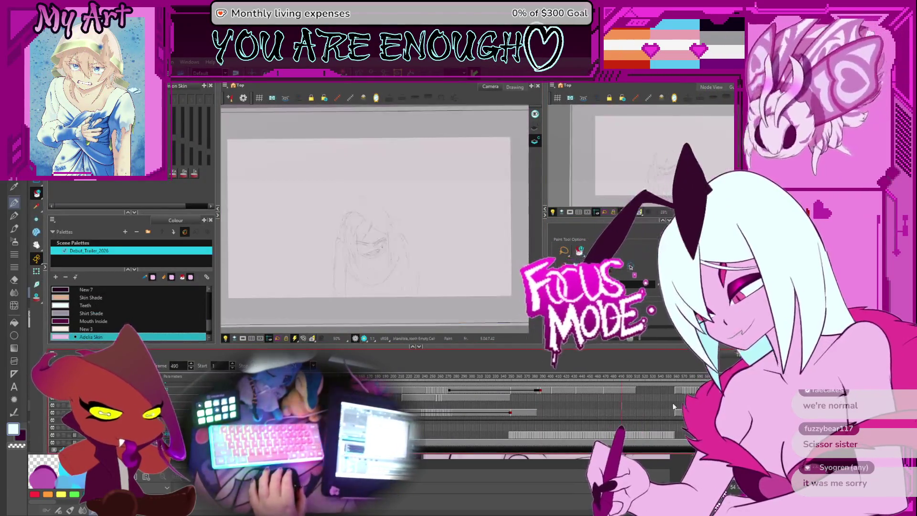
scroll(672, 402, right, 10)
click(405, 375)
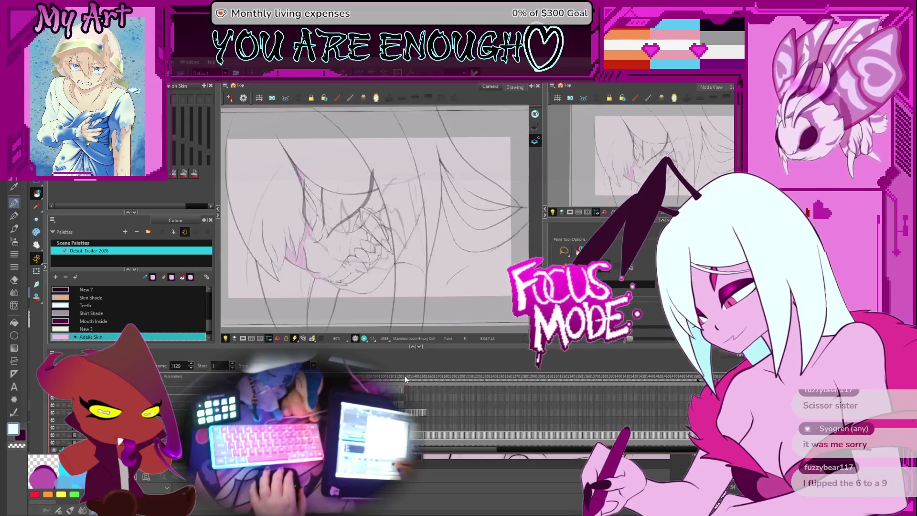
click(402, 375)
scroll(415, 386, up, 3)
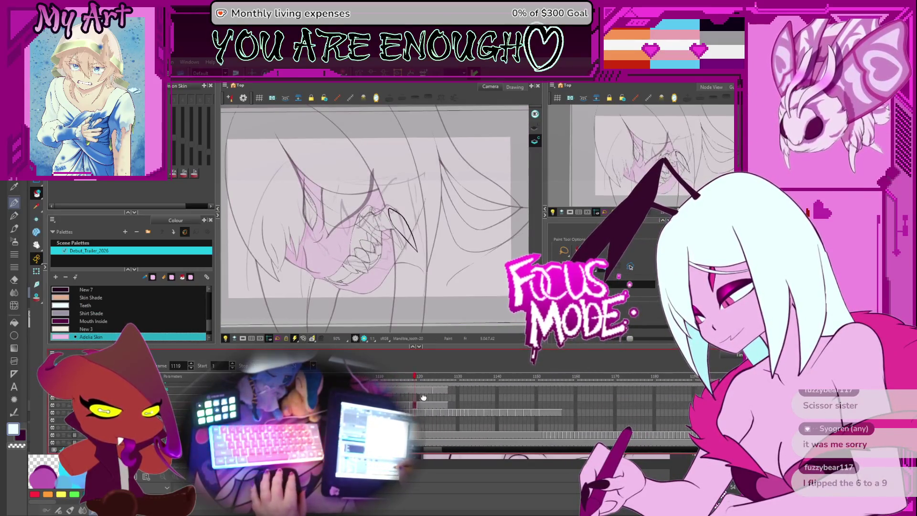
scroll(411, 389, left, 3)
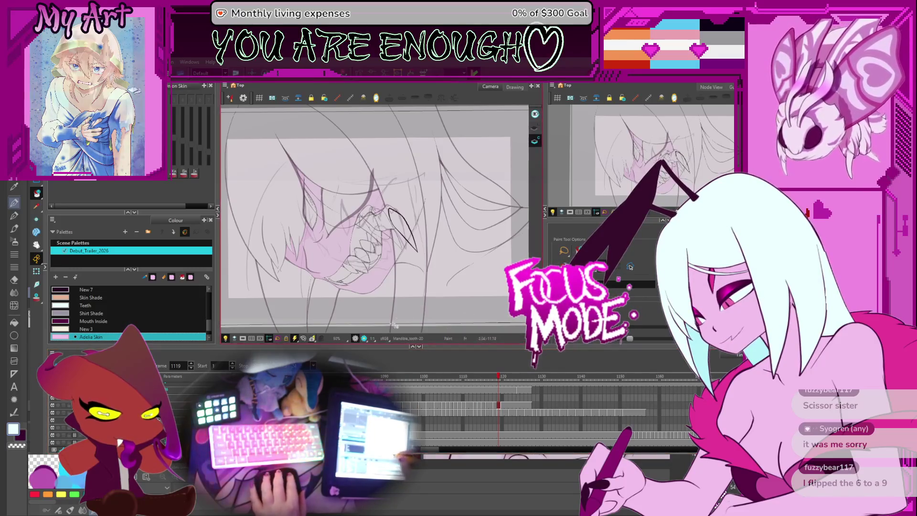
click(467, 376)
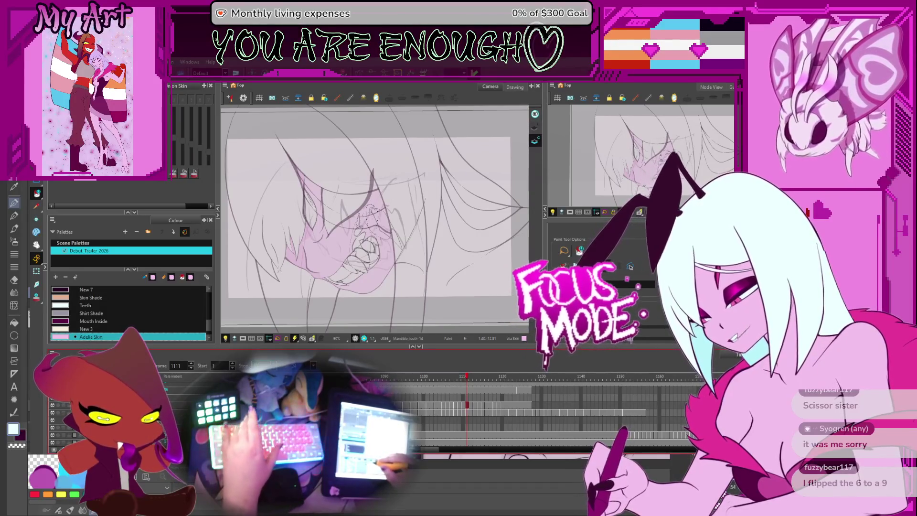
Step: Set the playback start frame to 1090 and step to the mouth drawing at frame 1080
double_click(221, 366)
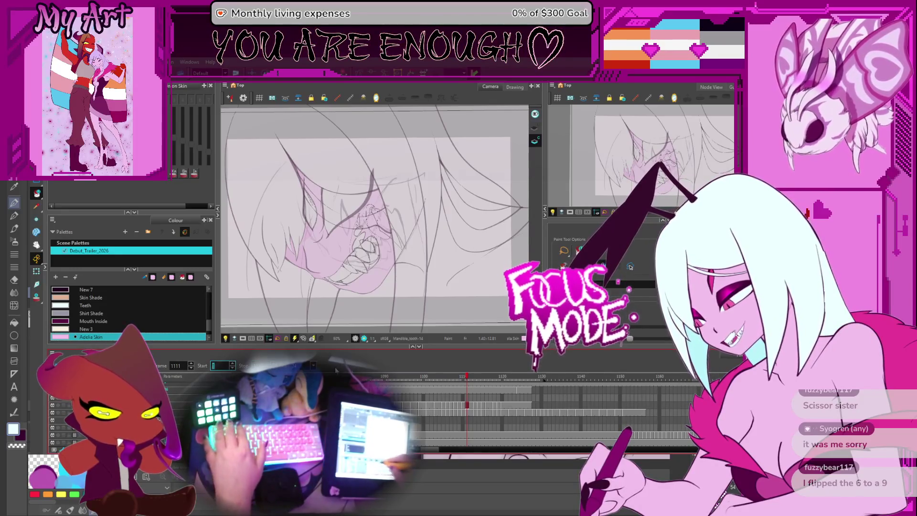
text(1090)
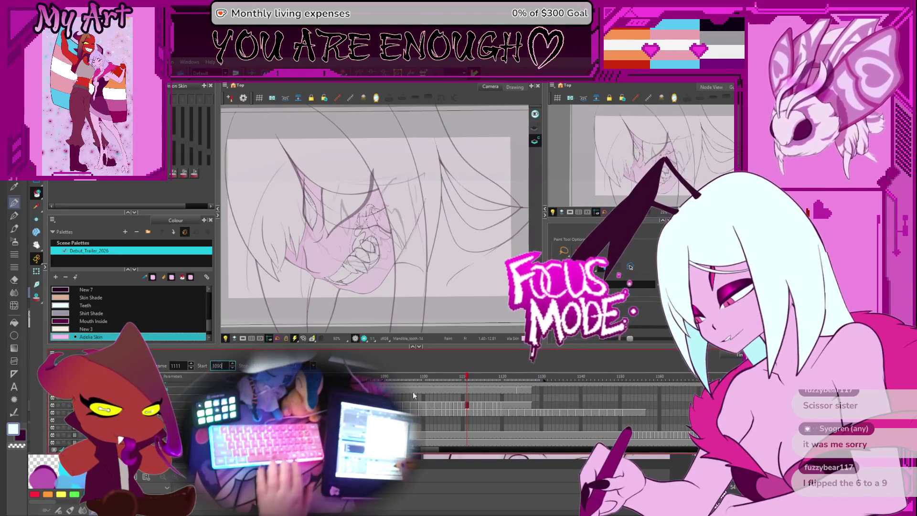
key(Return)
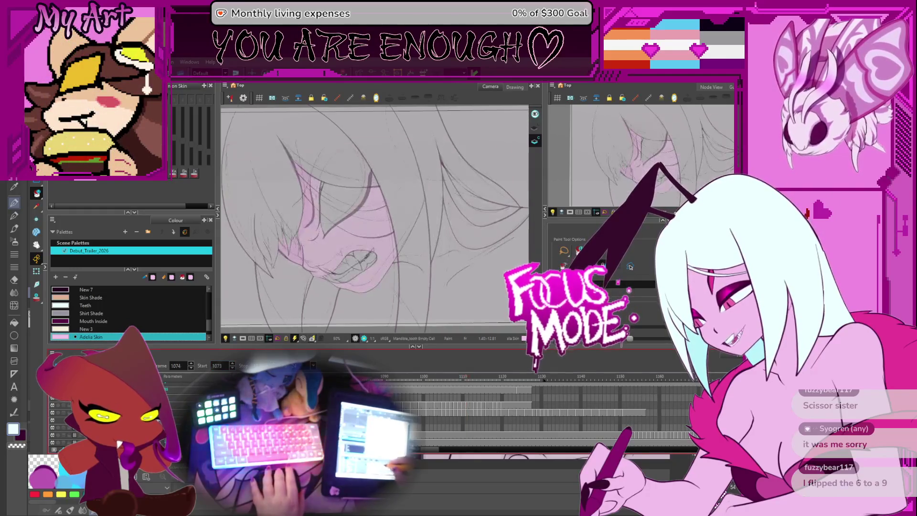
key(period)
key(period)
key(period)
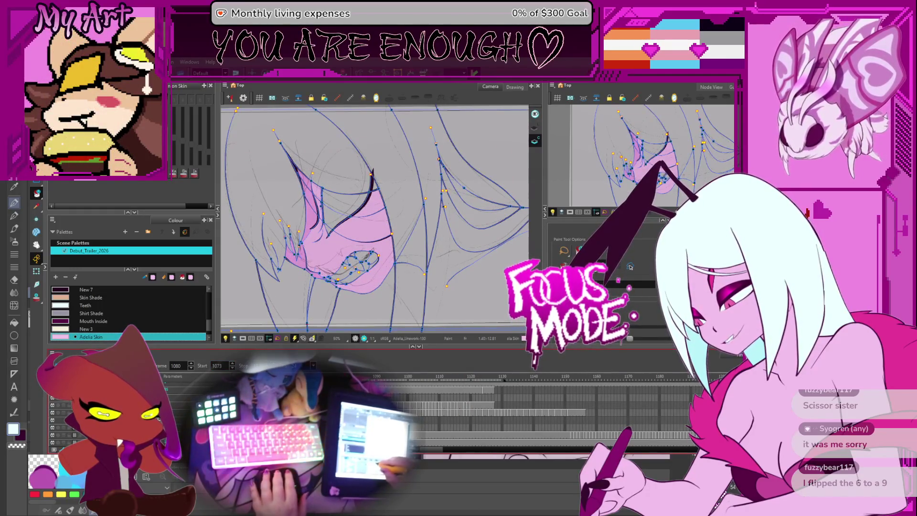
Step: Play back the mouth animation from frame 1130, stop to inspect it, then switch to Clip Studio Paint
scroll(510, 382, left, 2)
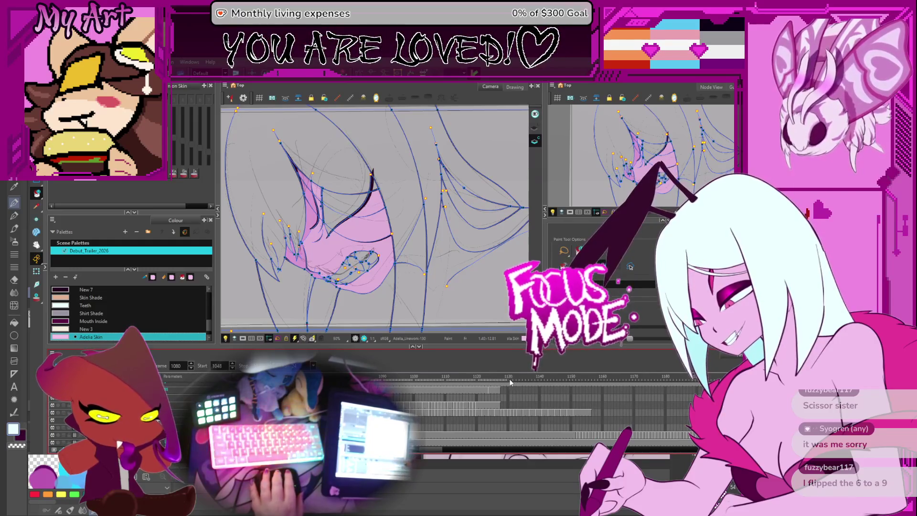
click(510, 382)
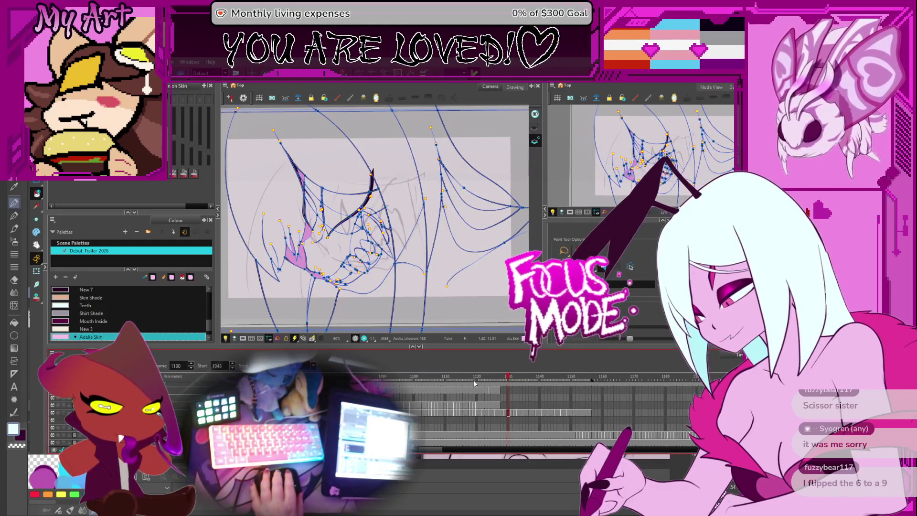
key(Return)
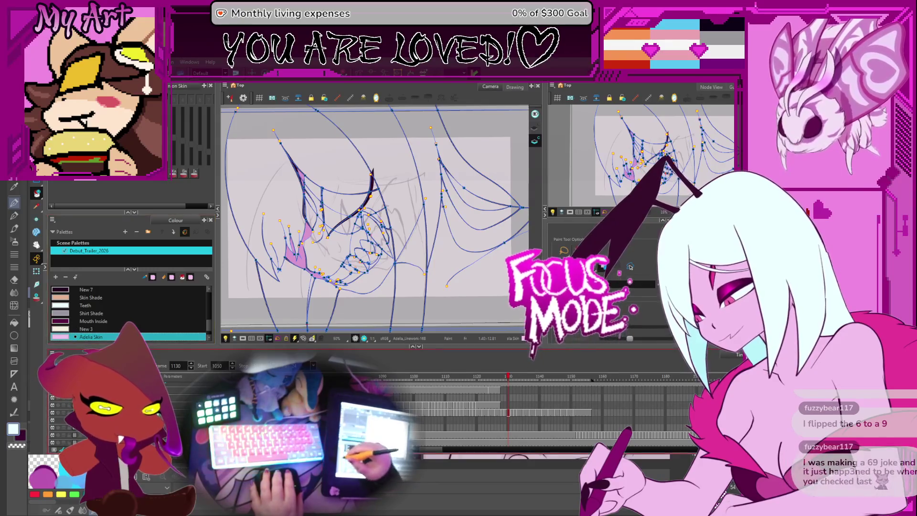
key(Return)
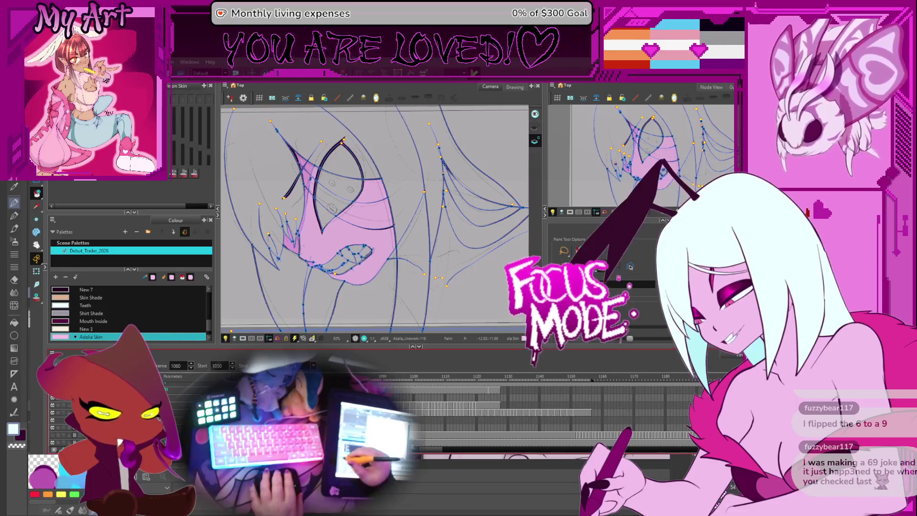
key(Return)
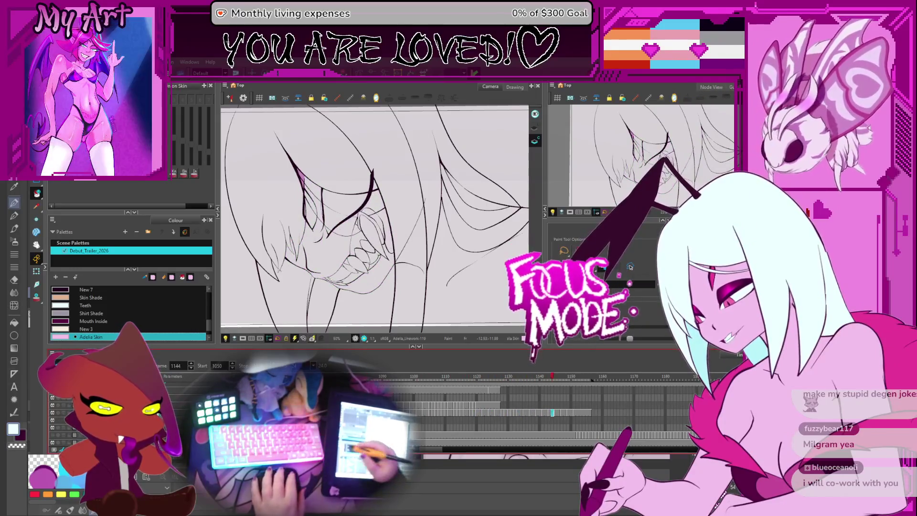
key(Return)
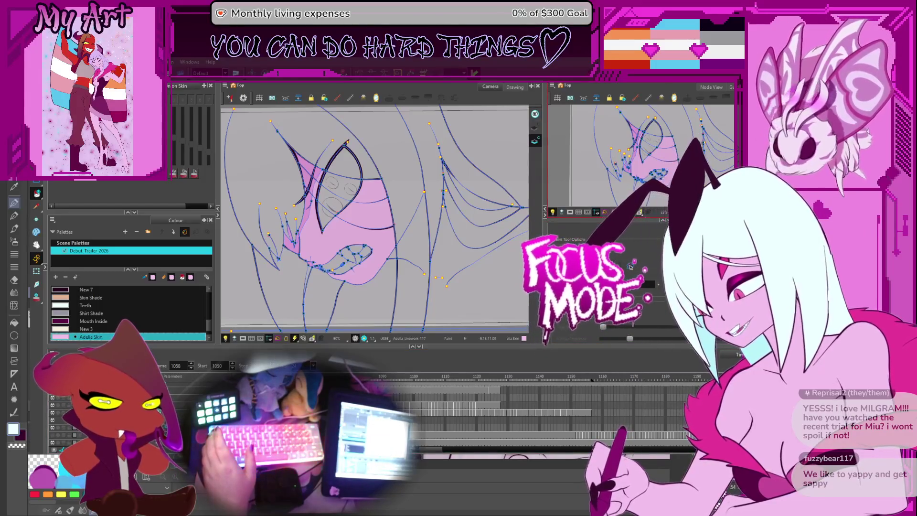
key(alt+Tab)
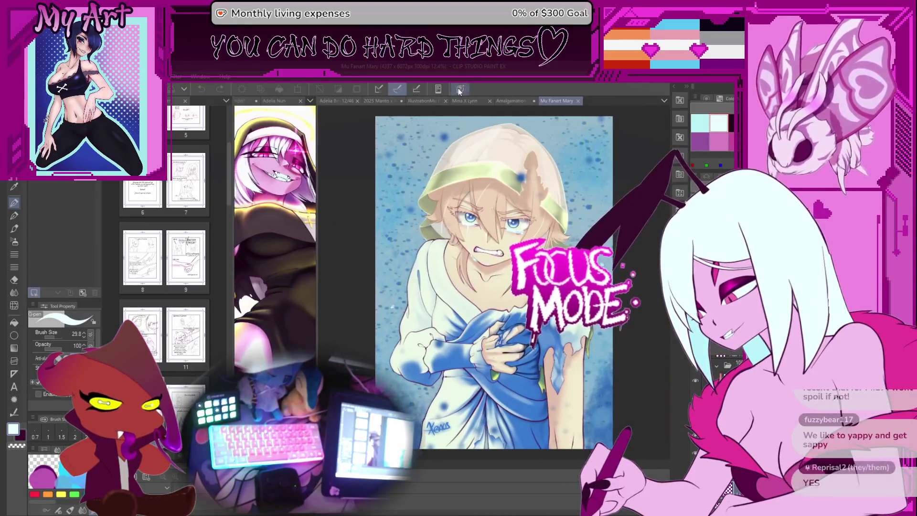
Step: Browse the IllustrationMu Fanart and Mu Fanart Mary tabs, widen the nun reference, and return to Harmony
click(417, 101)
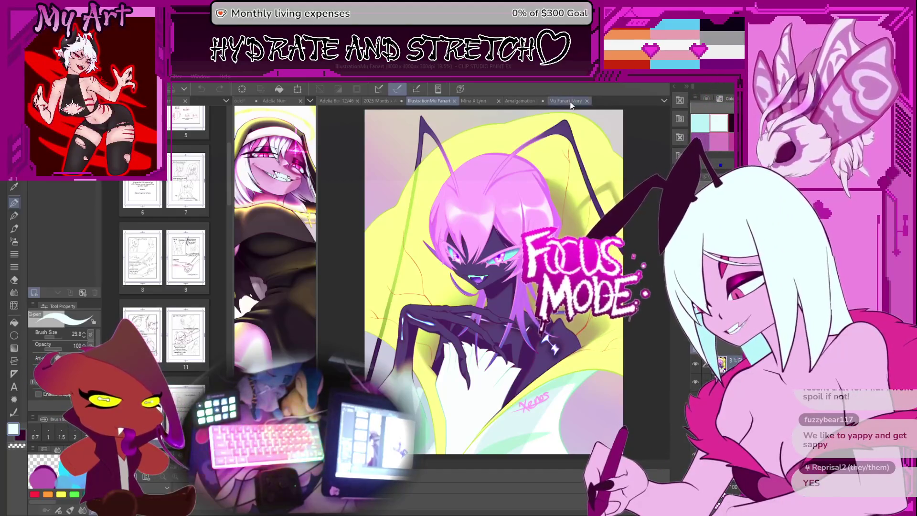
click(570, 102)
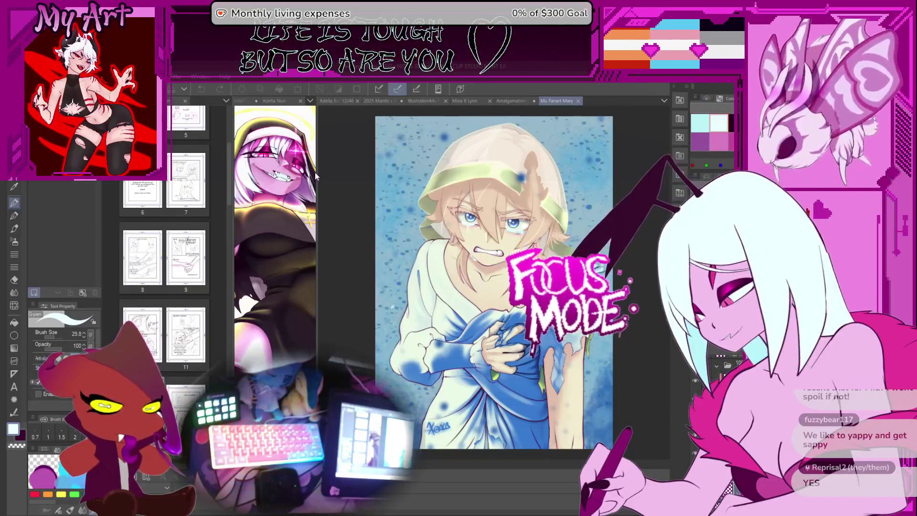
mouse_move(316, 172)
mouse_down()
mouse_move(536, 224)
mouse_move(454, 271)
mouse_up()
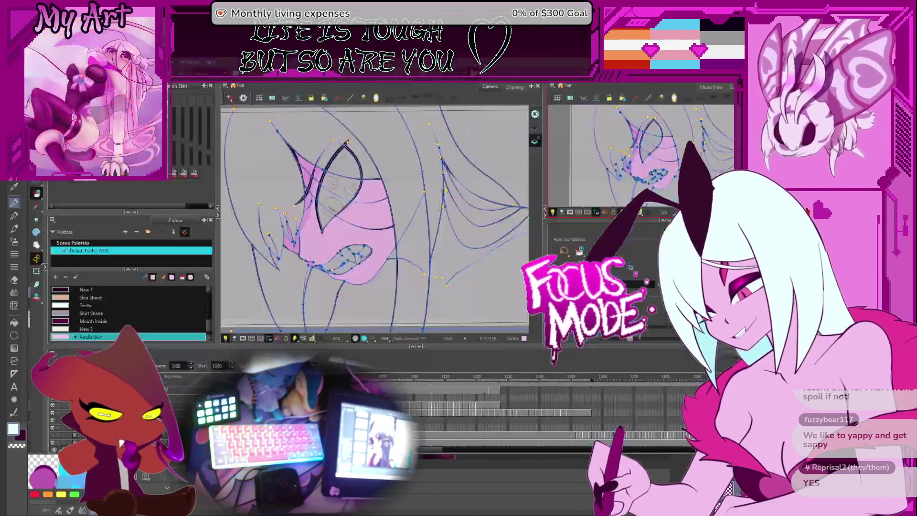
click(567, 510)
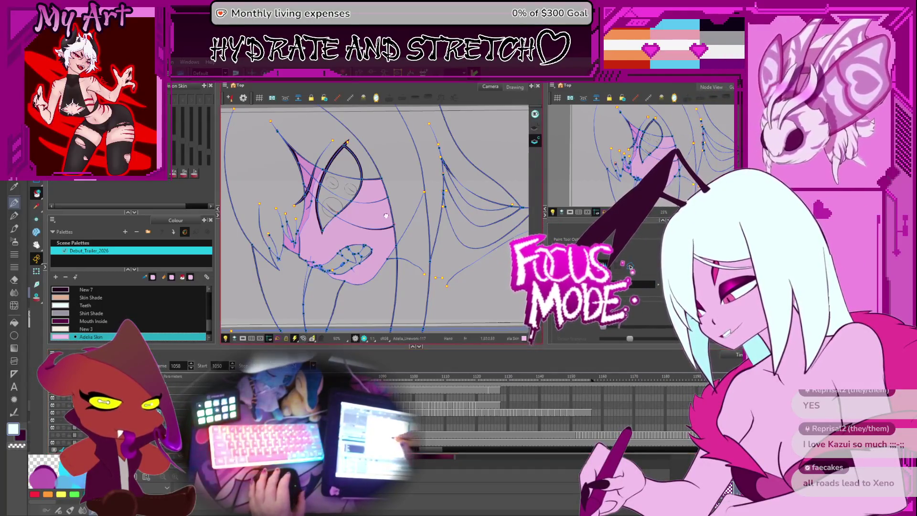
Step: Pan to the whole face, step forward three mouth drawings, and rotate the view to the mouth's angle
mouse_move(412, 188)
mouse_down()
mouse_move(436, 239)
mouse_move(430, 232)
mouse_up()
key(period)
key(period)
key(period)
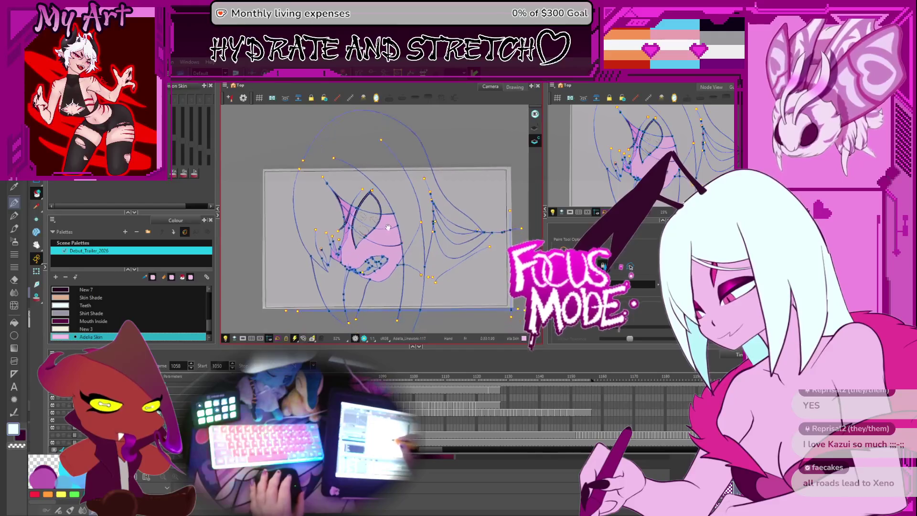
key(period)
key(period)
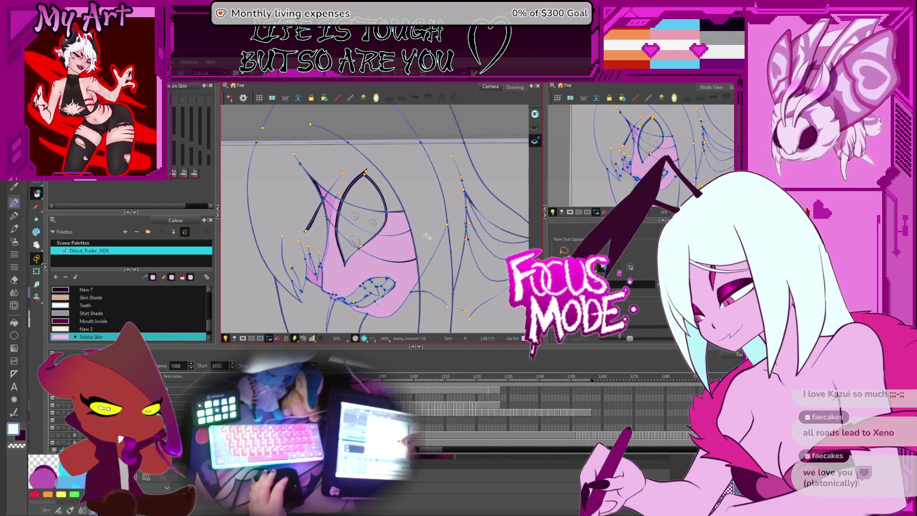
key(period)
key(period)
key(period)
key(period)
key(period)
key(period)
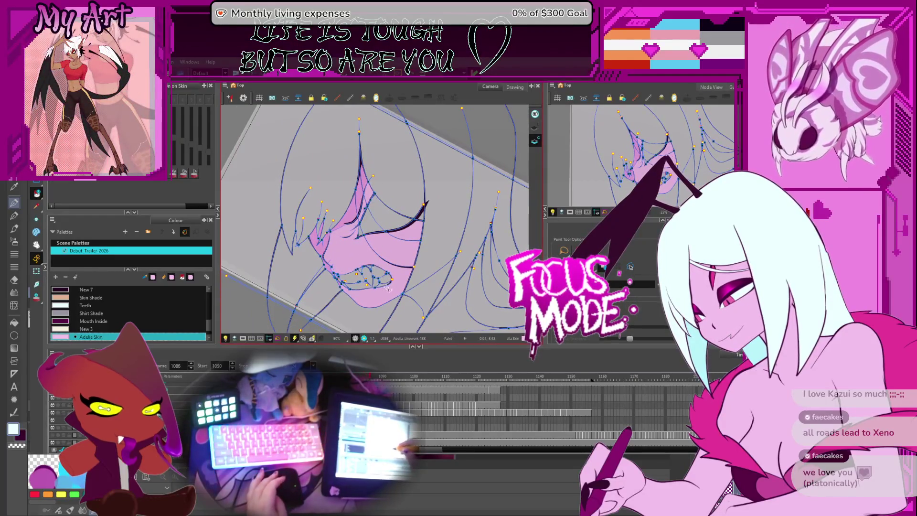
scroll(390, 294, up, 3)
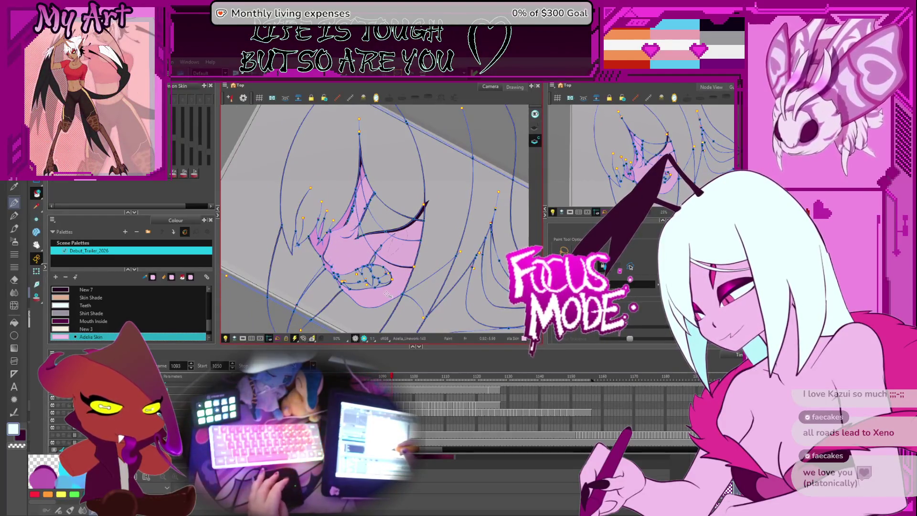
mouse_move(396, 243)
mouse_down()
mouse_move(457, 234)
mouse_move(459, 224)
mouse_up()
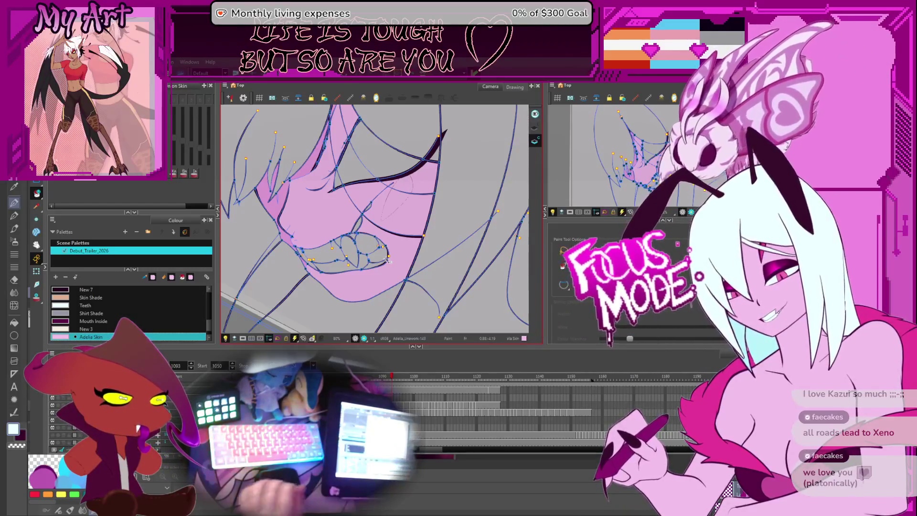
Step: Step through the teeth poses from frame 1111 to 1120, checking back one pose along the way
key(period)
key(period)
key(period)
key(period)
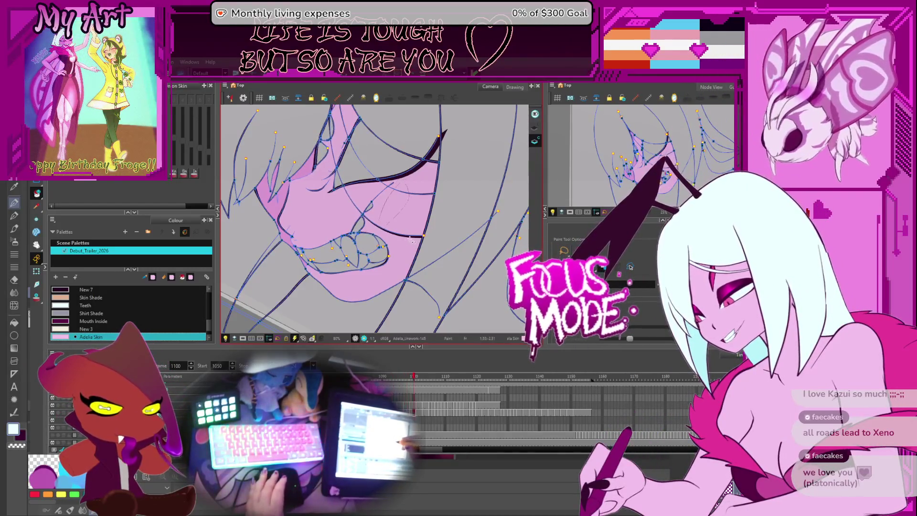
key(period)
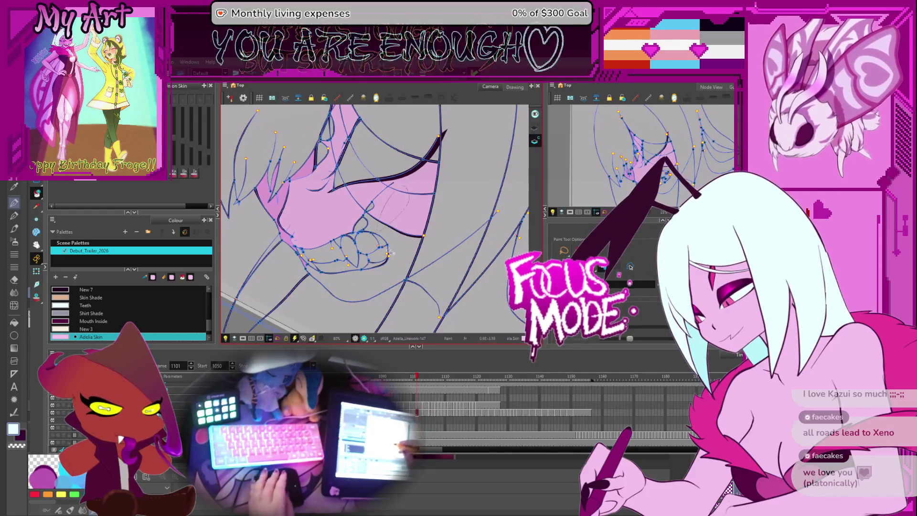
key(period)
key(period)
key(period)
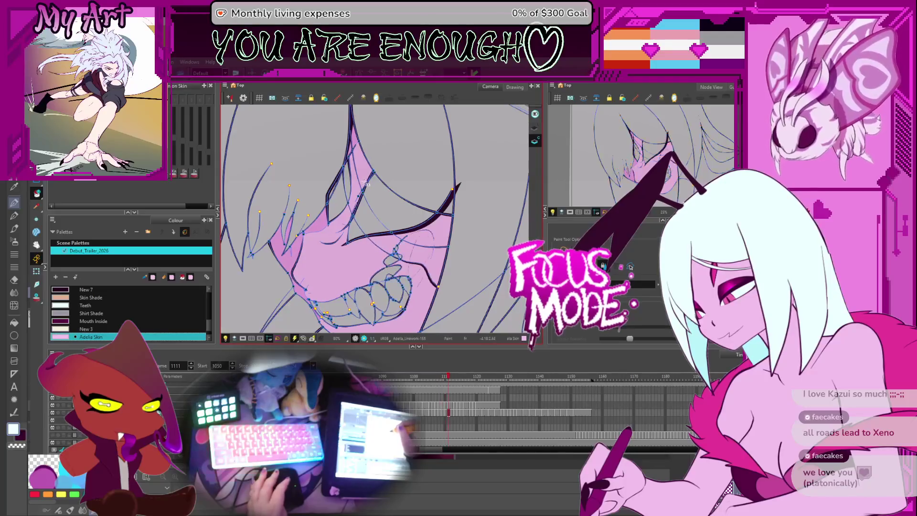
key(period)
key(period)
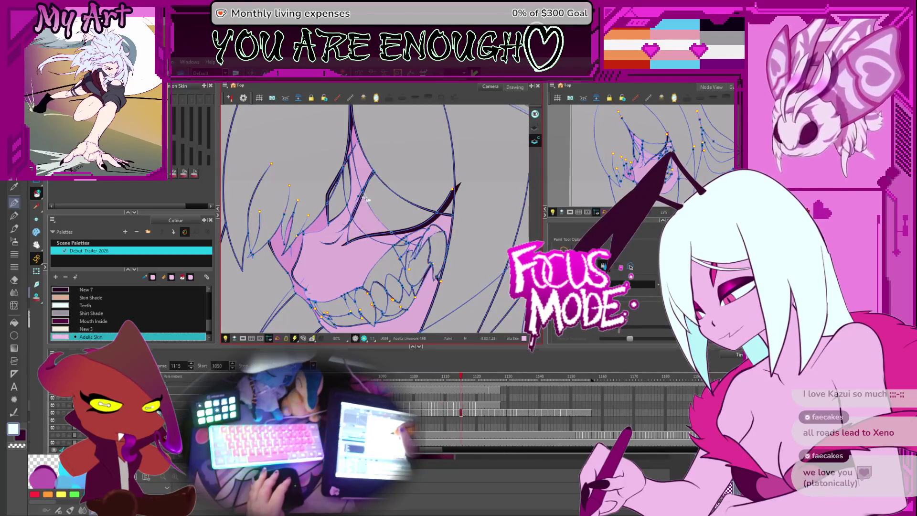
key(period)
key(comma)
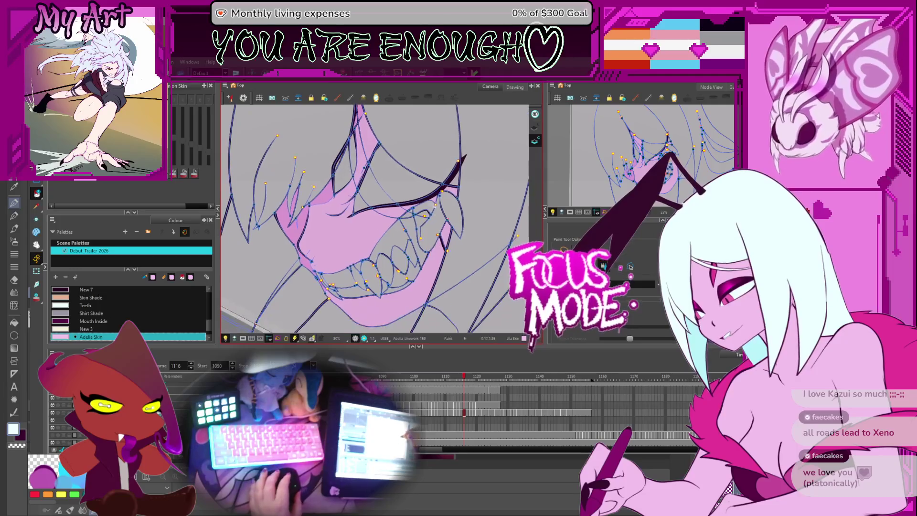
key(period)
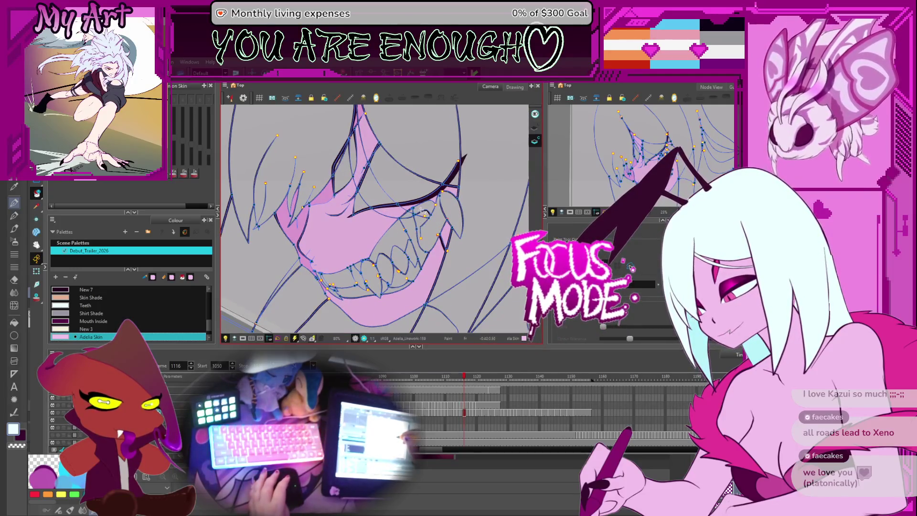
key(period)
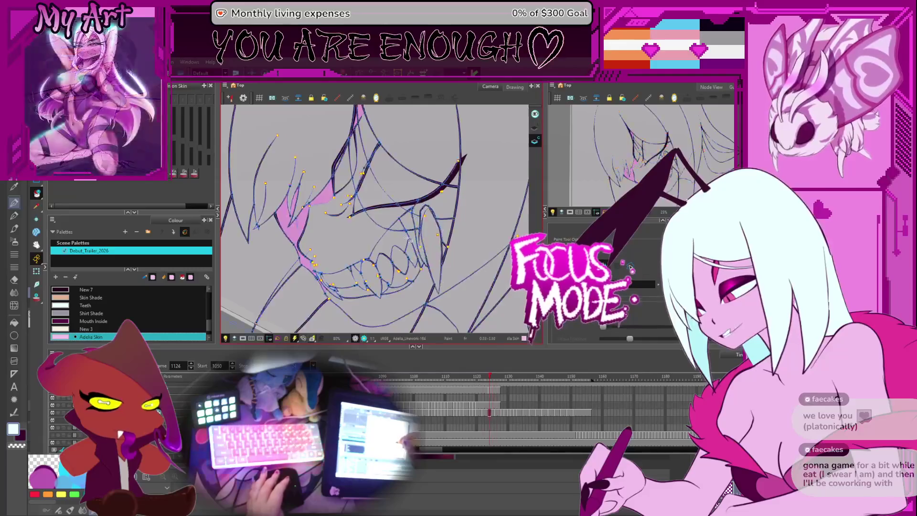
key(period)
key(period)
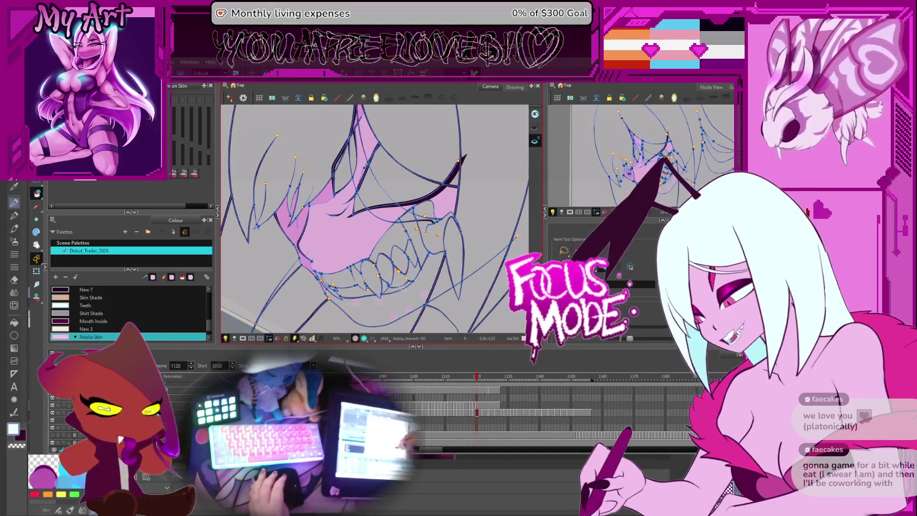
Step: Duplicate the current mouth drawing and fill the lower jaw and upper lip pink at frame 1122
key(alt+shift+d)
key(period)
key(period)
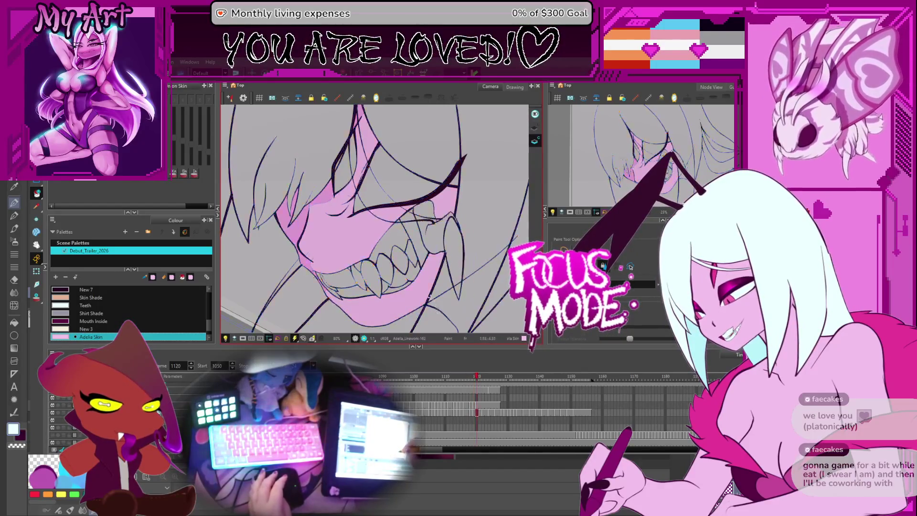
click(415, 301)
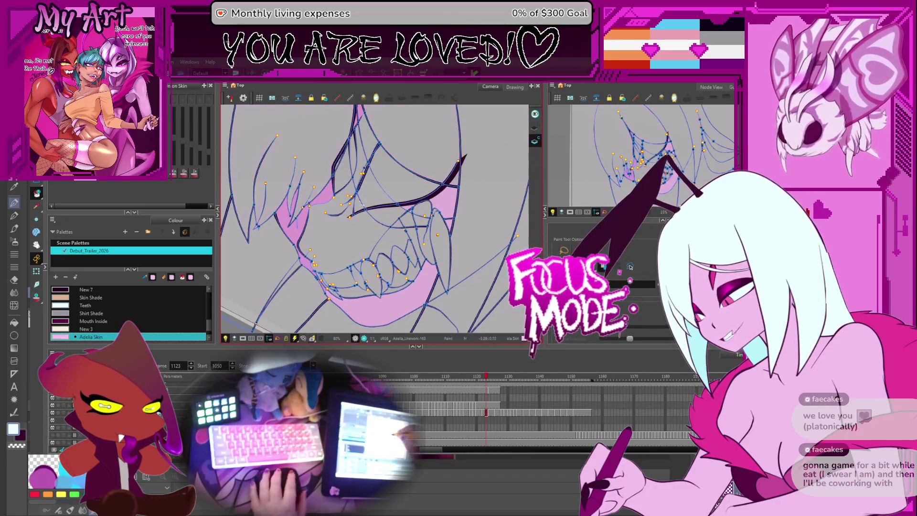
drag(390, 210, 409, 237)
click(407, 236)
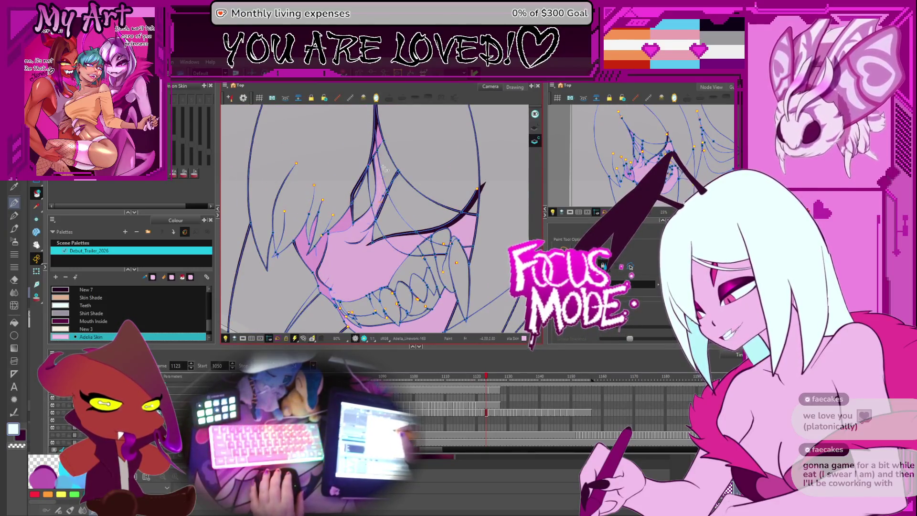
Step: Compare neighbouring drawings, advance to frame 1124, and pan around the mouth and teeth
key(comma)
key(period)
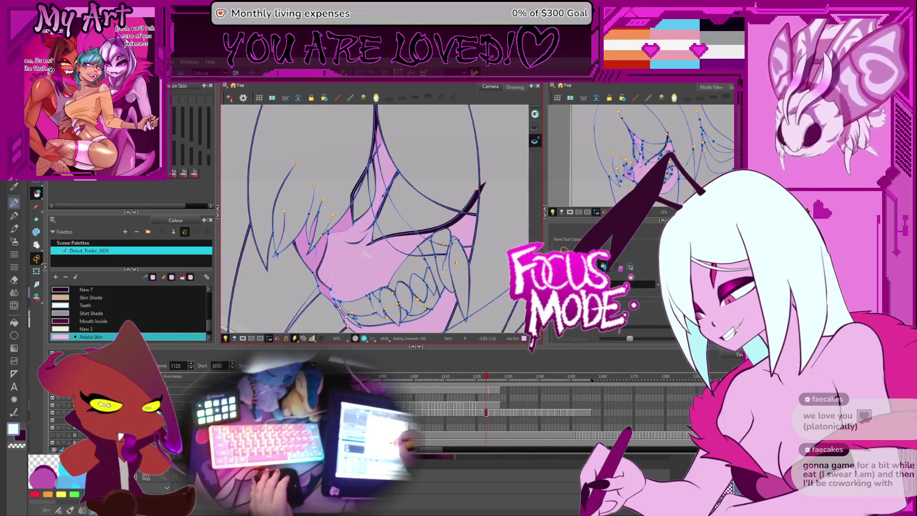
key(period)
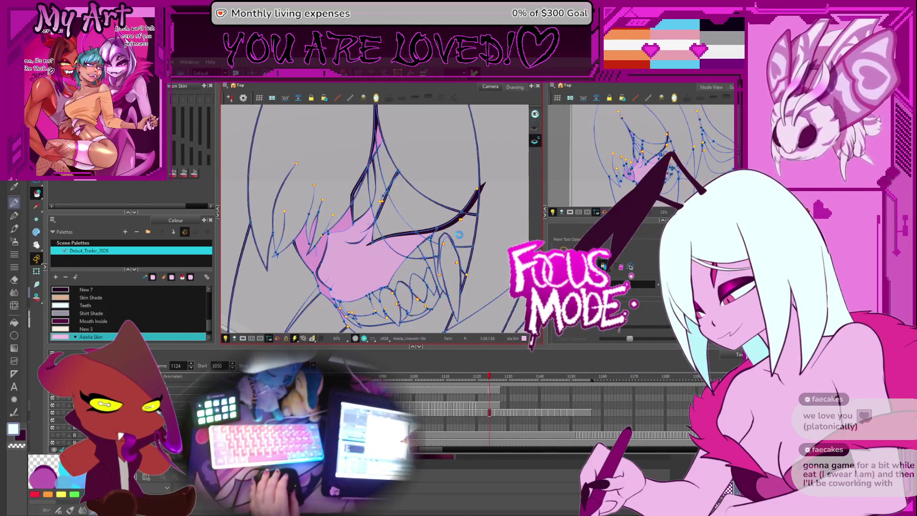
drag(464, 258, 460, 237)
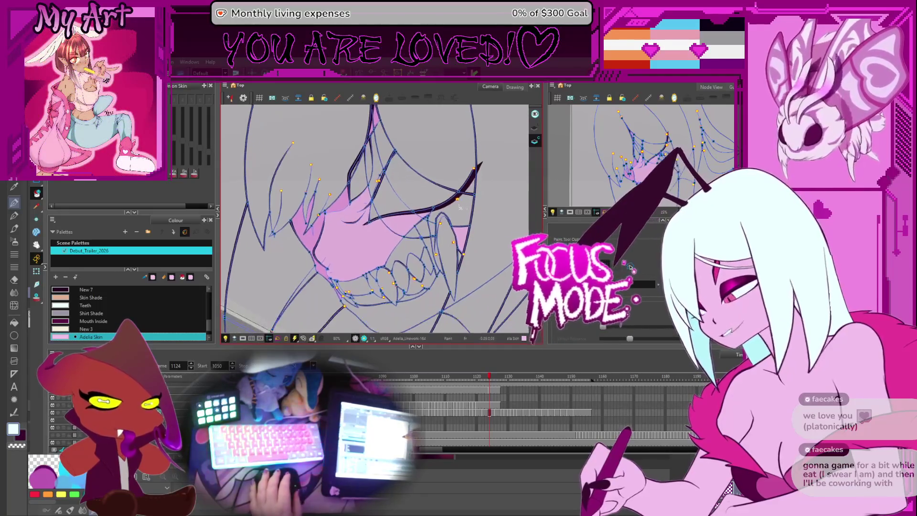
drag(469, 195, 522, 249)
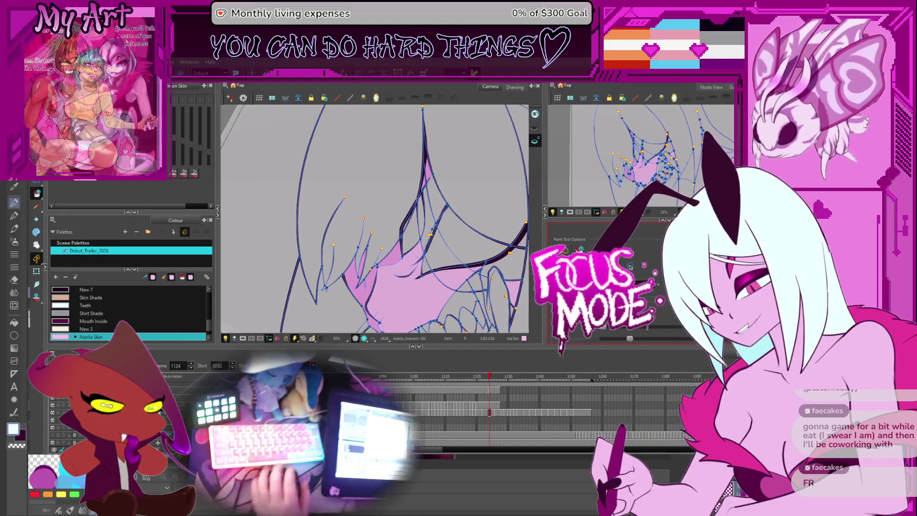
drag(506, 241, 426, 190)
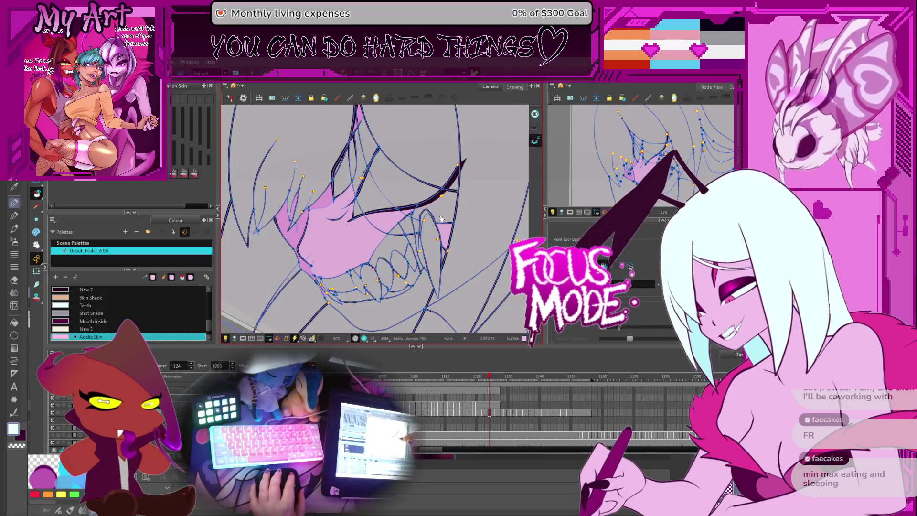
Step: Step back to frame 1115, then advance through 1118 and 1125 to frame 1126
key(comma)
key(comma)
key(comma)
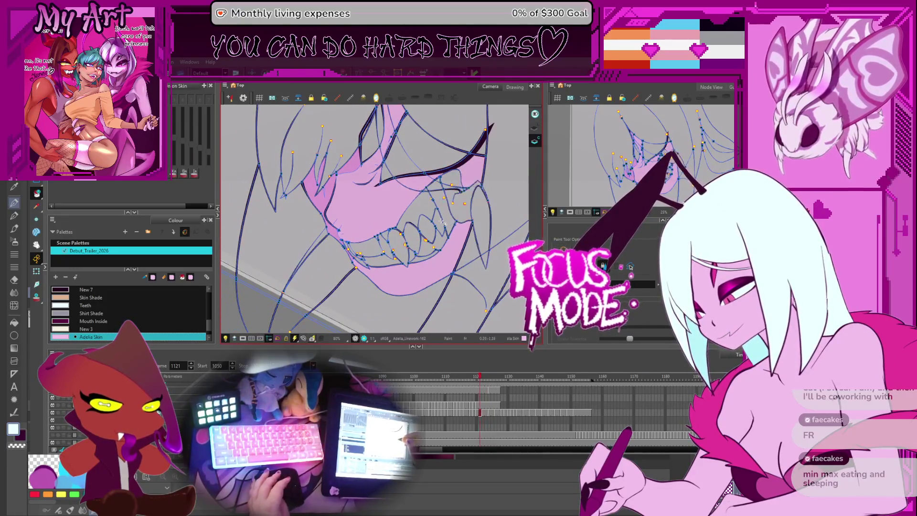
key(comma)
key(comma)
key(comma)
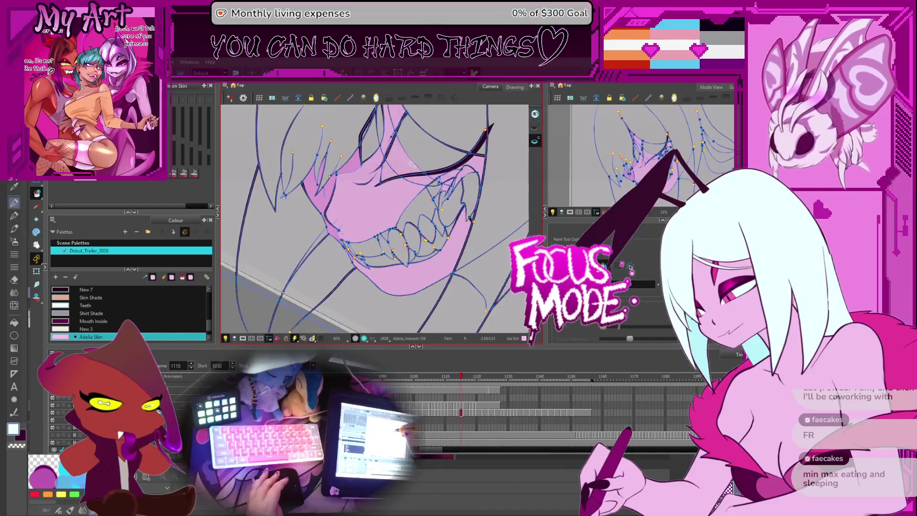
scroll(406, 167, up, 2)
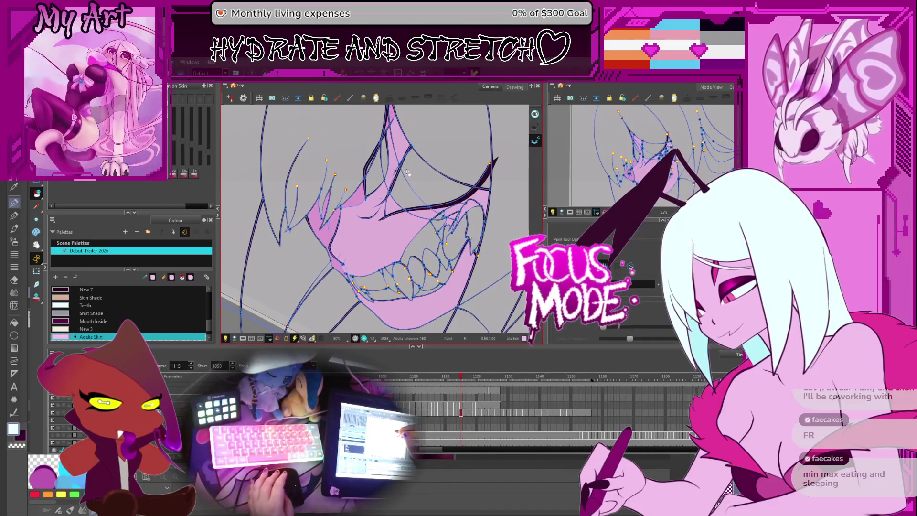
key(period)
key(period)
key(period)
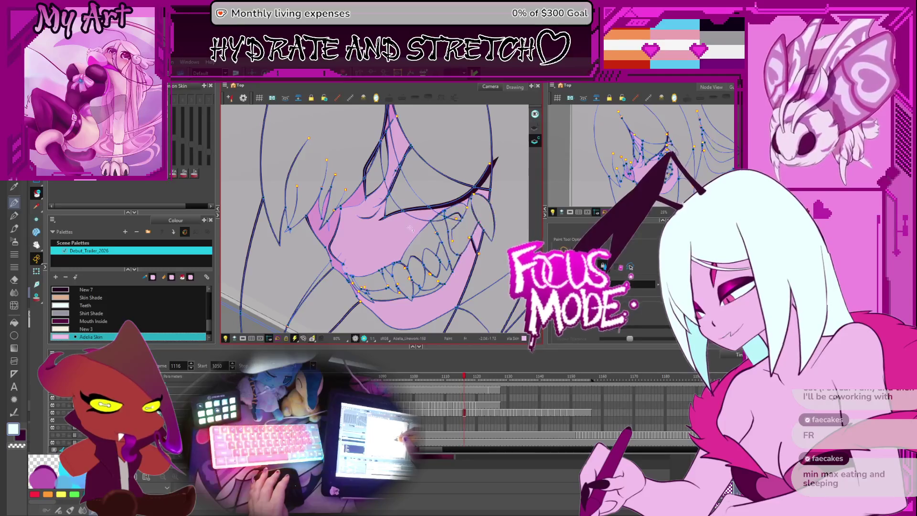
key(period)
key(period)
key(period)
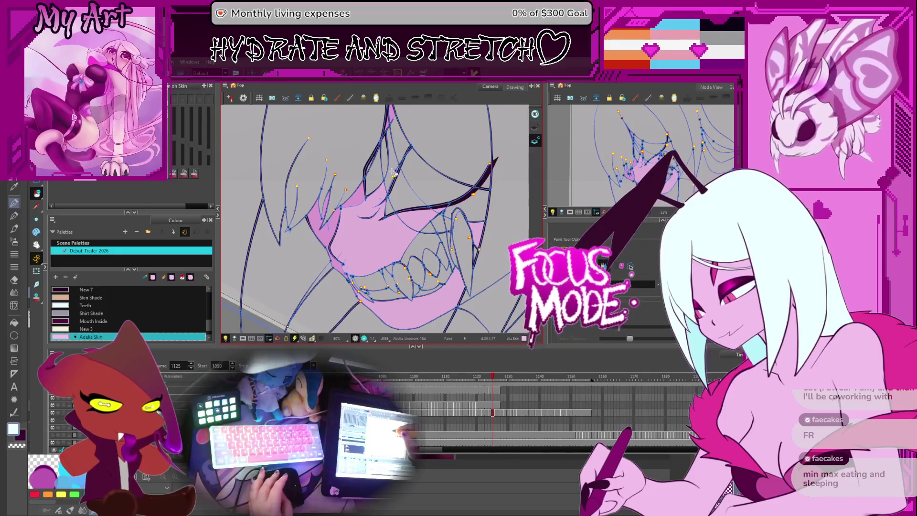
key(period)
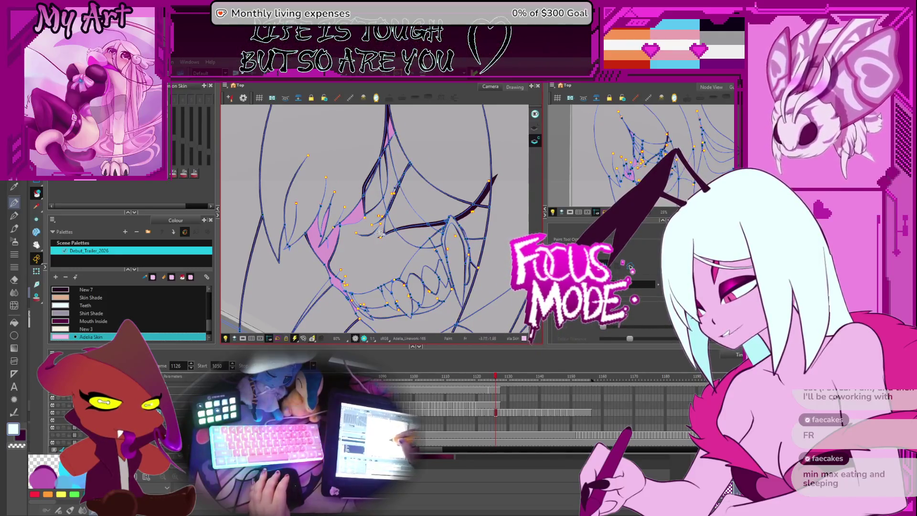
scroll(429, 225, down, 2)
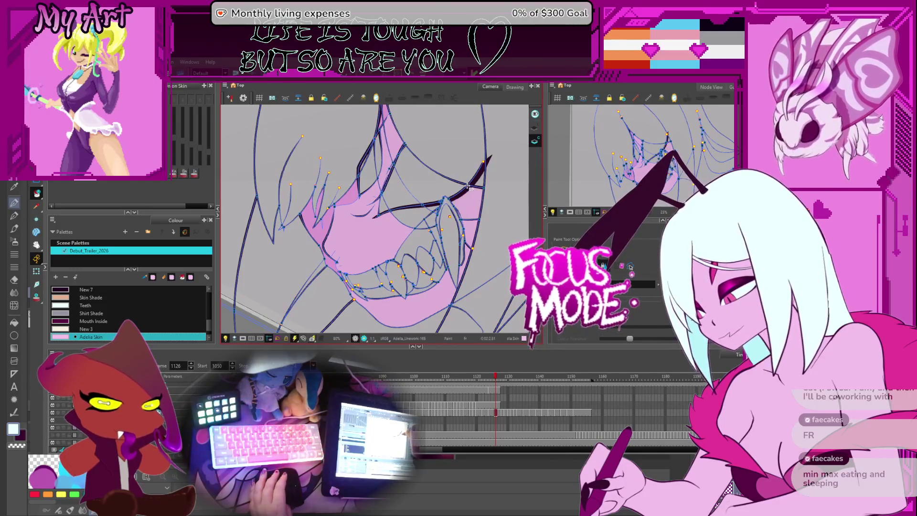
Step: Advance to frame 1128 and fill three mouth regions with pink skin colour
key(period)
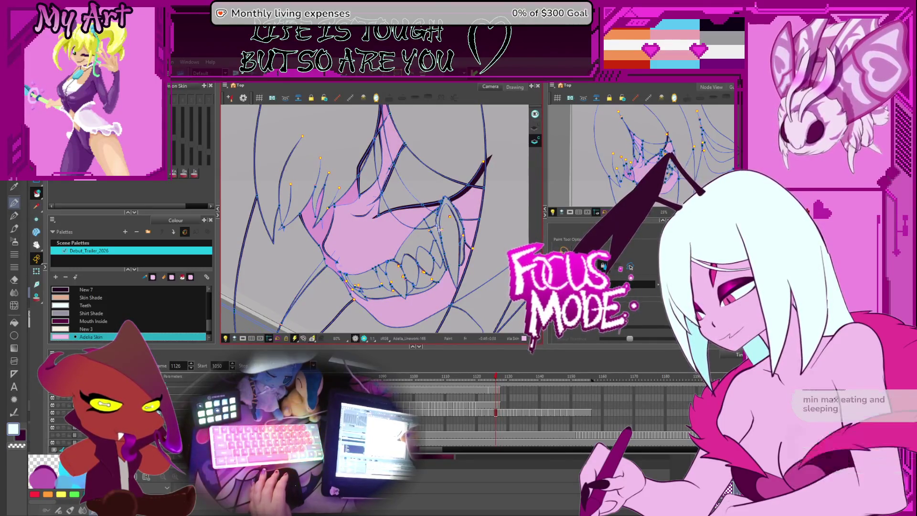
key(period)
click(416, 225)
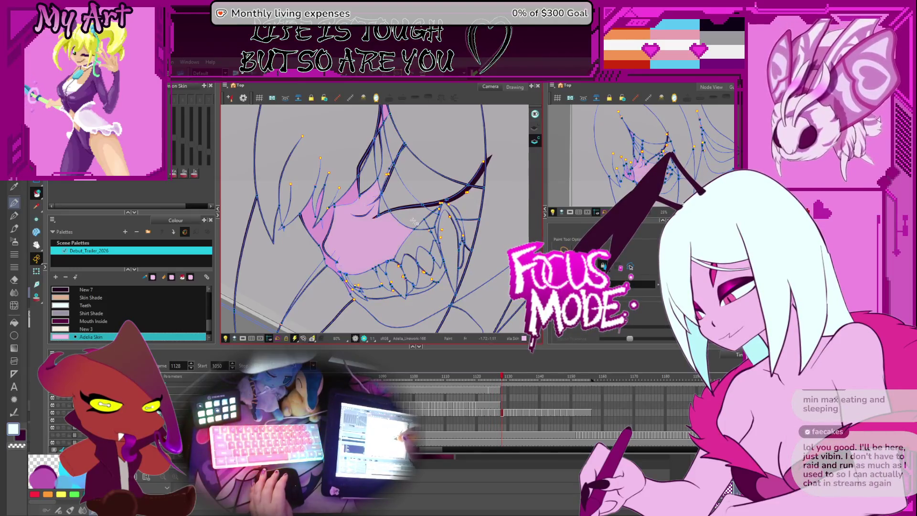
click(411, 217)
click(420, 193)
drag(410, 193, 419, 203)
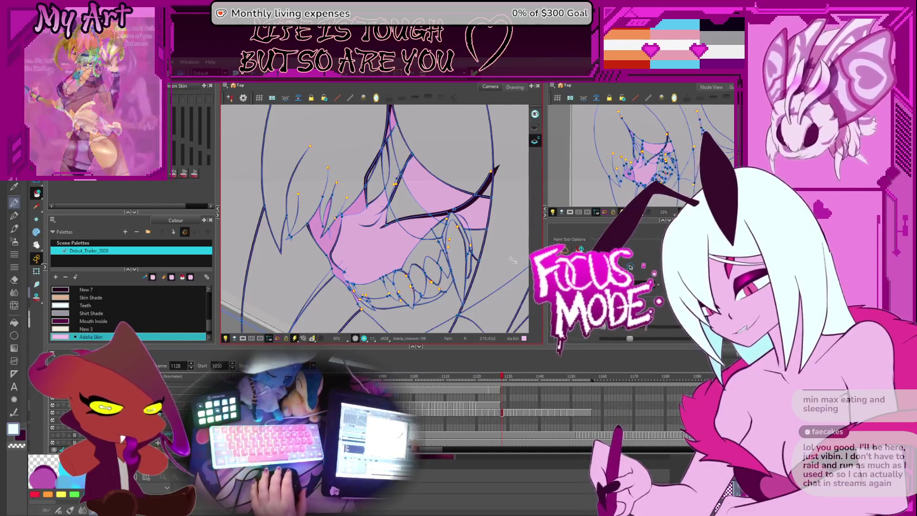
mouse_move(516, 276)
mouse_down()
mouse_move(500, 240)
mouse_move(486, 266)
mouse_up()
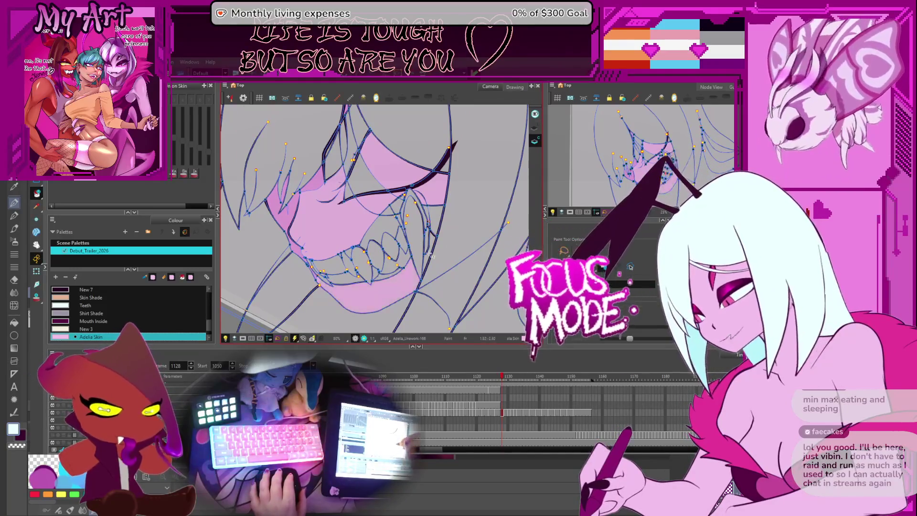
drag(431, 217, 449, 248)
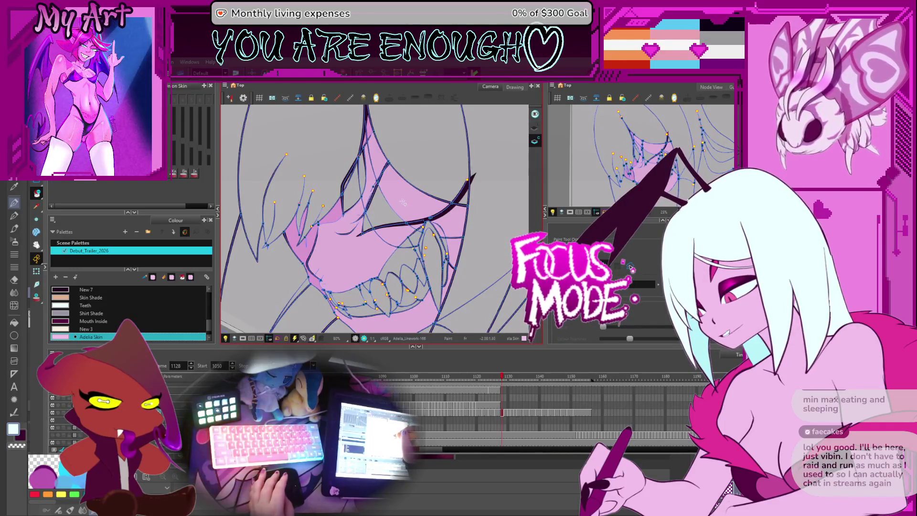
scroll(402, 205, down, 2)
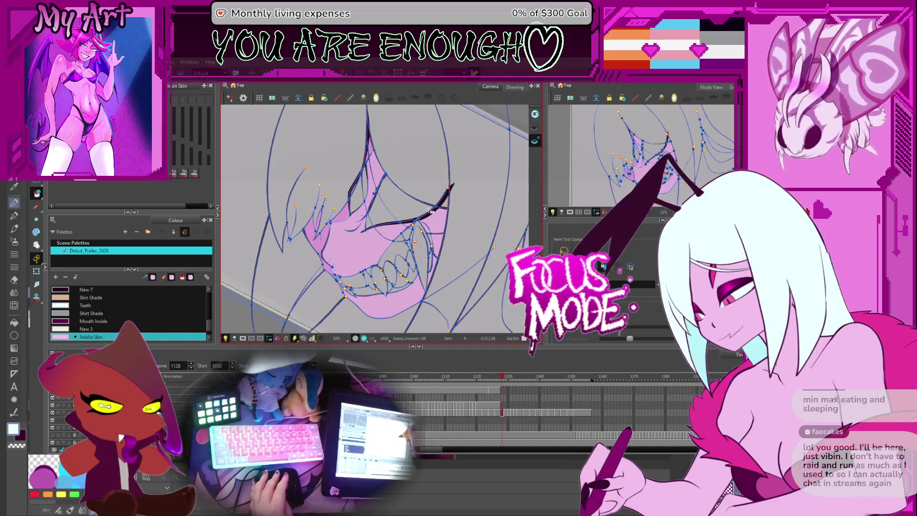
Step: Fill the upper lip and eye-line areas at frame 1129, then the mouth and fang regions at 1130
key(period)
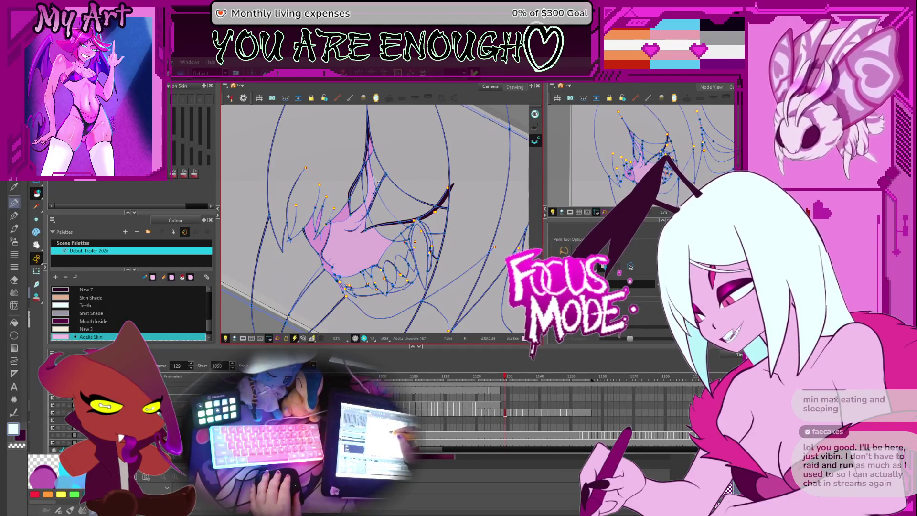
scroll(382, 272, up, 2)
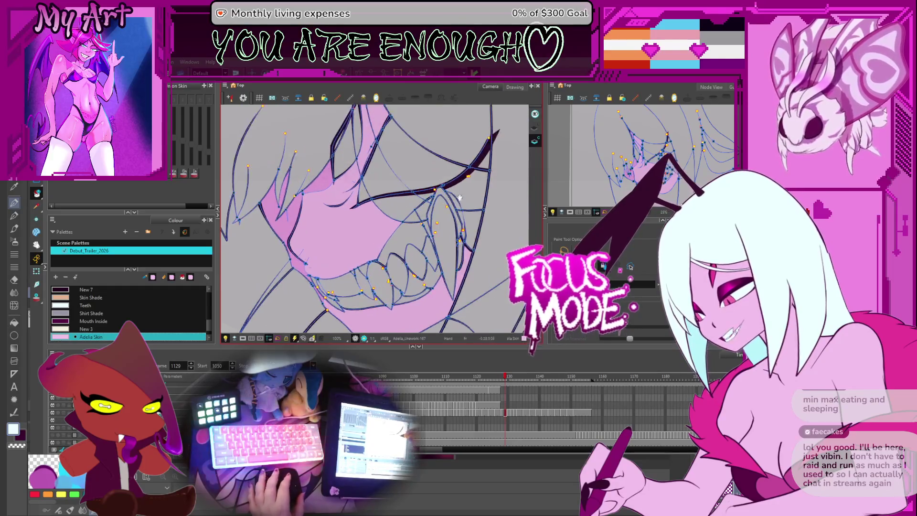
mouse_move(459, 197)
mouse_down()
mouse_move(431, 196)
mouse_move(470, 200)
mouse_up()
click(446, 207)
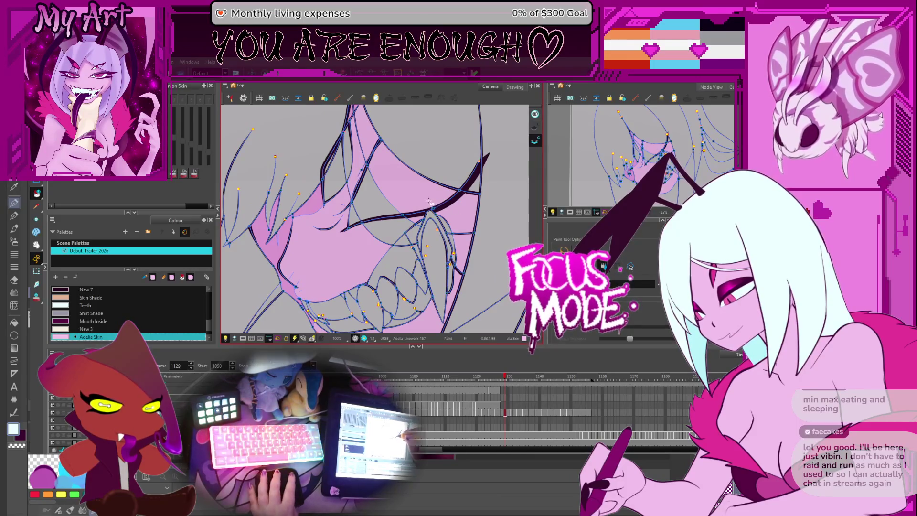
click(429, 201)
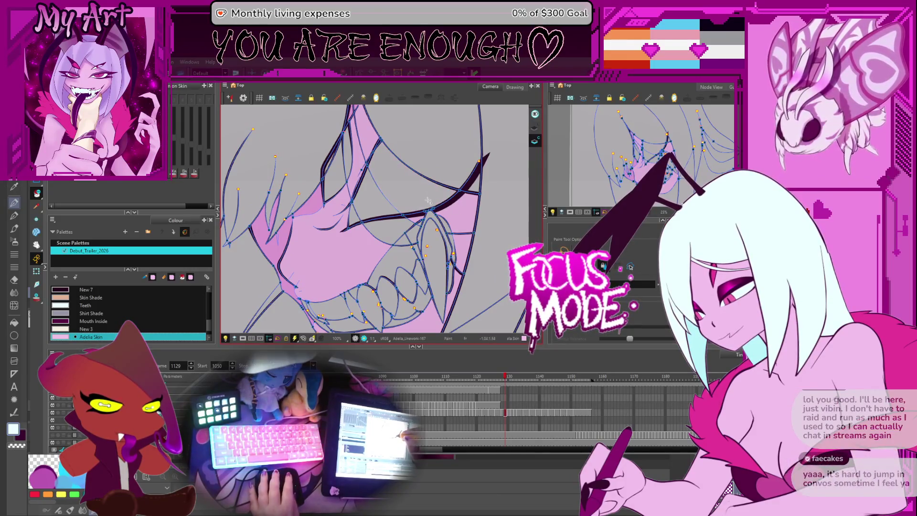
key(period)
click(389, 237)
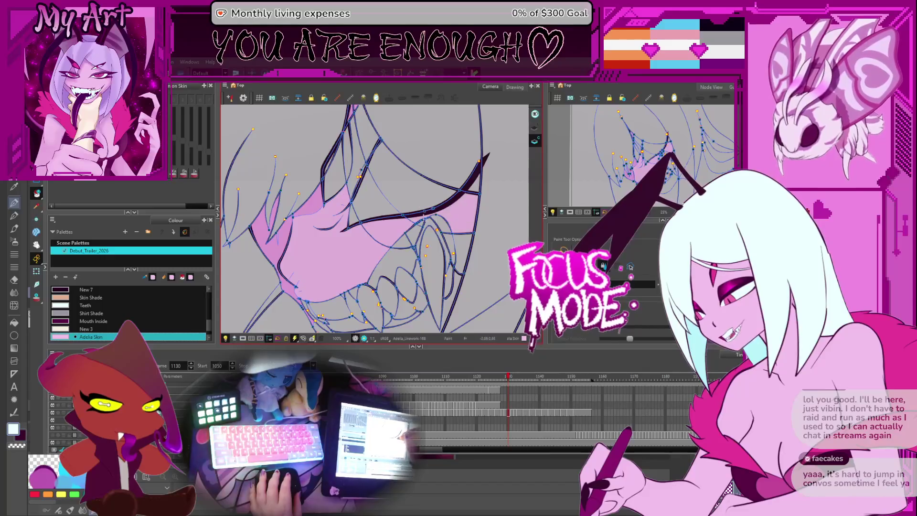
scroll(392, 217, down, 2)
click(447, 233)
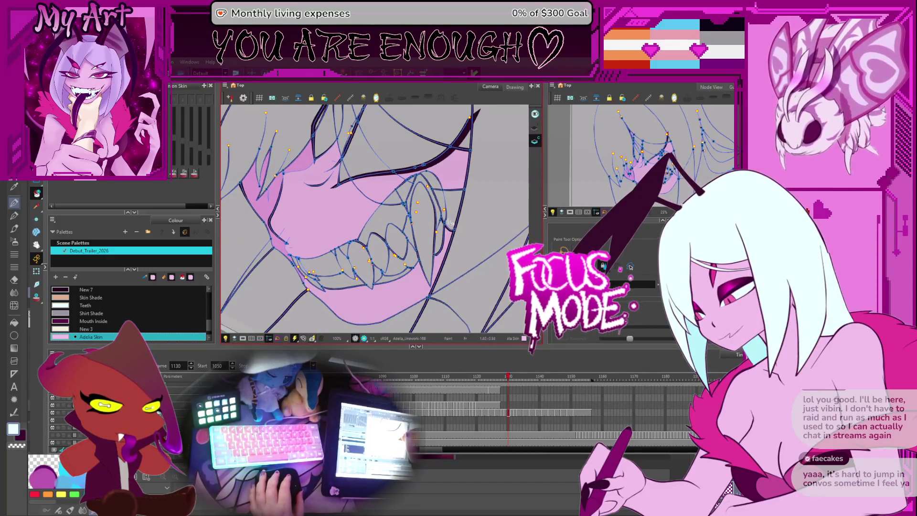
Step: Fill the large region below the eye line and beside the fang pink at frame 1131
key(period)
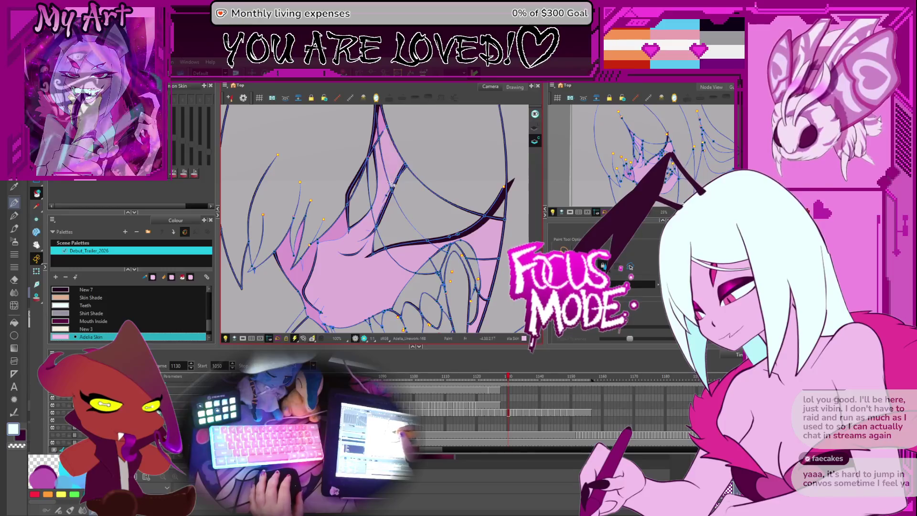
click(386, 232)
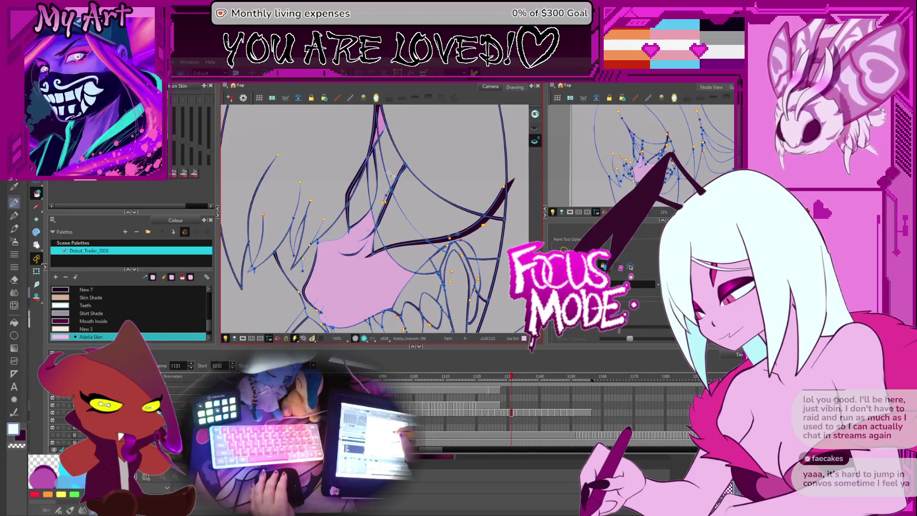
scroll(383, 197, down, 2)
click(476, 219)
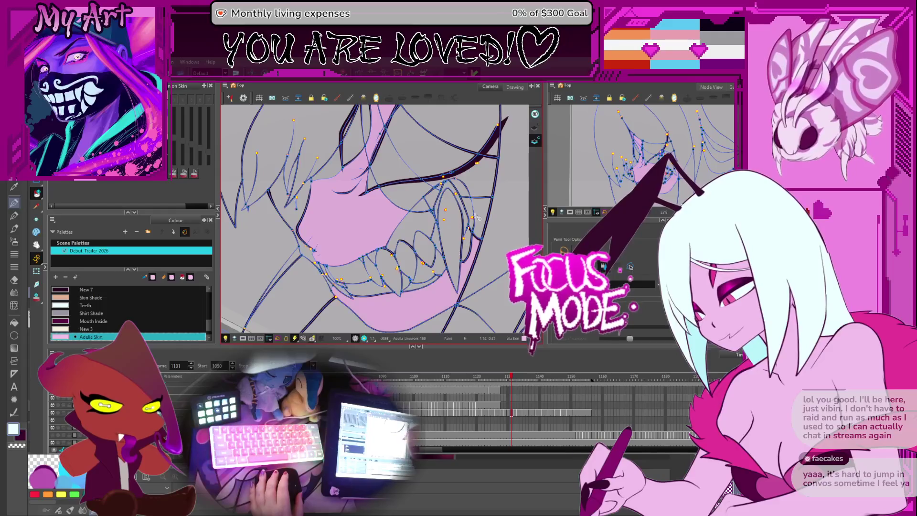
drag(435, 168, 444, 177)
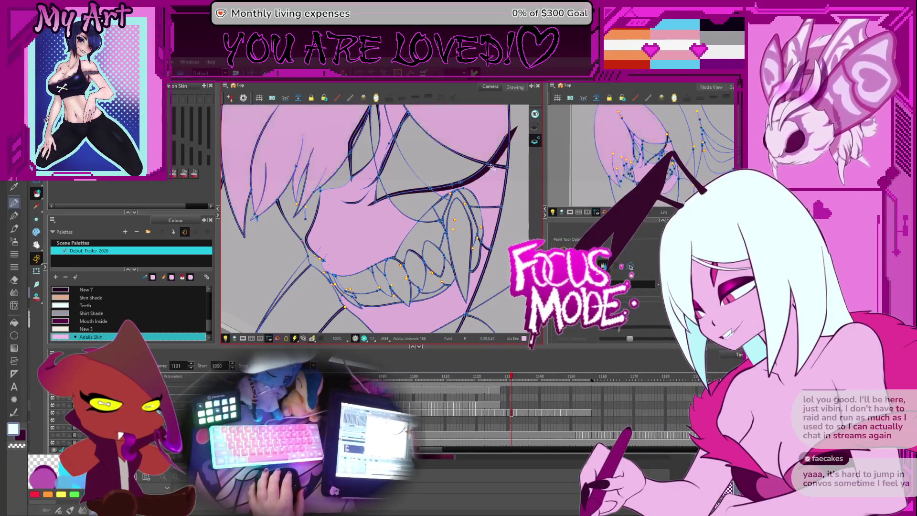
mouse_move(425, 203)
mouse_down()
mouse_move(429, 190)
mouse_move(407, 223)
mouse_move(405, 257)
mouse_up()
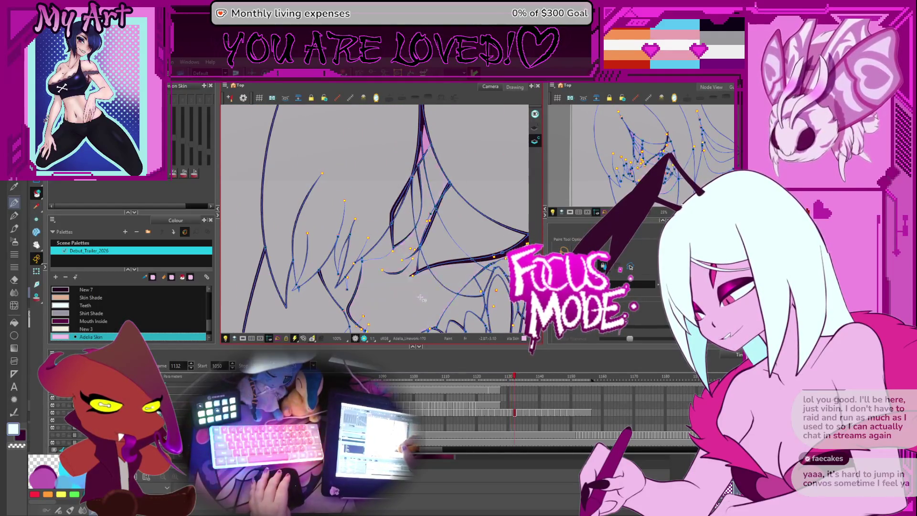
key(period)
drag(438, 259, 380, 150)
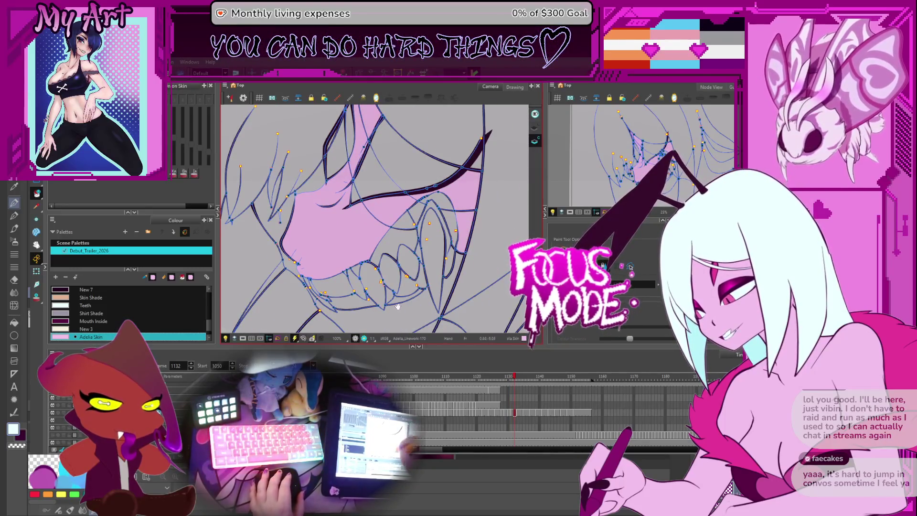
mouse_move(397, 306)
mouse_down()
mouse_move(418, 287)
mouse_move(441, 299)
mouse_up()
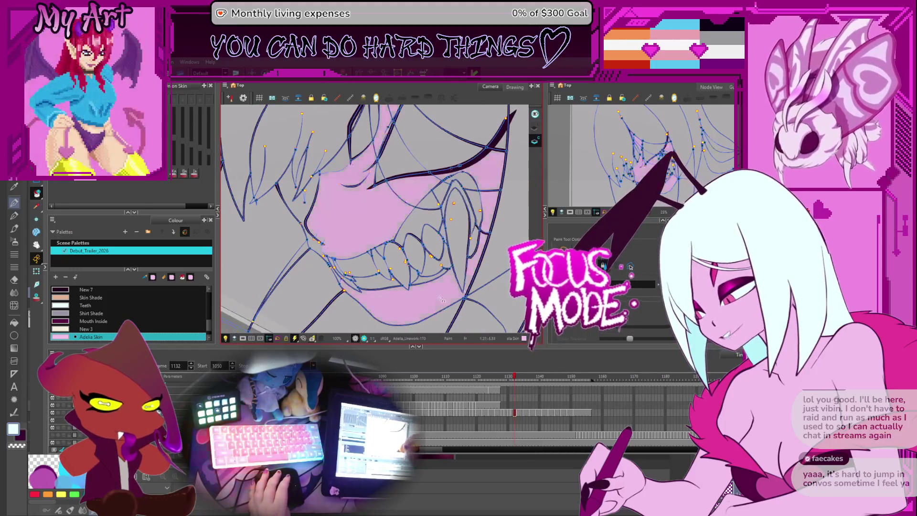
Step: Fill the cheek and adjoining skin regions pink on the next two drawings, then reach frame 1137
key(period)
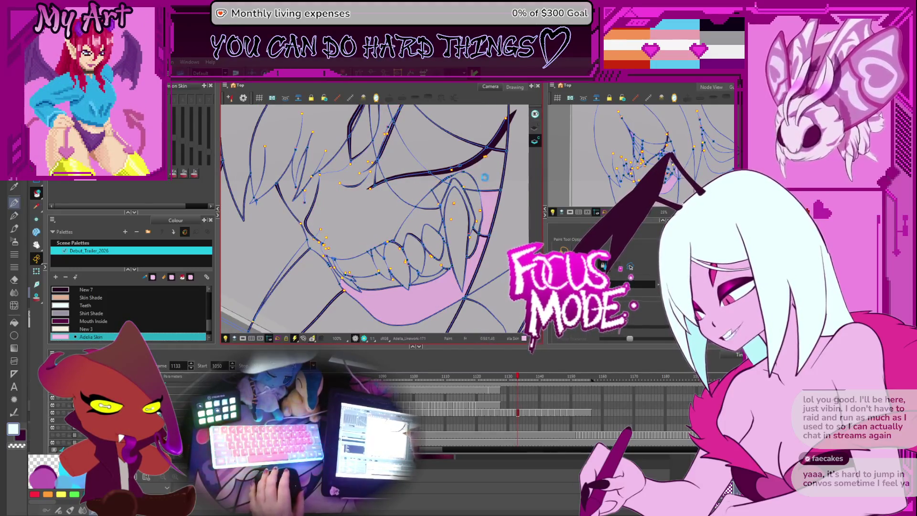
drag(458, 159, 474, 216)
click(384, 198)
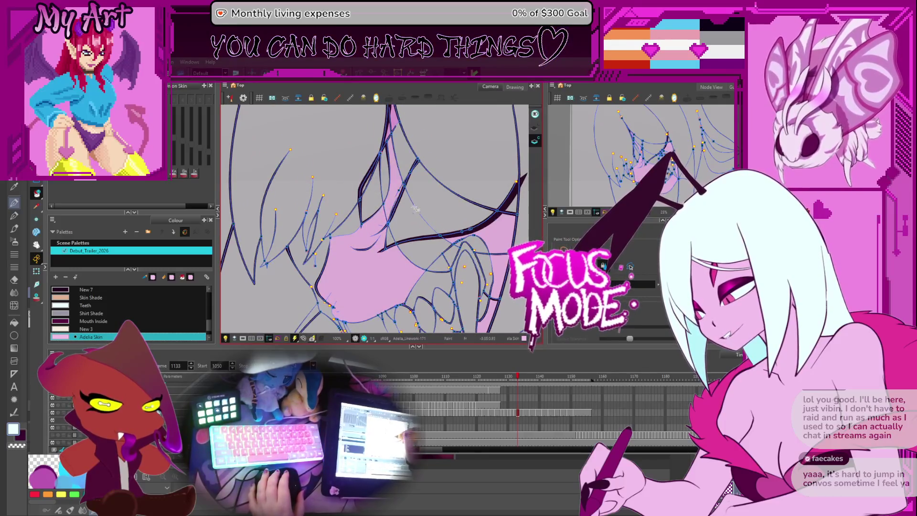
click(415, 192)
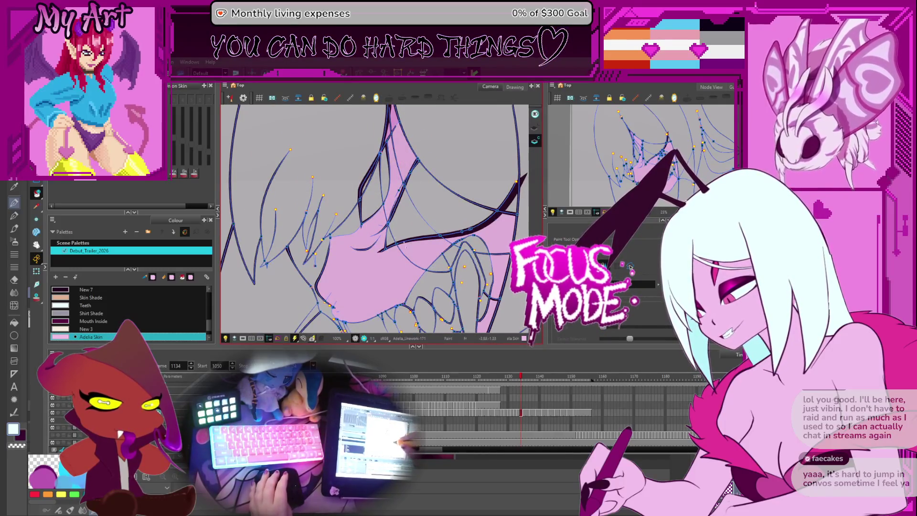
key(period)
click(405, 239)
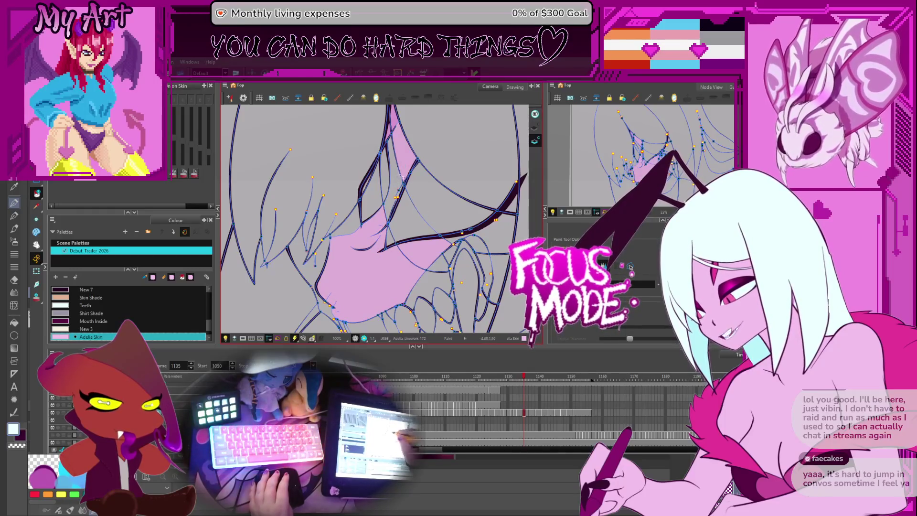
click(442, 236)
key(period)
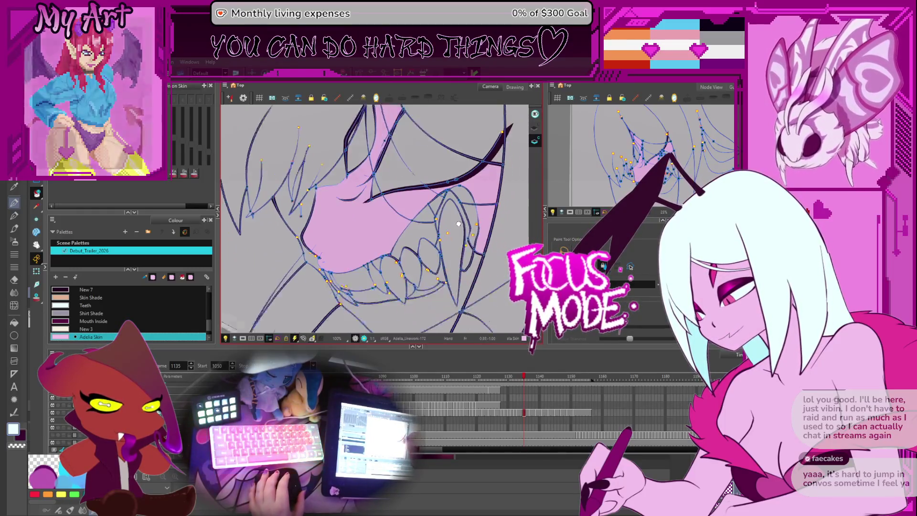
key(period)
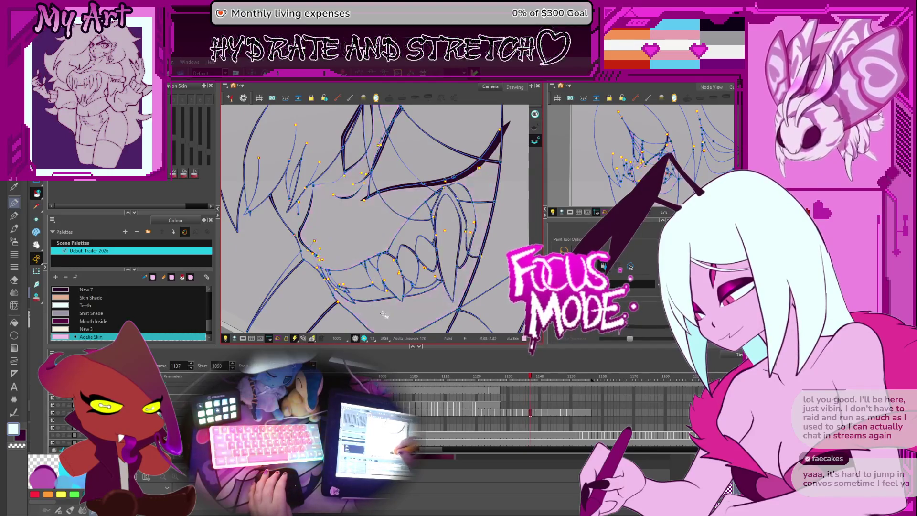
Step: Fill the cheek and surrounding skin regions pink with Adelia Skin on frames 1137 through 1143
click(403, 192)
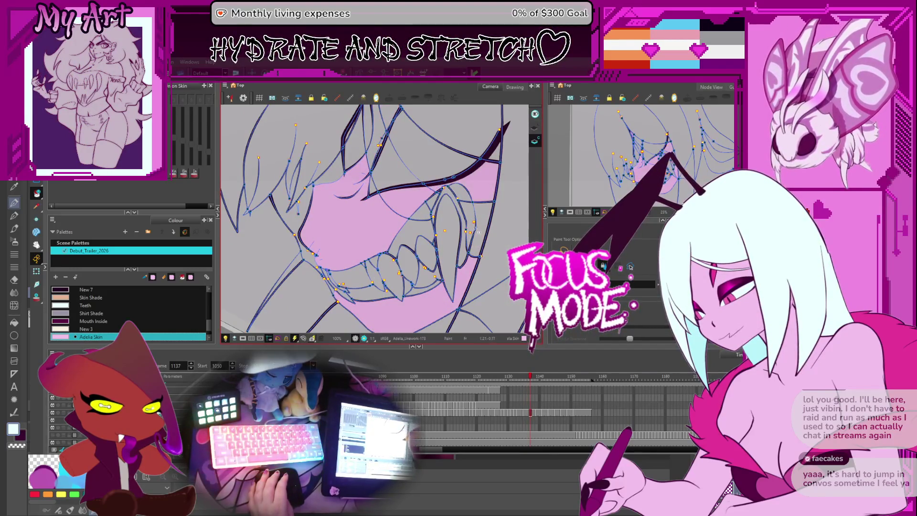
drag(436, 153, 406, 201)
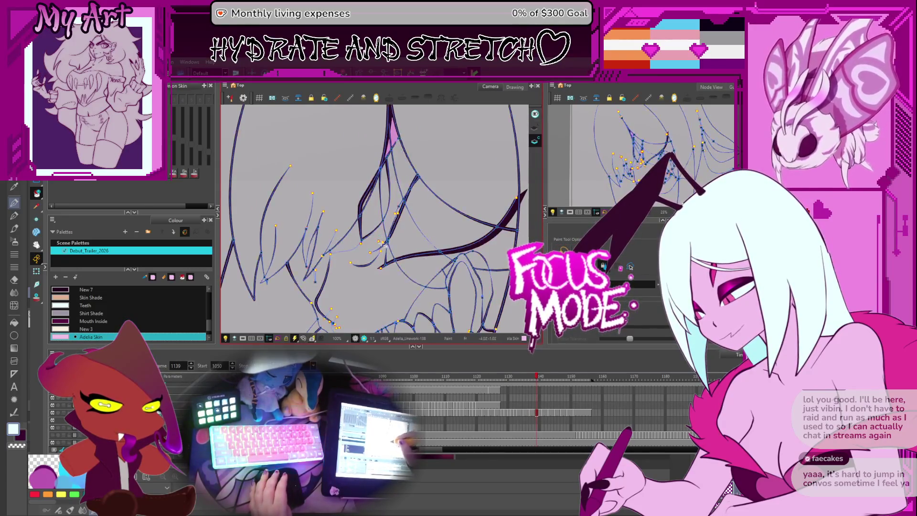
key(period)
mouse_move(440, 245)
mouse_down()
mouse_move(421, 164)
mouse_move(423, 210)
mouse_move(463, 201)
mouse_up()
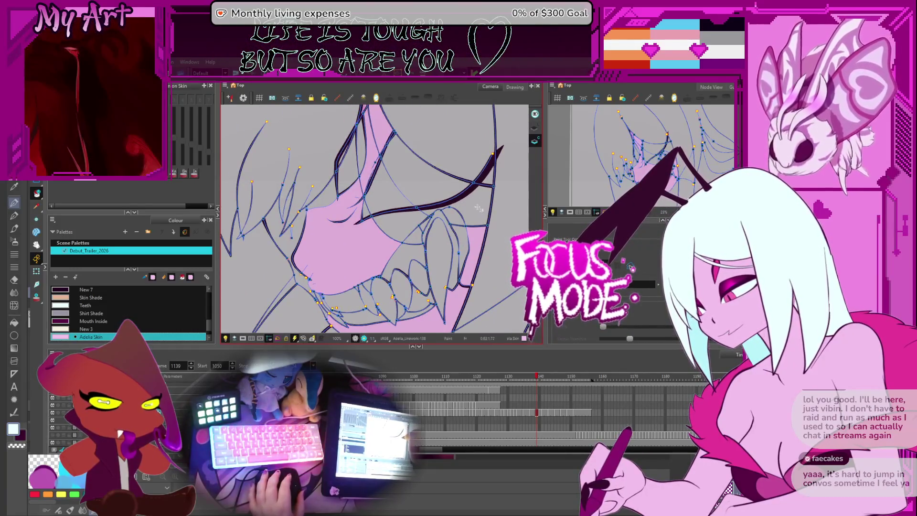
key(period)
click(422, 211)
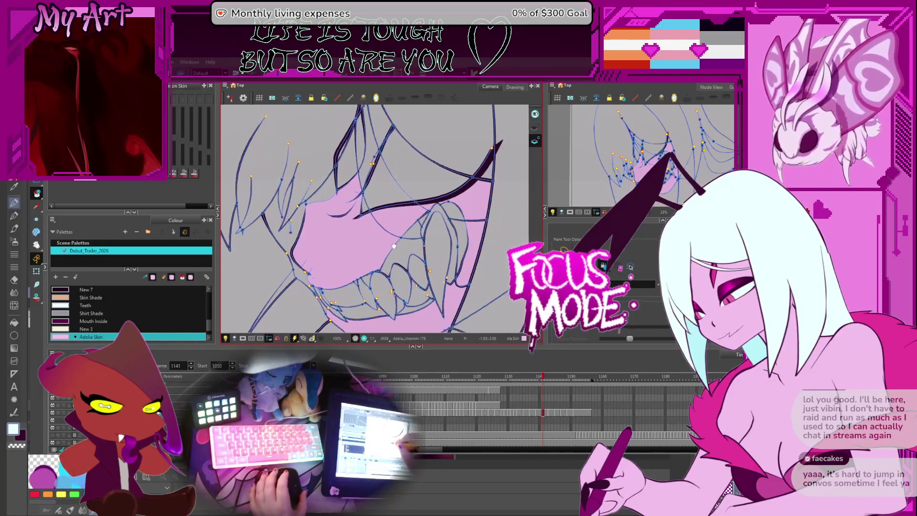
key(space)
drag(382, 162, 378, 205)
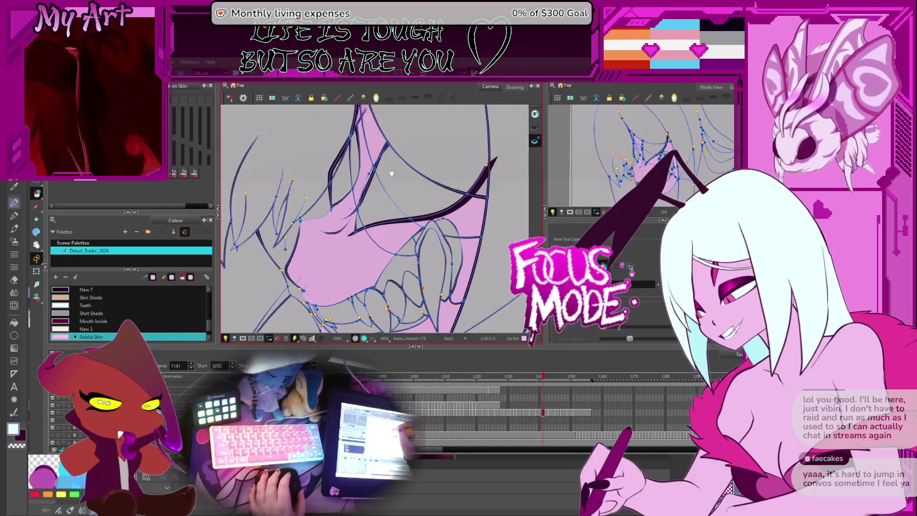
key(period)
key(period)
click(378, 205)
click(377, 285)
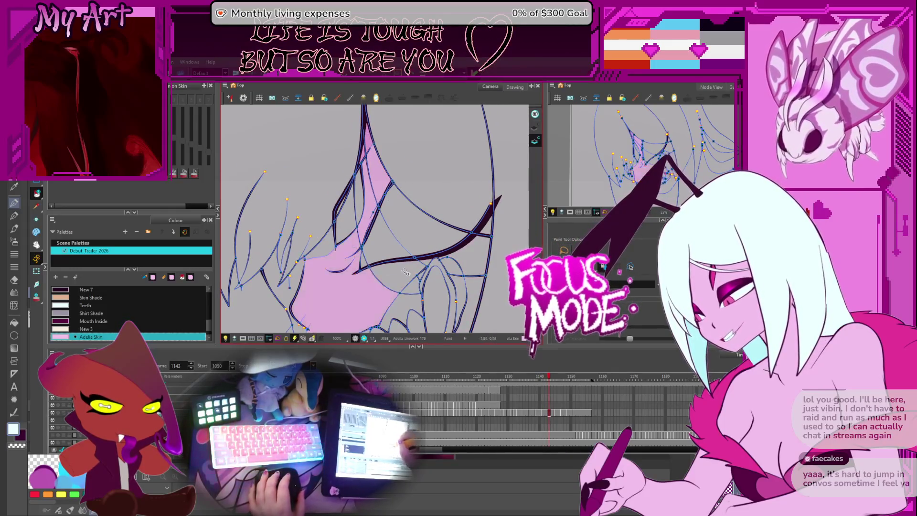
Step: Fill the lower lip, face beside the mouth, chin and jaw pink on frames 1145 through 1149
key(period)
key(period)
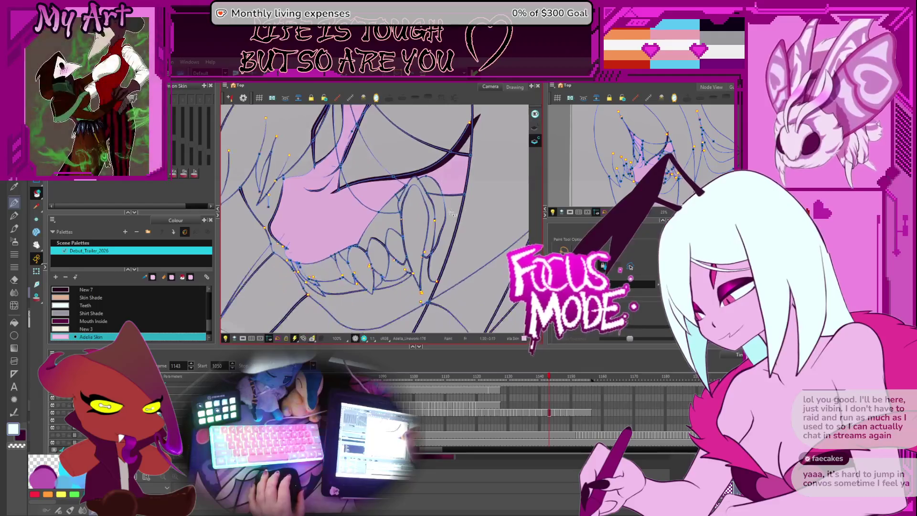
key(comma)
key(comma)
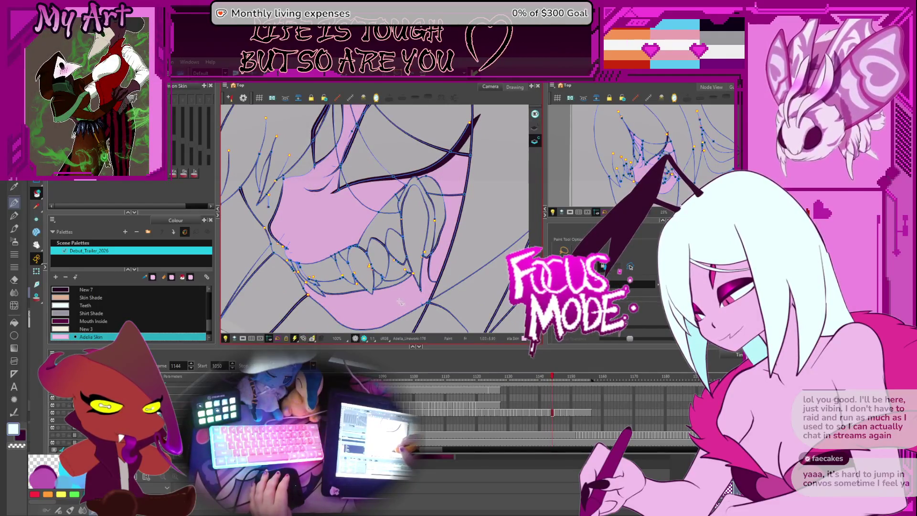
key(period)
click(400, 302)
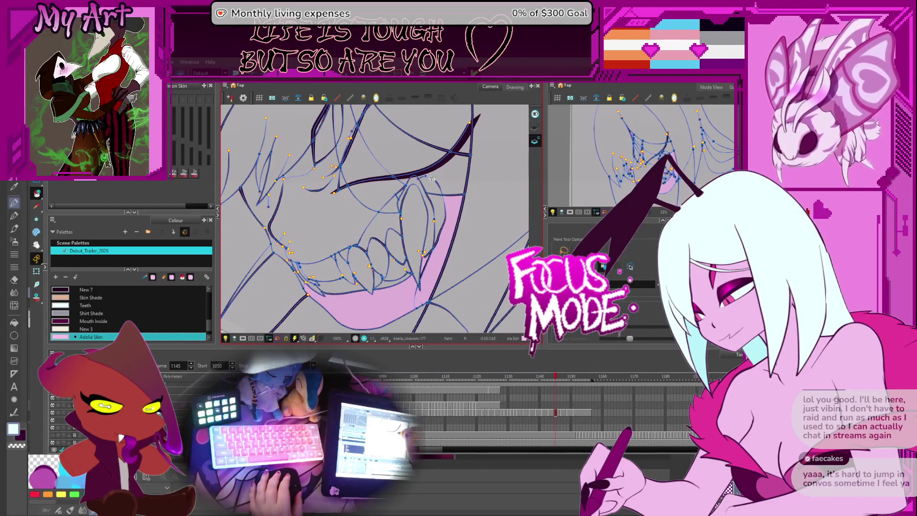
drag(446, 166, 455, 184)
drag(405, 208, 422, 225)
click(369, 194)
key(period)
key(period)
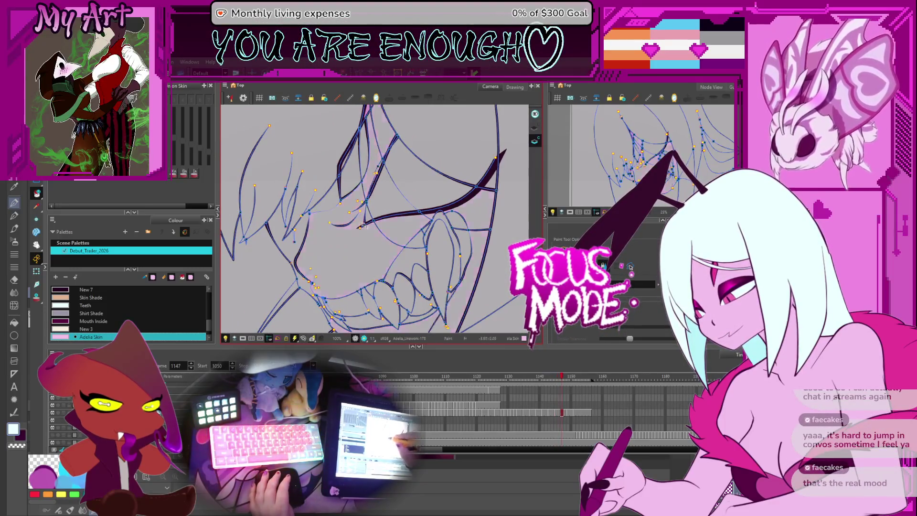
click(348, 243)
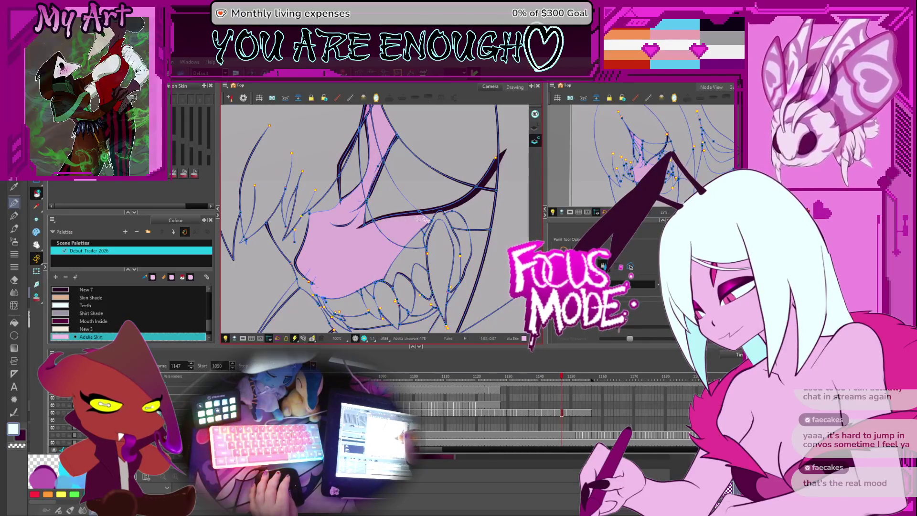
drag(426, 255, 405, 191)
click(385, 277)
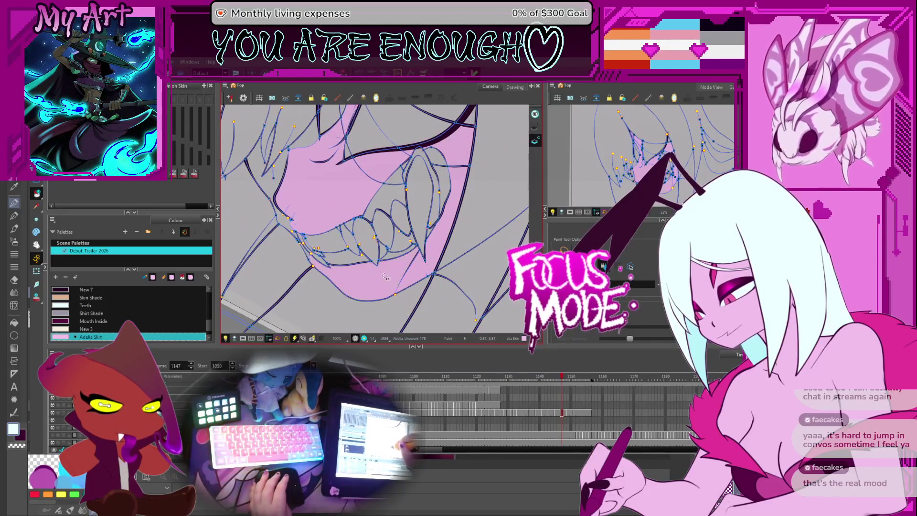
key(period)
click(430, 226)
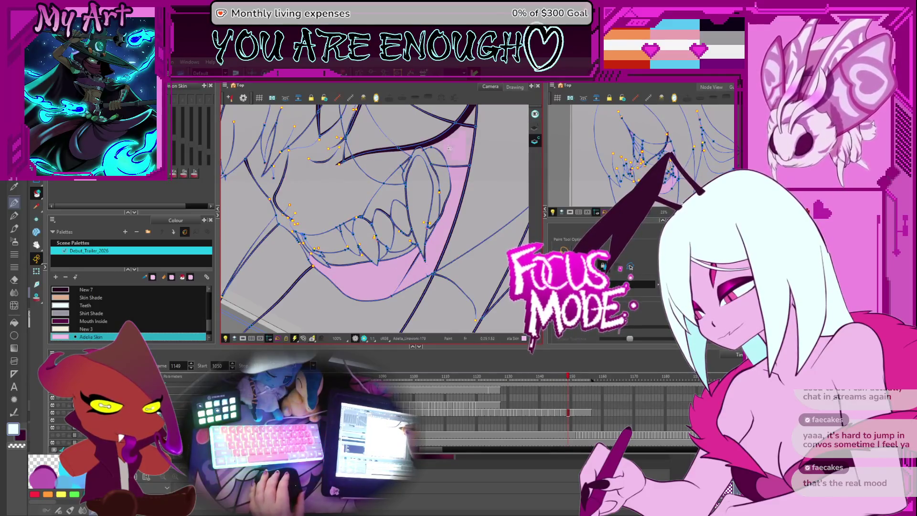
Step: Rotate the view upright on frames 1151–1152, then eyedrop the Adelia Skin Shade colour
scroll(380, 164, up, 4)
mouse_move(379, 165)
mouse_down()
mouse_move(372, 257)
mouse_move(418, 202)
mouse_move(423, 219)
mouse_up()
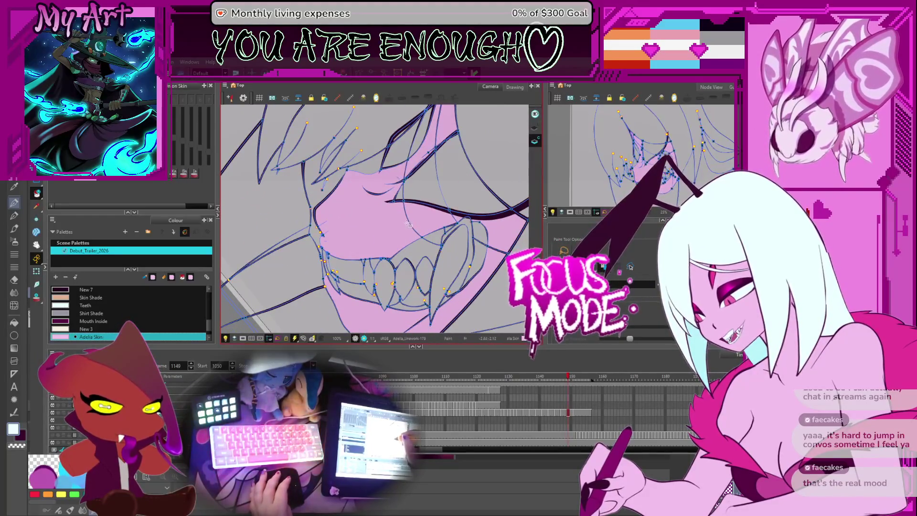
key(period)
key(period)
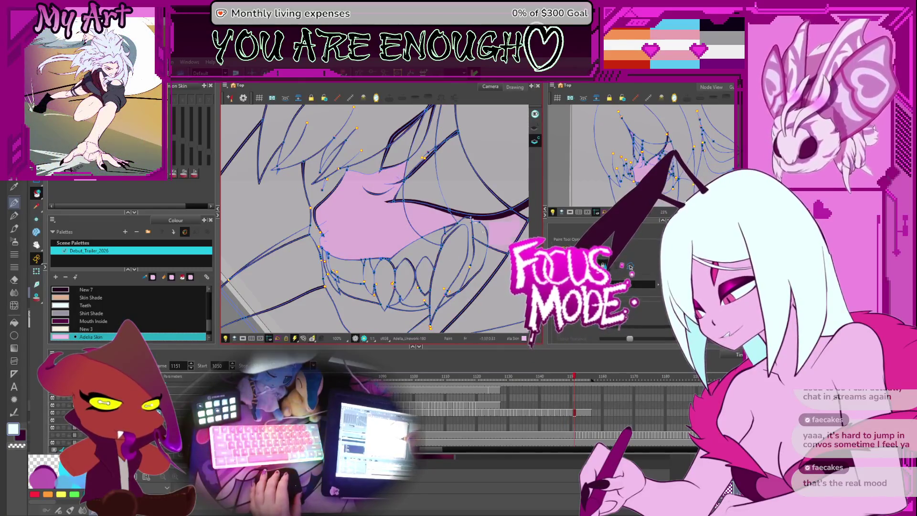
drag(483, 235, 439, 260)
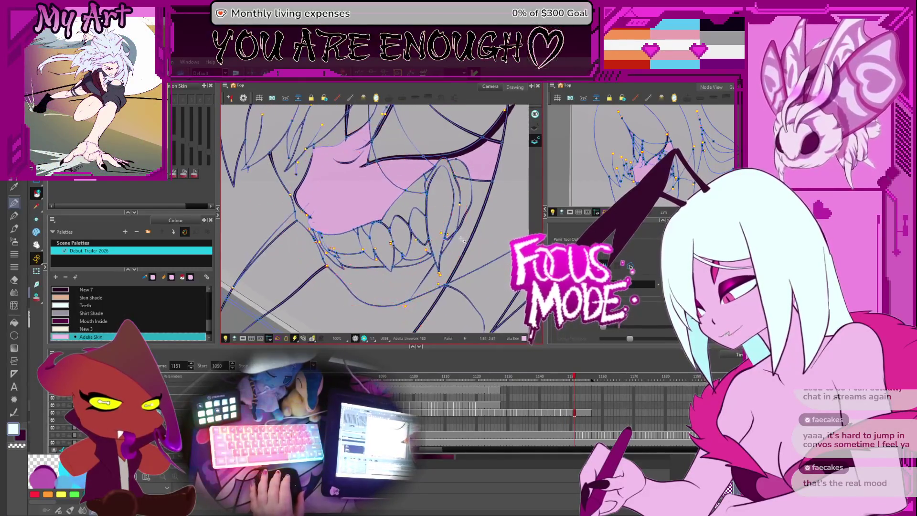
drag(398, 191, 397, 287)
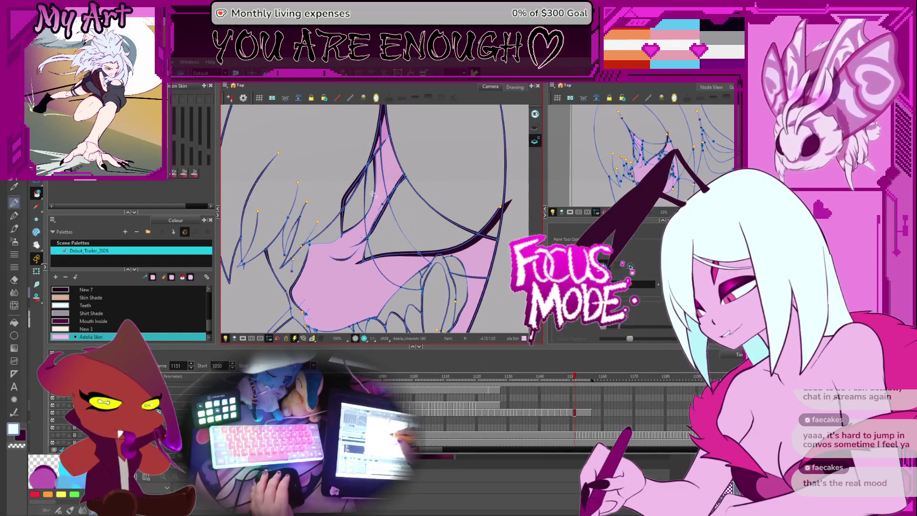
key(period)
key(period)
key(period)
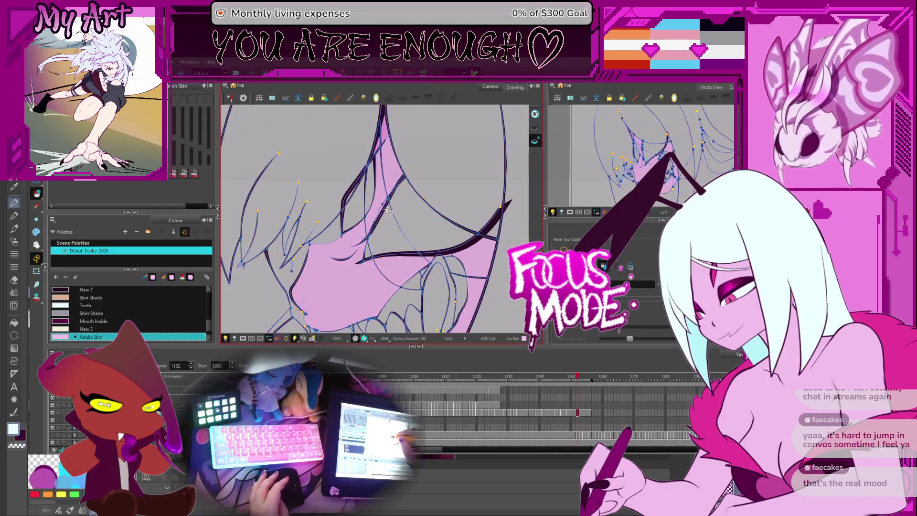
key(comma)
key(comma)
key(comma)
alt+click(389, 131)
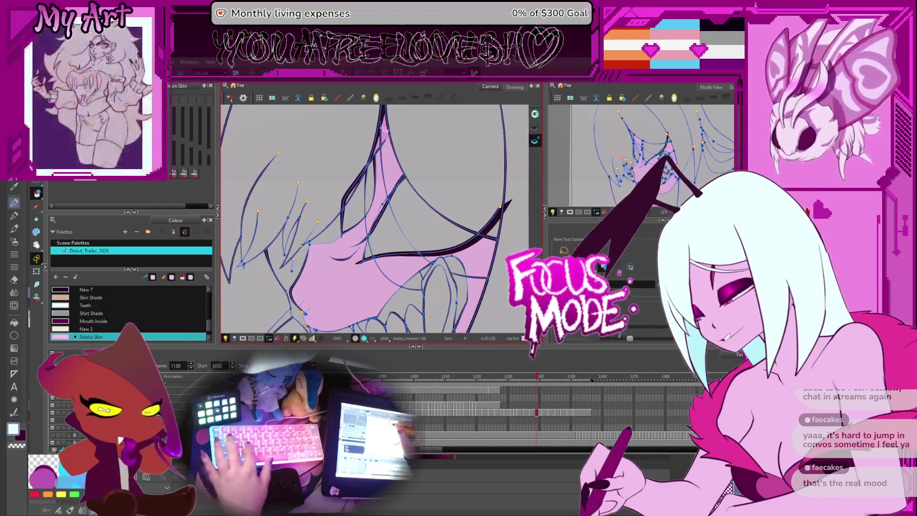
key(period)
key(period)
key(period)
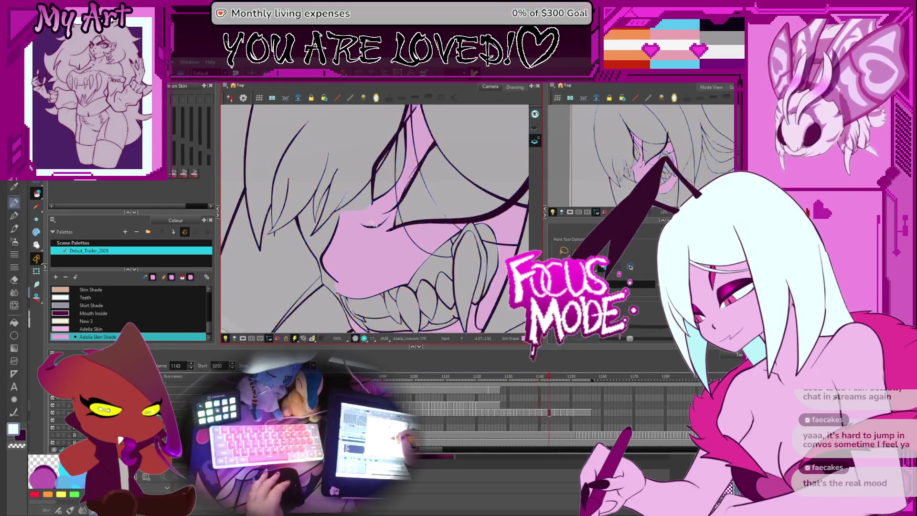
key(comma)
key(comma)
key(comma)
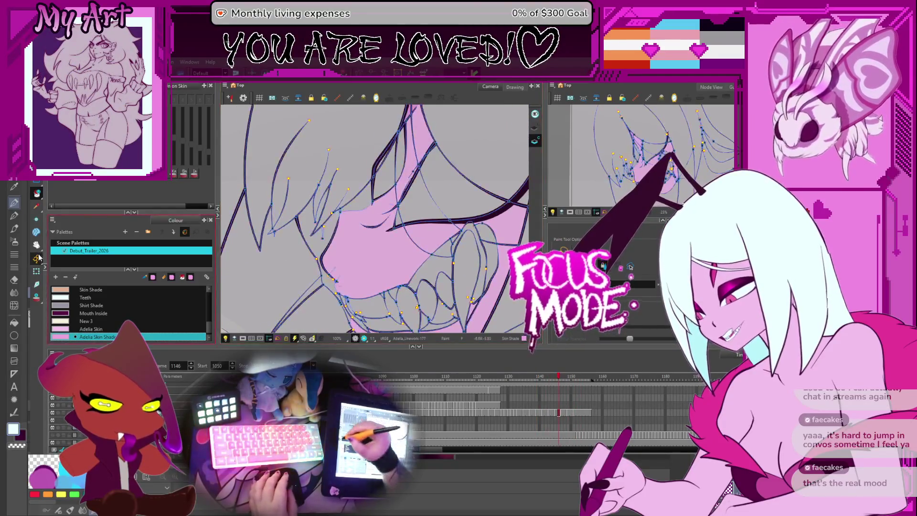
Step: Fill the green cheek and jaw gap on frame 1134 with Adelia Skin Shade
key(comma)
key(comma)
key(comma)
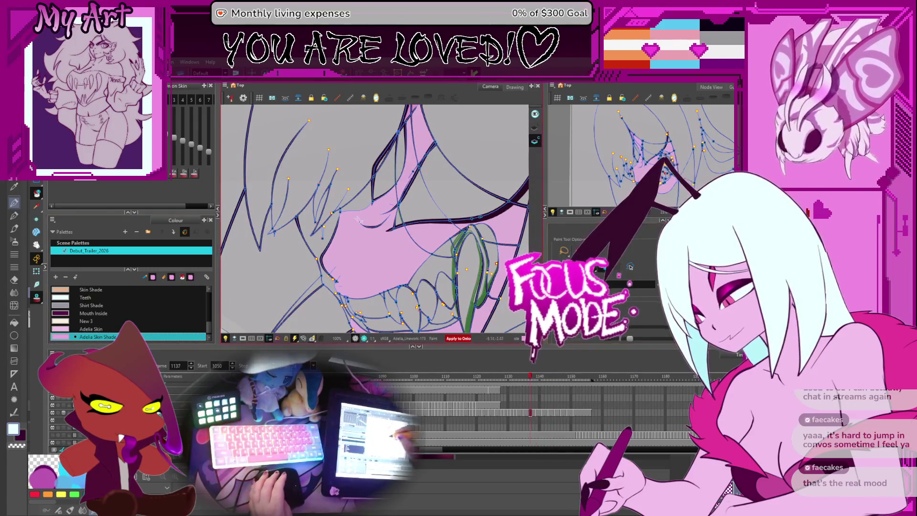
key(period)
key(period)
key(period)
key(period)
key(period)
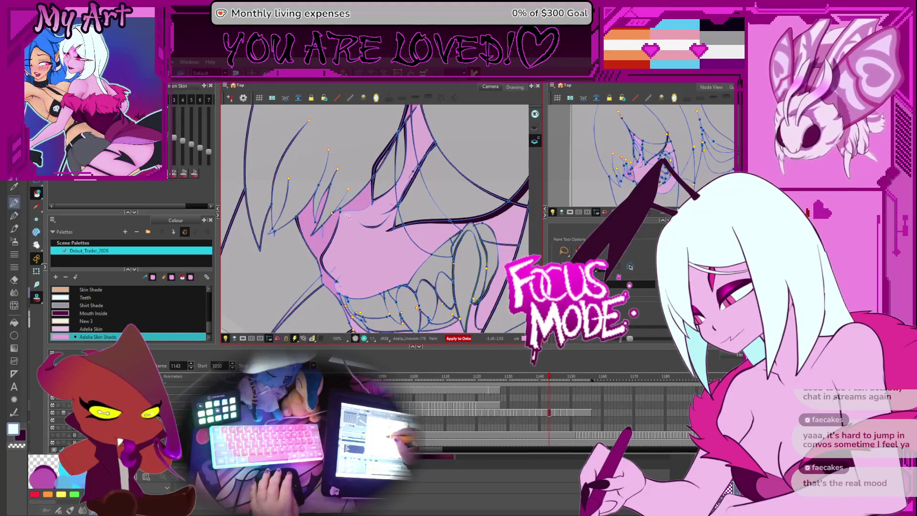
mouse_move(348, 216)
mouse_down()
mouse_move(350, 182)
mouse_move(355, 233)
mouse_up()
key(period)
key(period)
key(period)
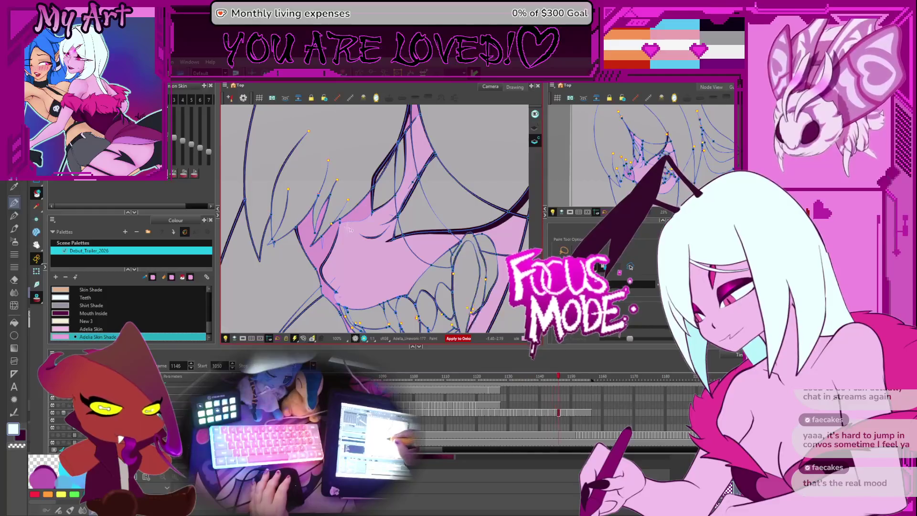
key(comma)
key(comma)
key(comma)
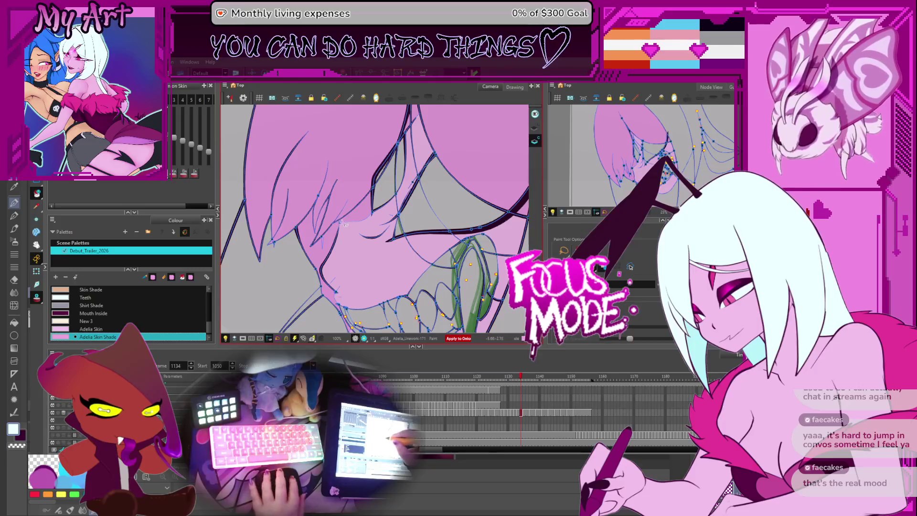
click(346, 220)
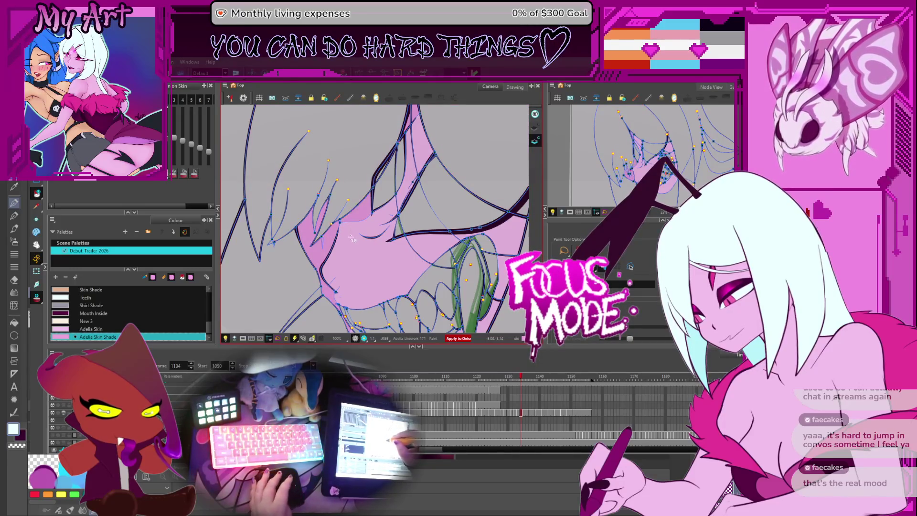
Step: Fill the mouth gap with Adelia Skin on 1129, and left-of-mouth gaps with Skin Shade on 1131–1132
key(comma)
key(comma)
key(comma)
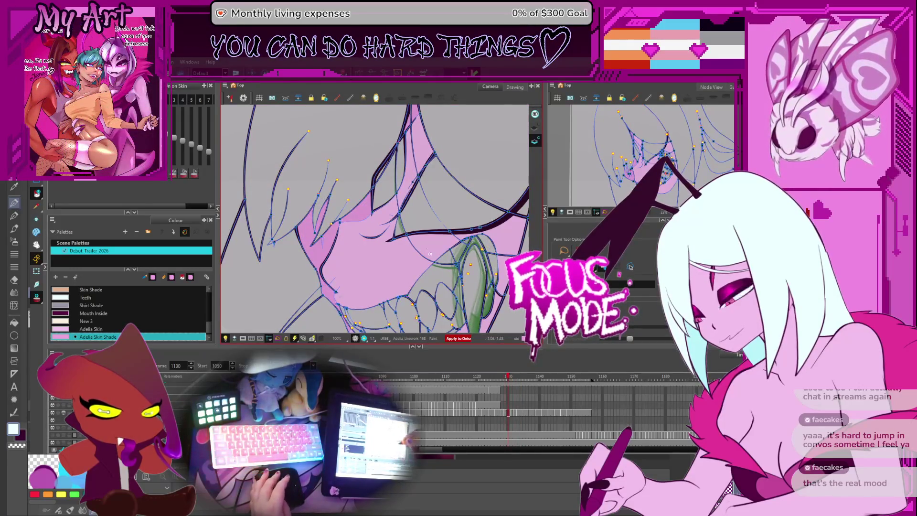
key(comma)
alt+click(421, 252)
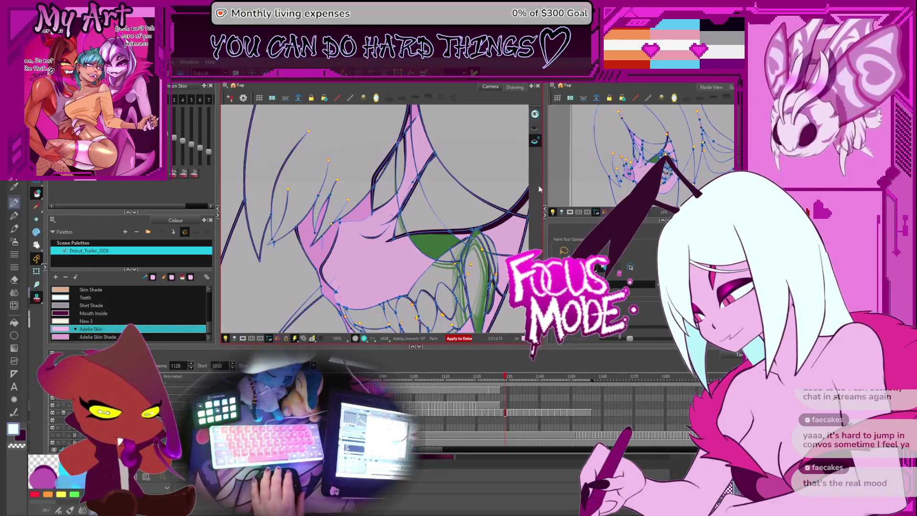
click(444, 246)
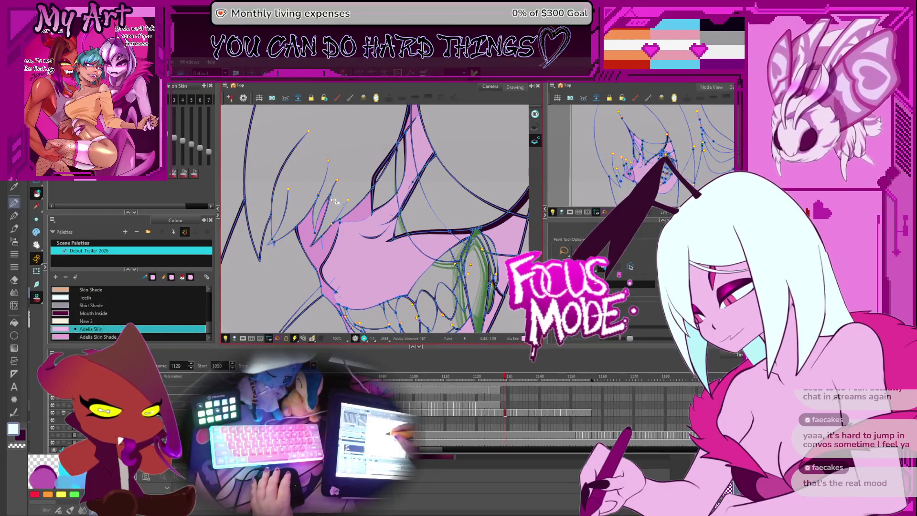
key(period)
key(period)
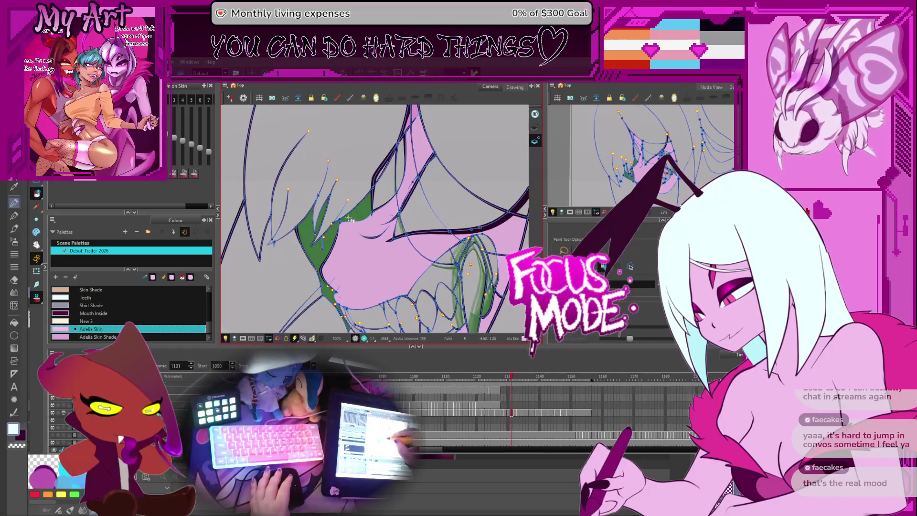
alt+click(411, 115)
click(320, 229)
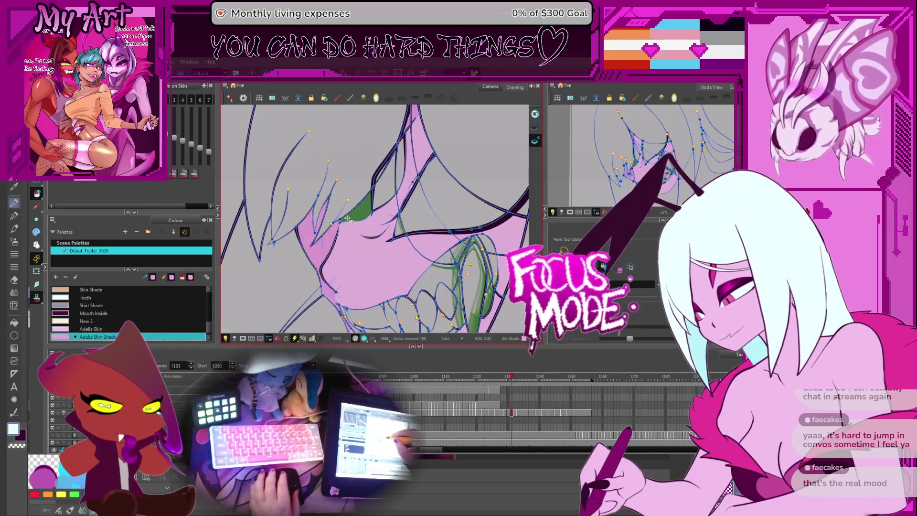
key(period)
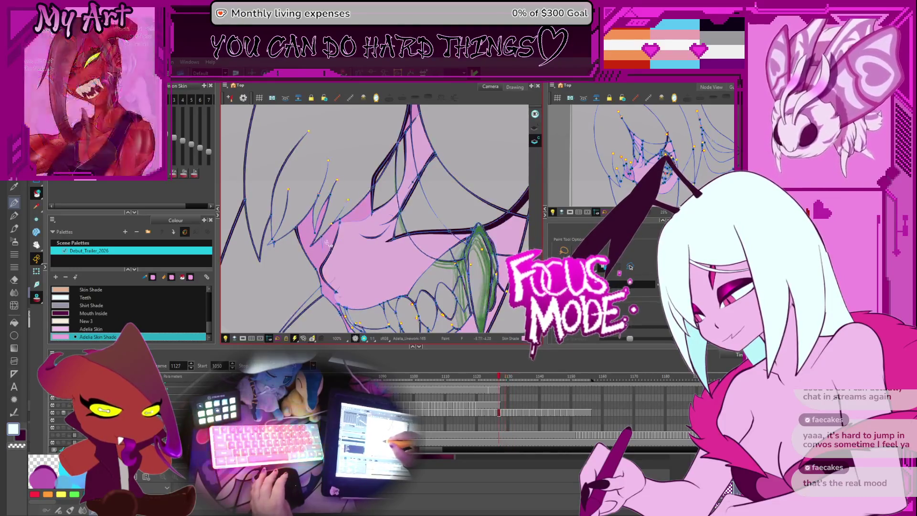
click(331, 237)
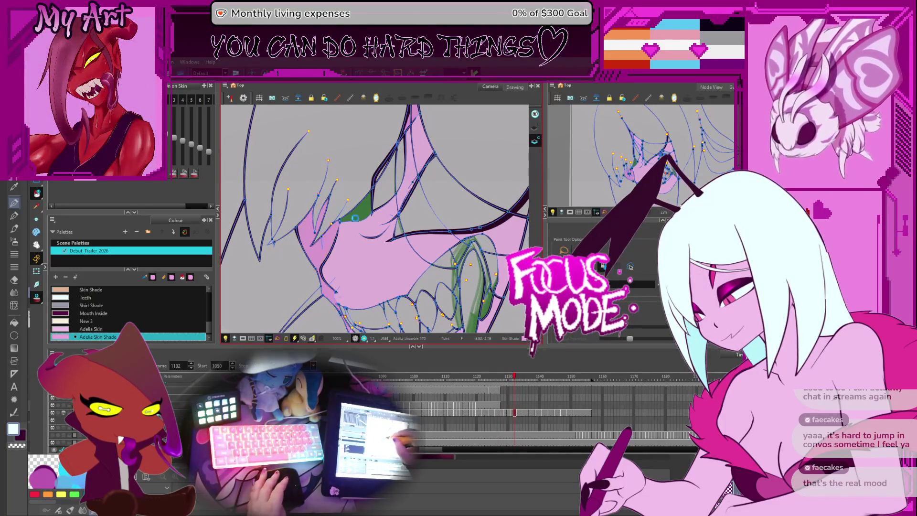
drag(449, 143, 461, 159)
scroll(461, 158, up, 3)
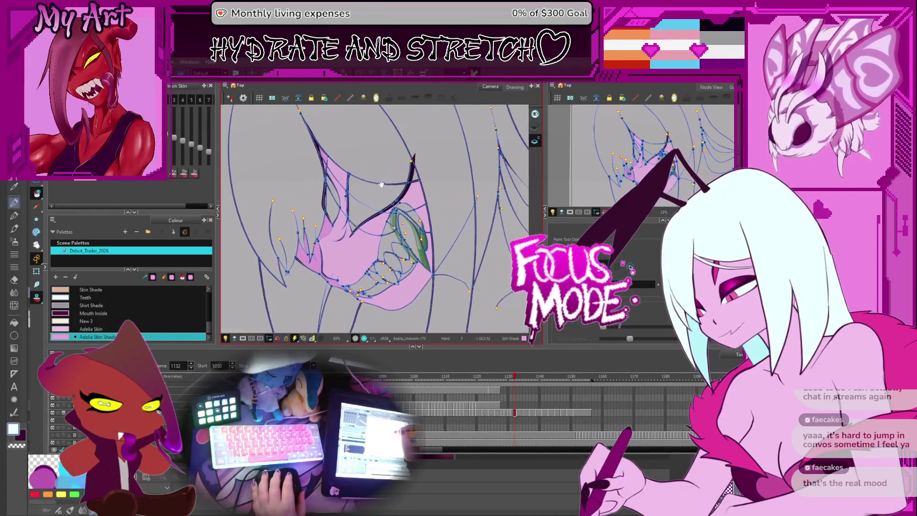
Step: Play the shot and stop at frame 1088, zooming in to inspect the eye area
key(period)
key(period)
key(period)
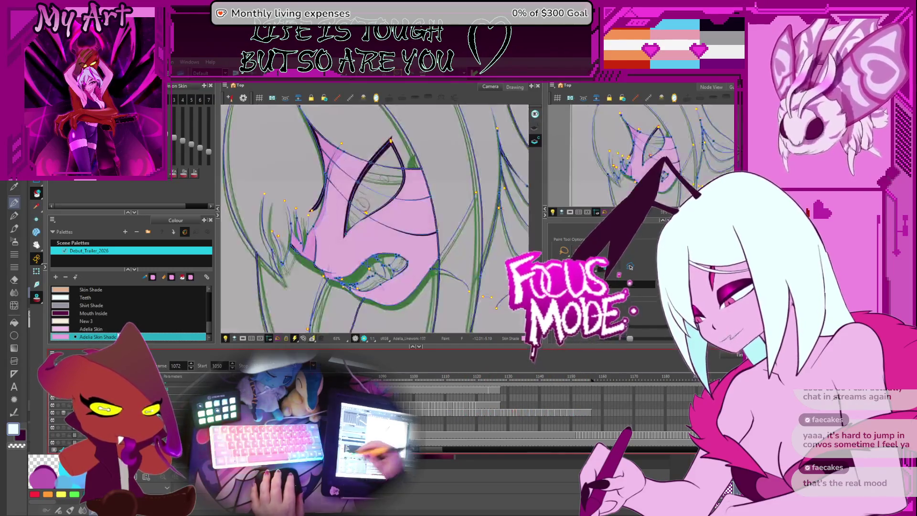
drag(420, 239, 446, 211)
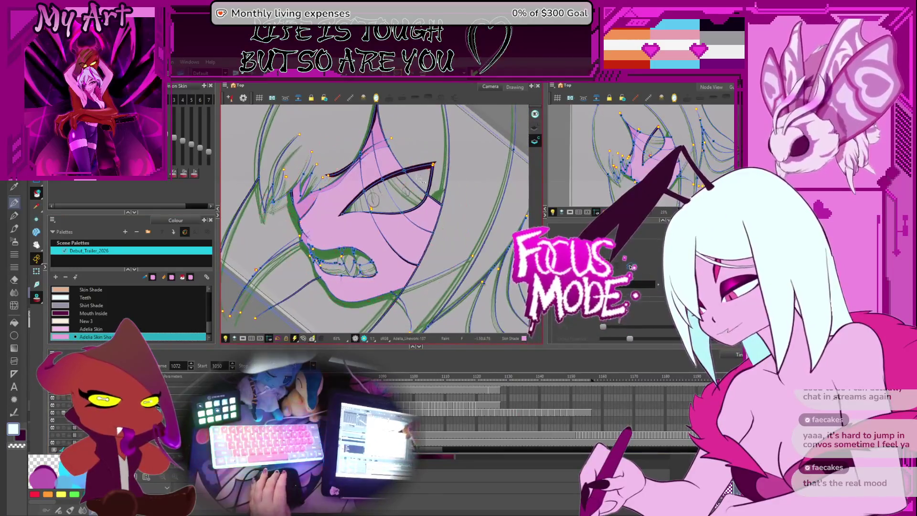
key(Return)
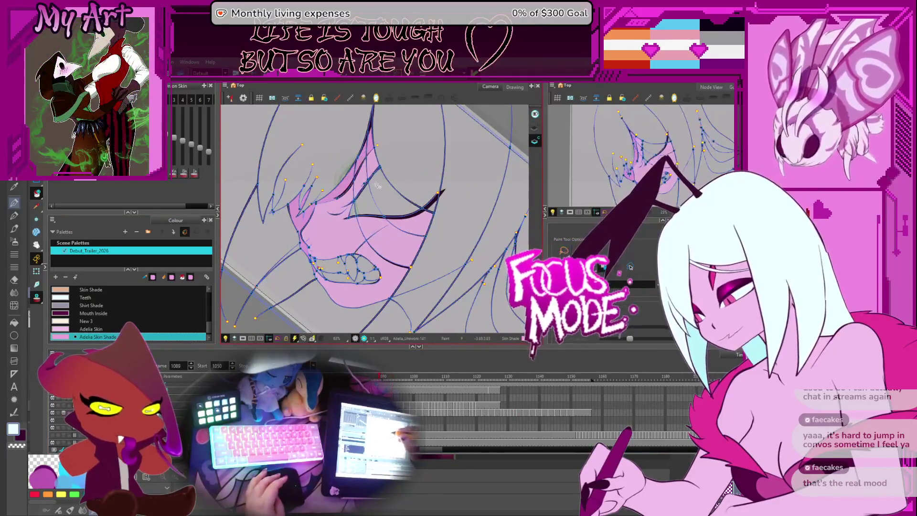
key(2)
key(2)
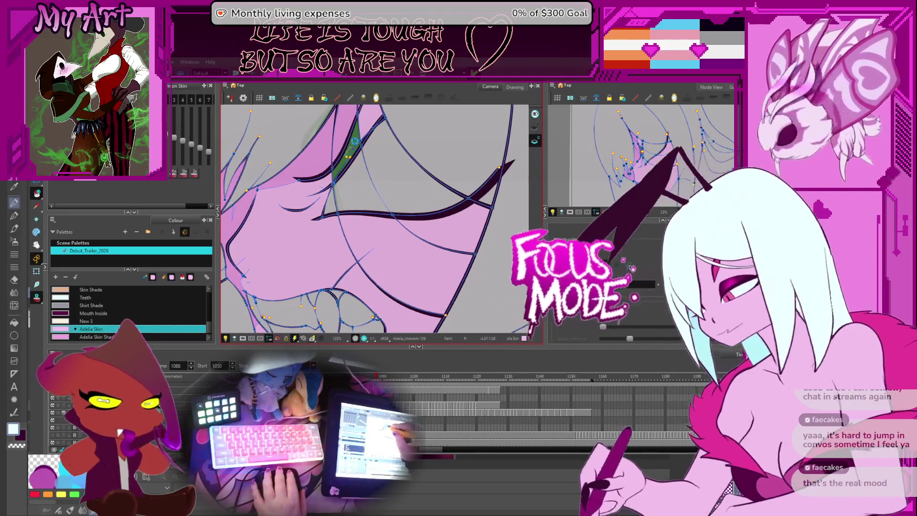
key(1)
drag(407, 244, 403, 191)
Step: Step through frames 1094 to 1125 checking for unpainted areas, ending on frame 1124
key(period)
key(period)
key(period)
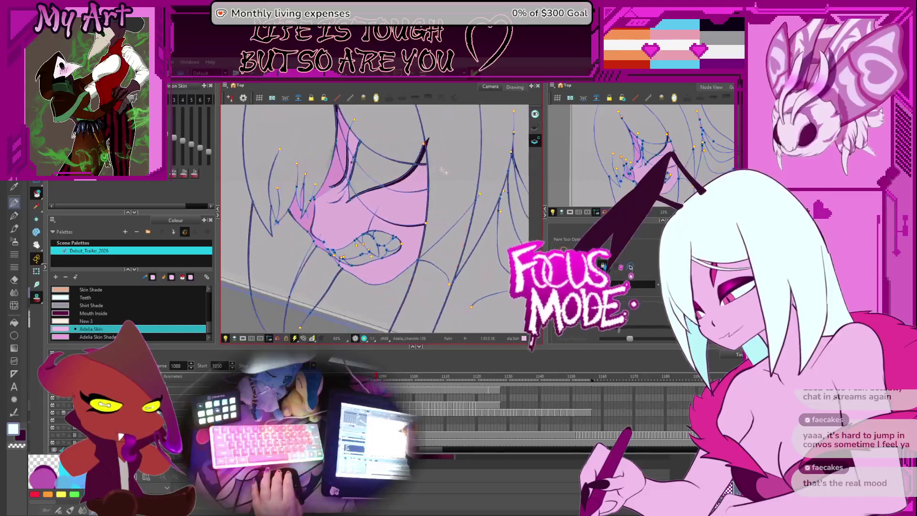
key(period)
key(period)
key(period)
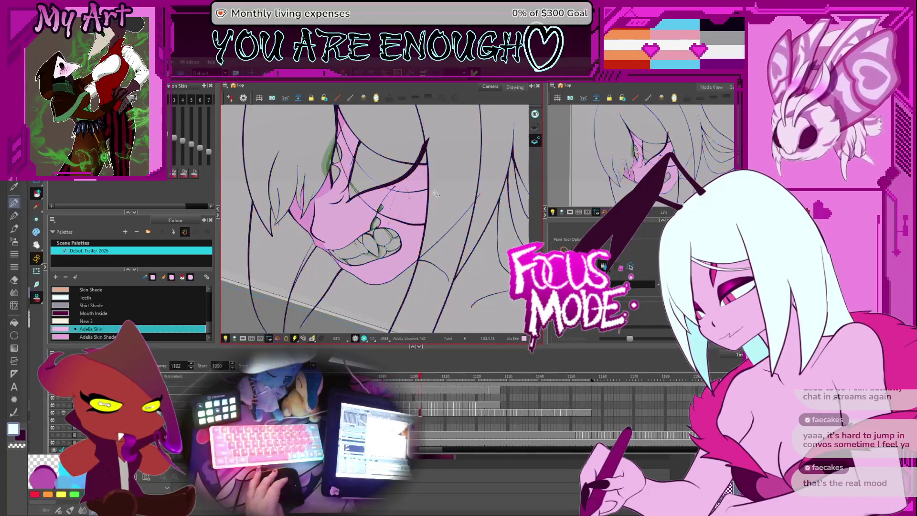
key(period)
key(period)
key(period)
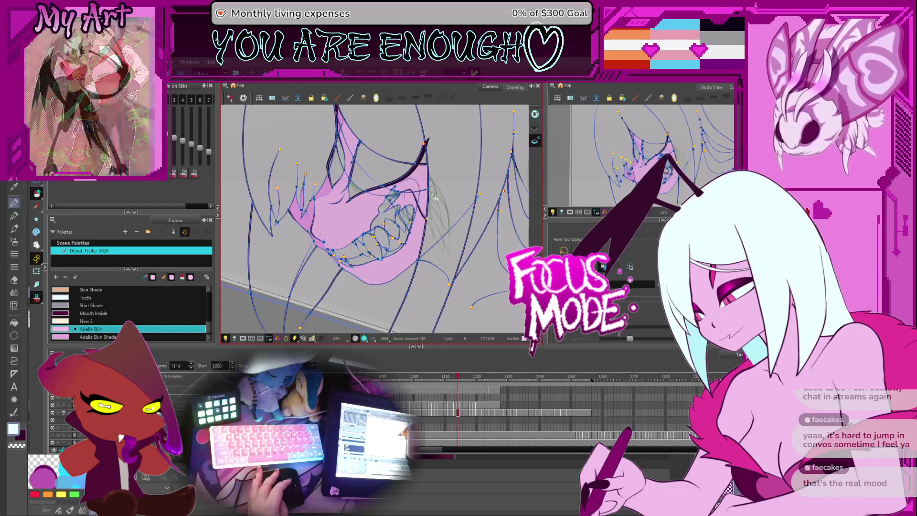
key(period)
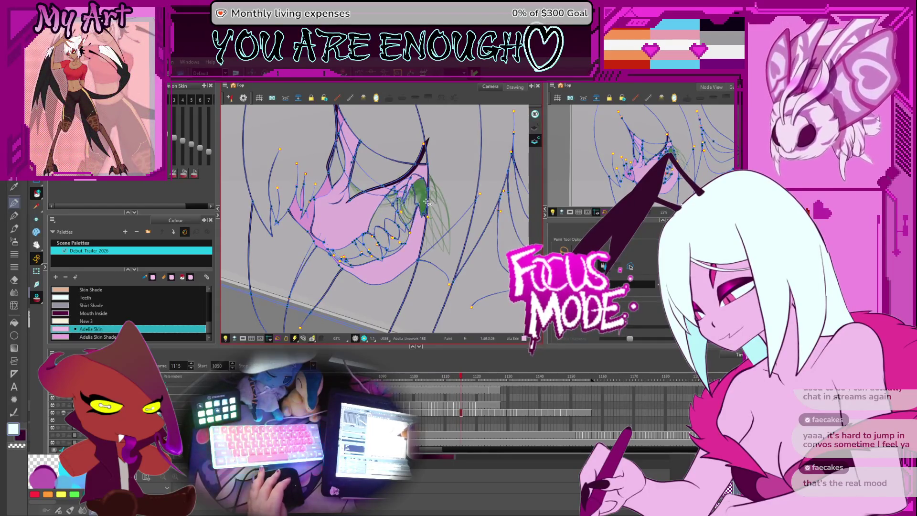
key(comma)
key(comma)
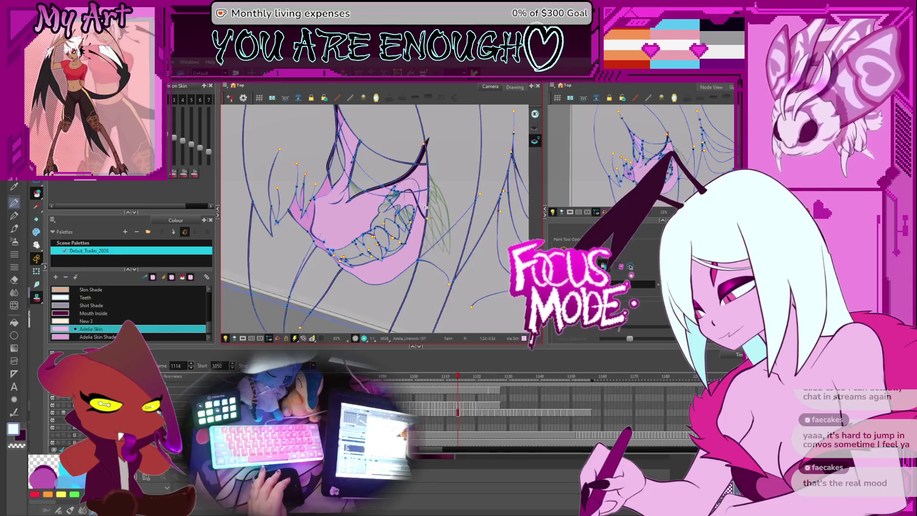
key(period)
key(period)
key(period)
key(period)
key(period)
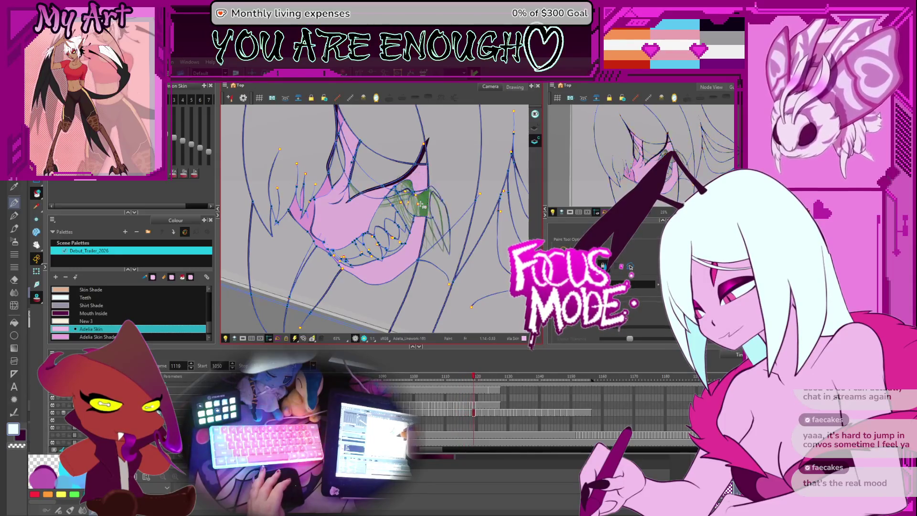
key(comma)
key(comma)
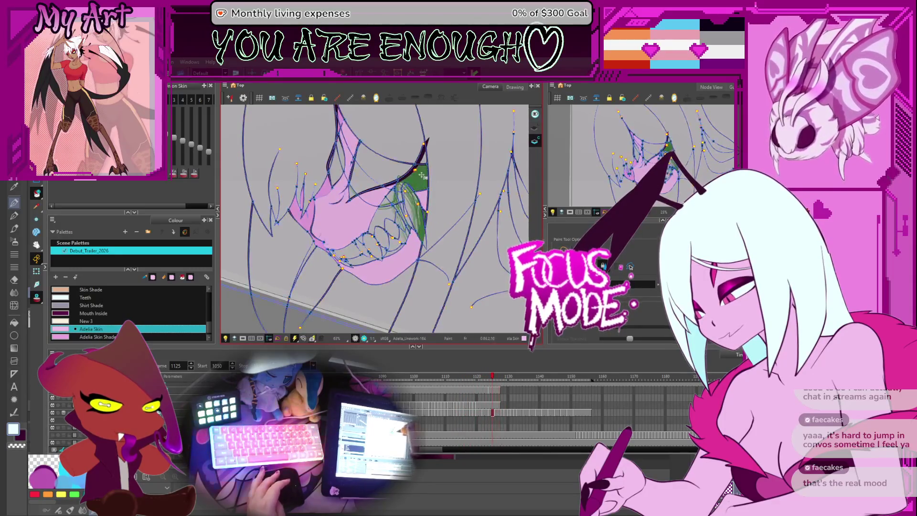
key(comma)
key(comma)
key(comma)
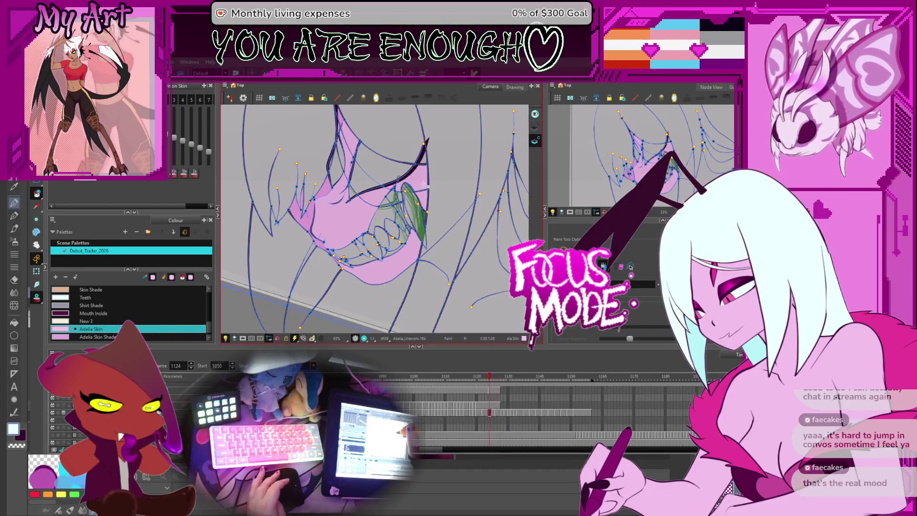
key(2)
key(2)
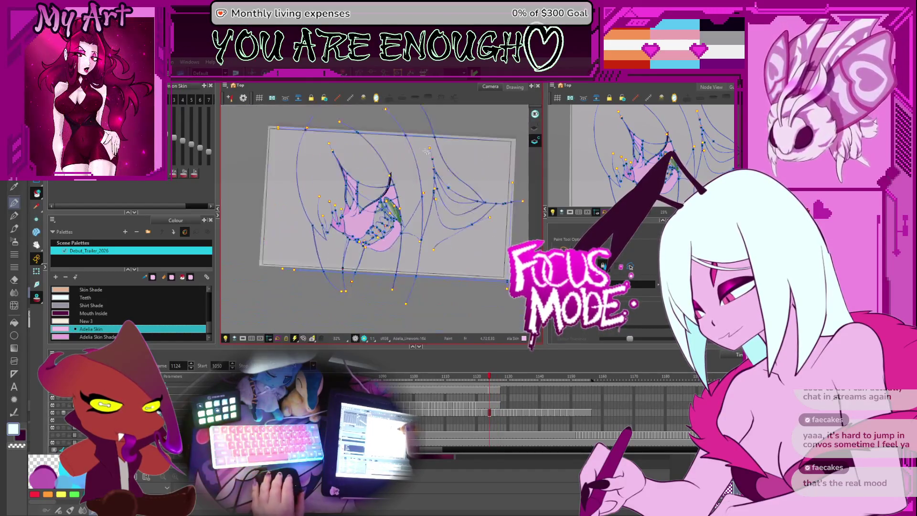
drag(426, 152, 418, 159)
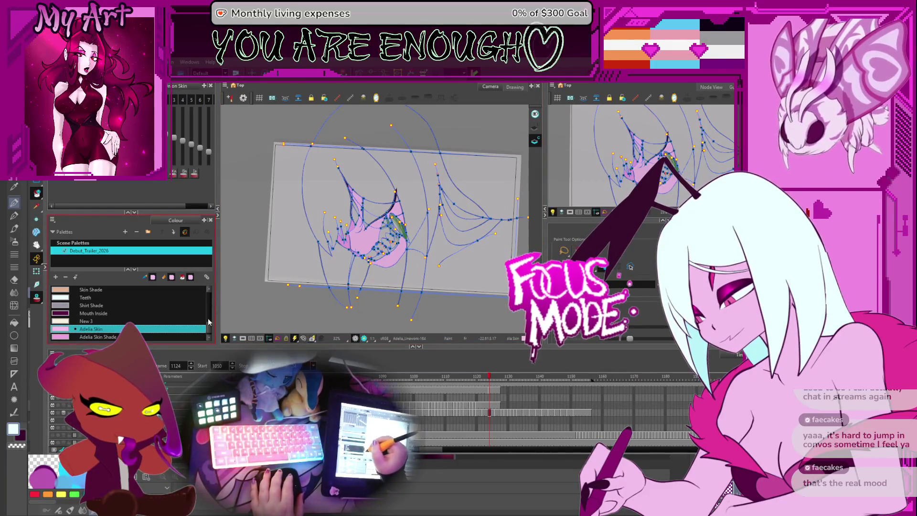
Step: Select the Hair colour and fill the right, large left and lower-left hair areas light blue
drag(208, 318, 205, 304)
scroll(205, 302, down, 1)
click(96, 321)
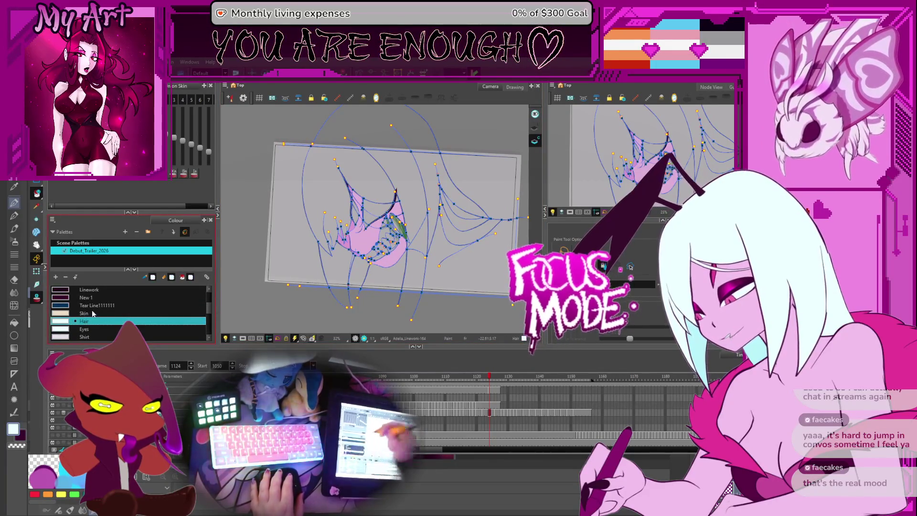
drag(503, 228, 483, 247)
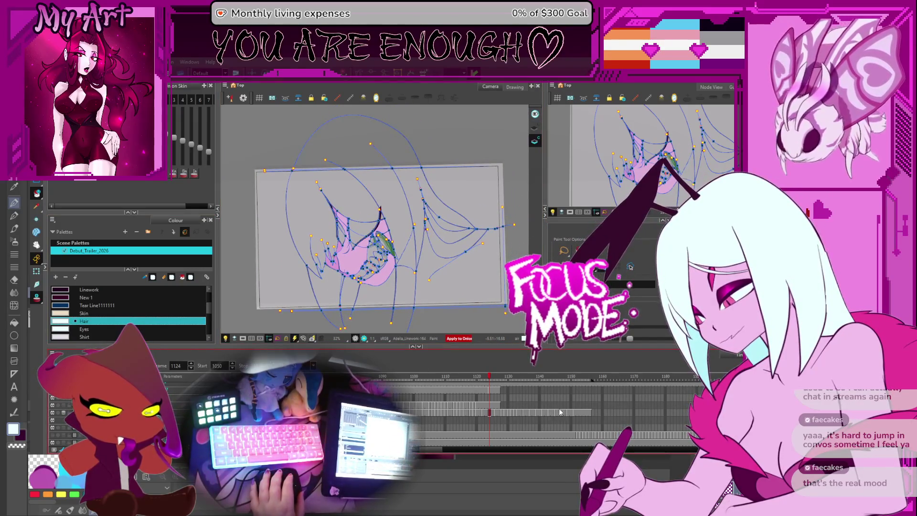
click(546, 412)
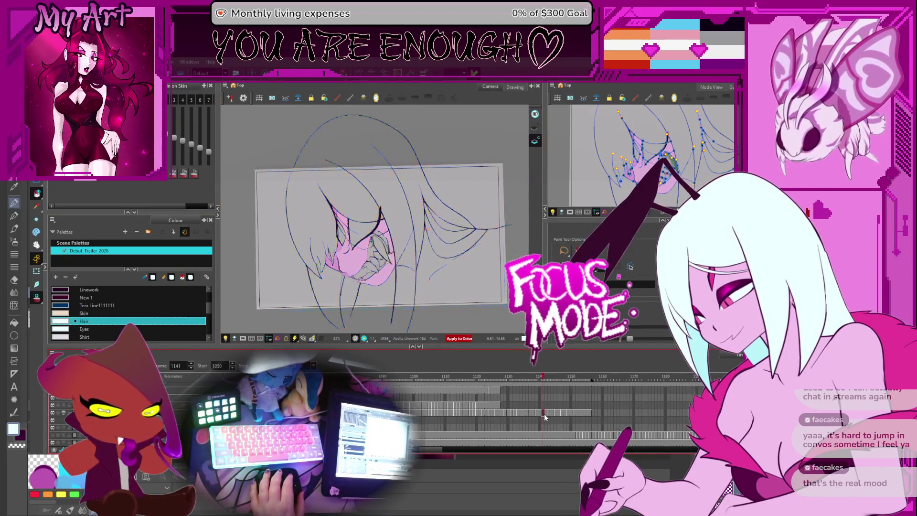
click(431, 207)
click(325, 239)
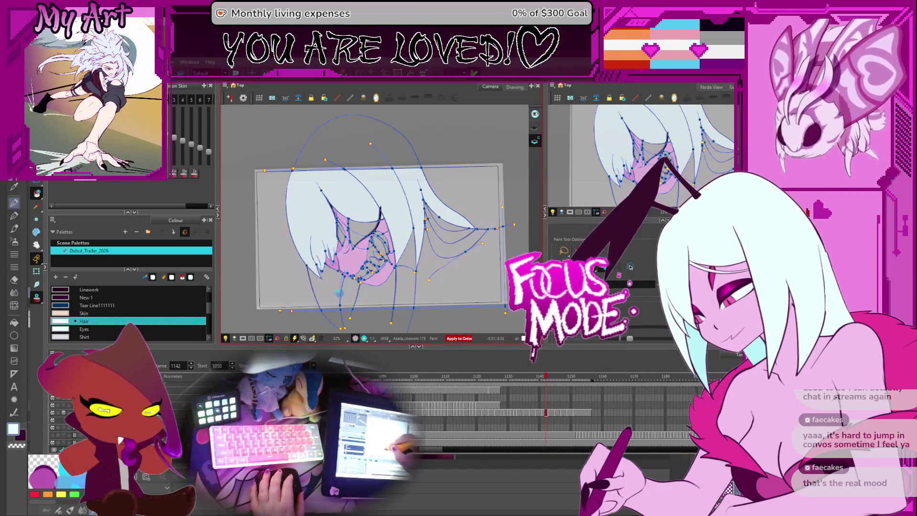
click(339, 292)
Step: On an earlier drawing, fill four hair regions including the gap between the lower strands
key(alt+s)
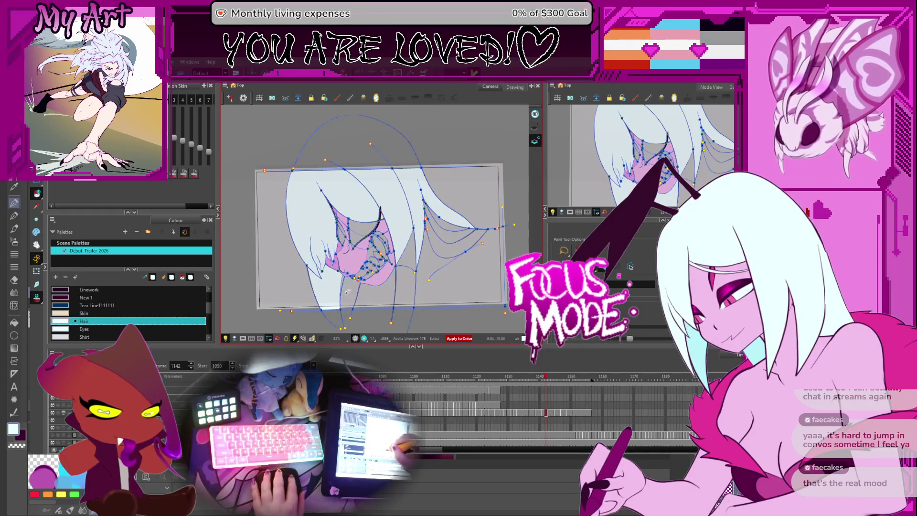
key(2)
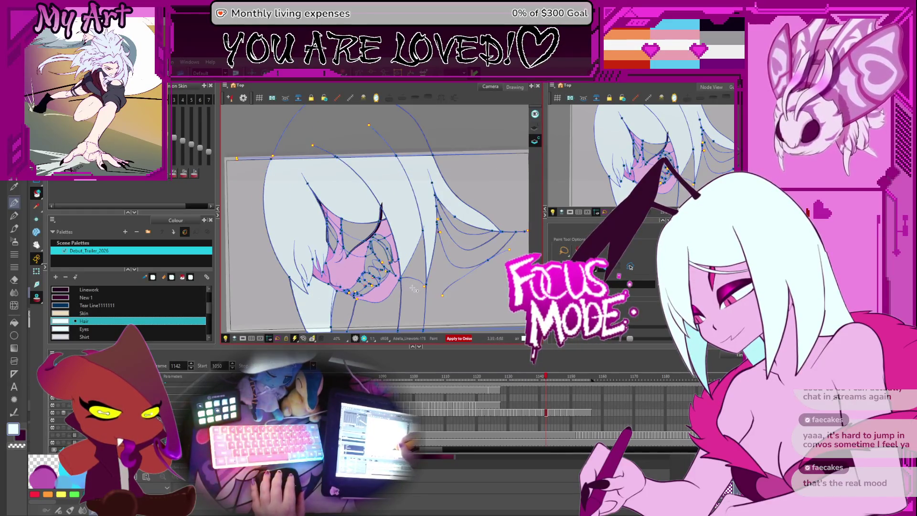
key(period)
key(period)
key(period)
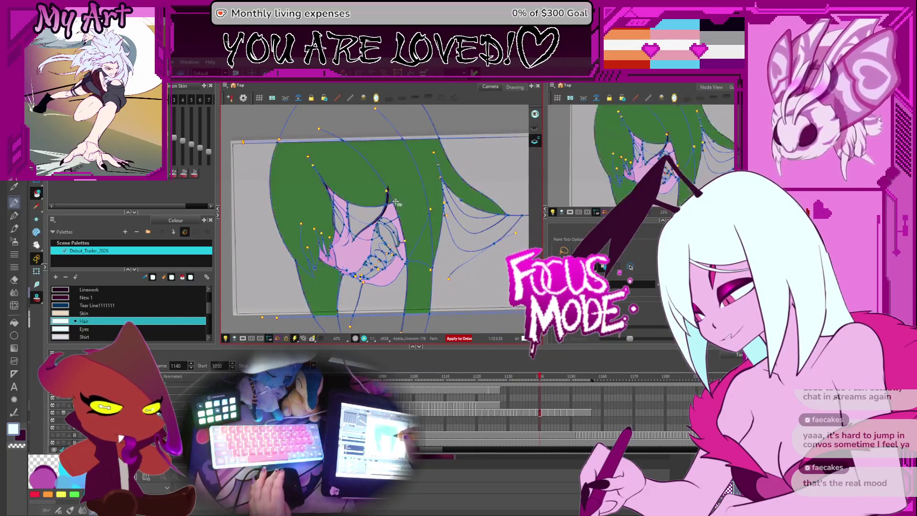
key(f)
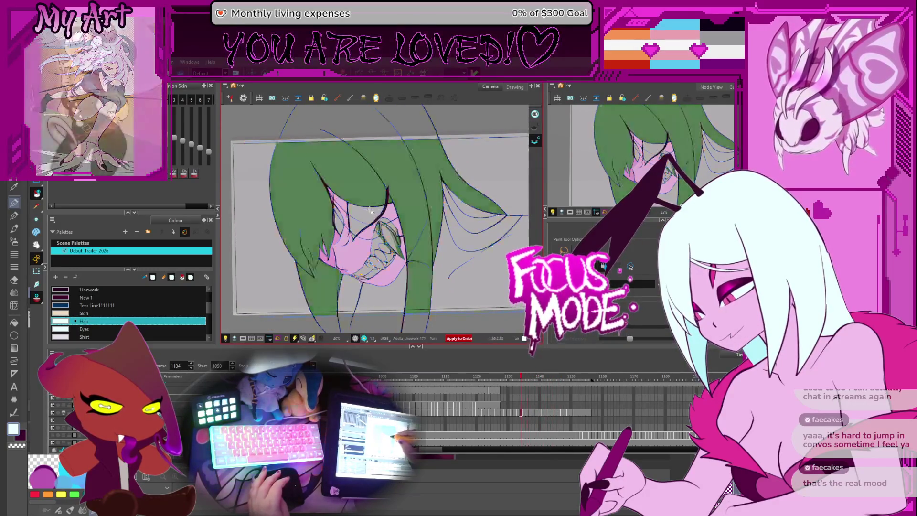
key(comma)
key(comma)
key(comma)
key(comma)
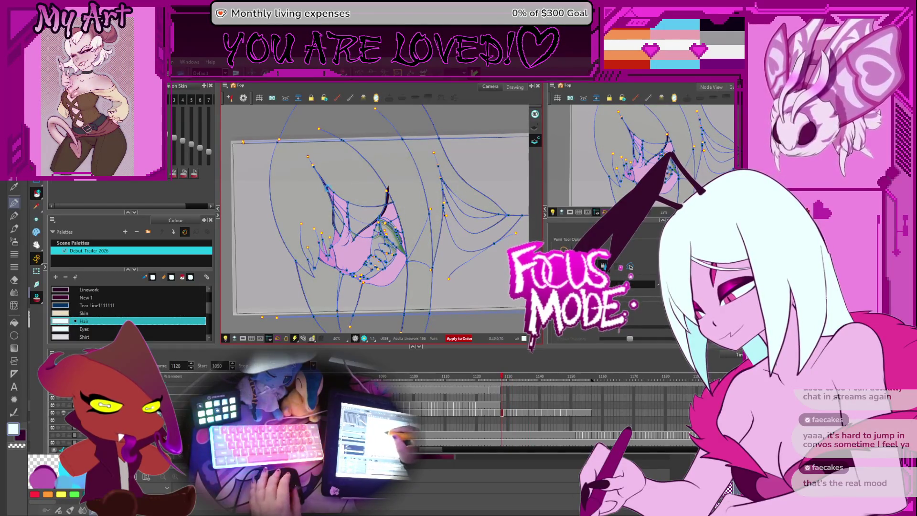
click(329, 194)
click(345, 279)
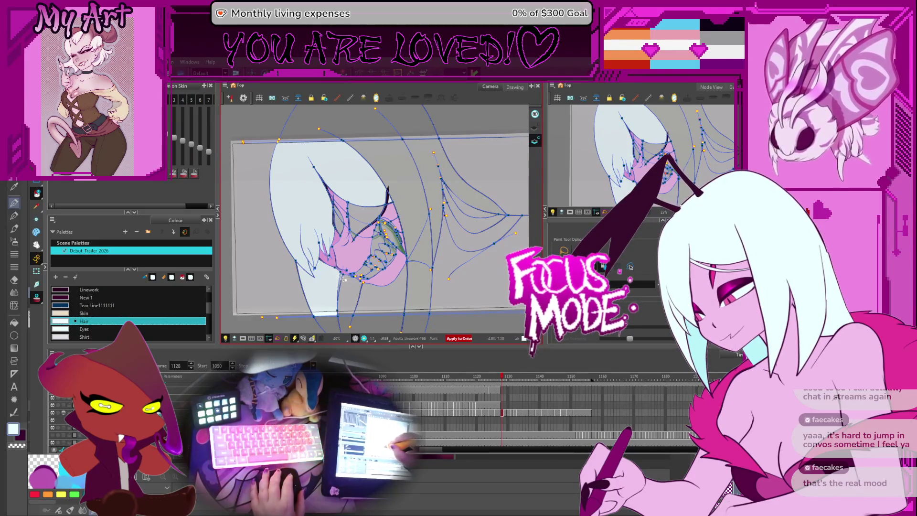
click(430, 166)
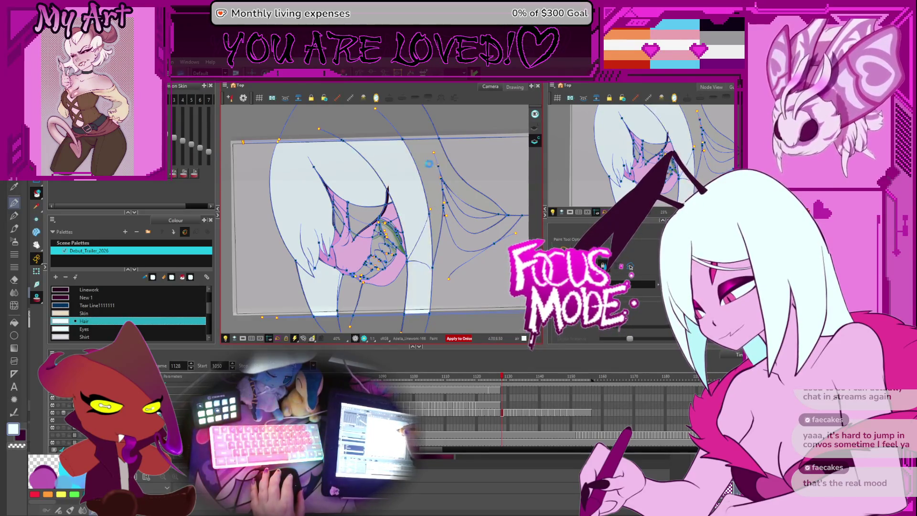
click(441, 163)
Step: On the previous drawing, fill the lower-left, upper and three right-side hair regions light blue
key(comma)
key(comma)
key(comma)
key(comma)
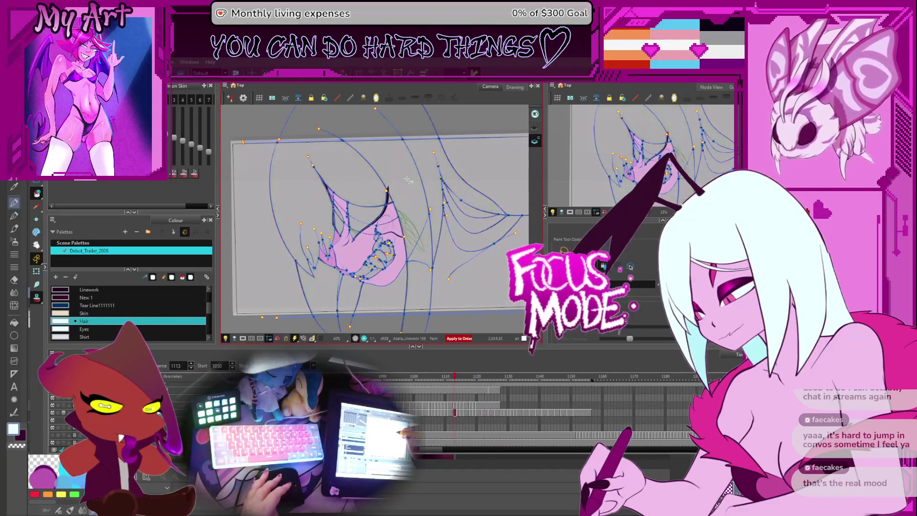
click(342, 279)
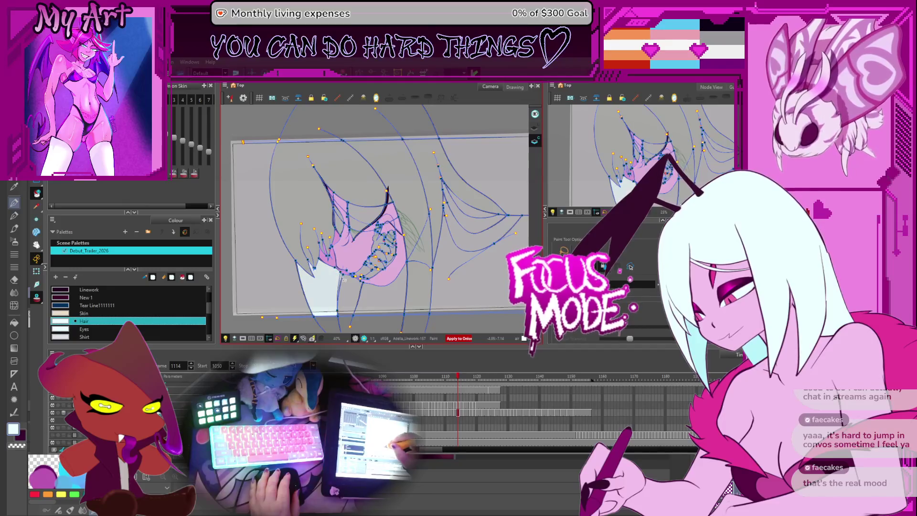
click(371, 196)
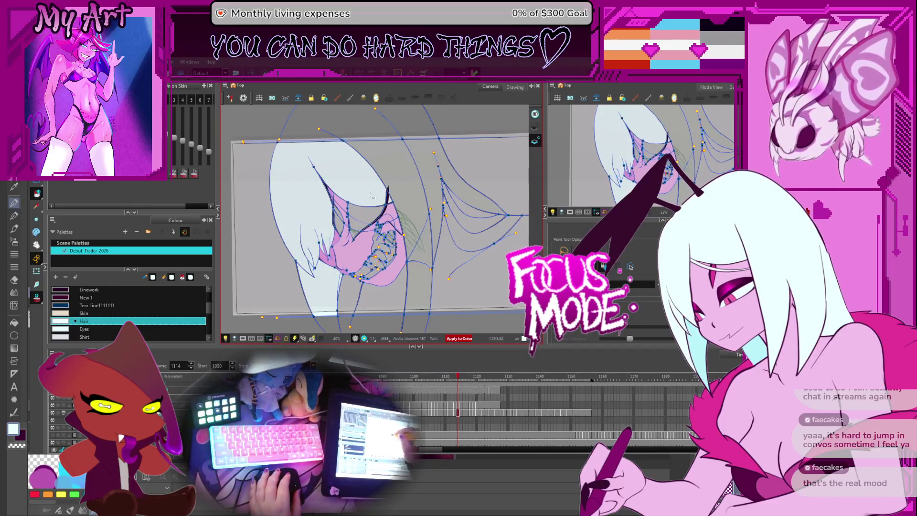
click(419, 198)
click(421, 219)
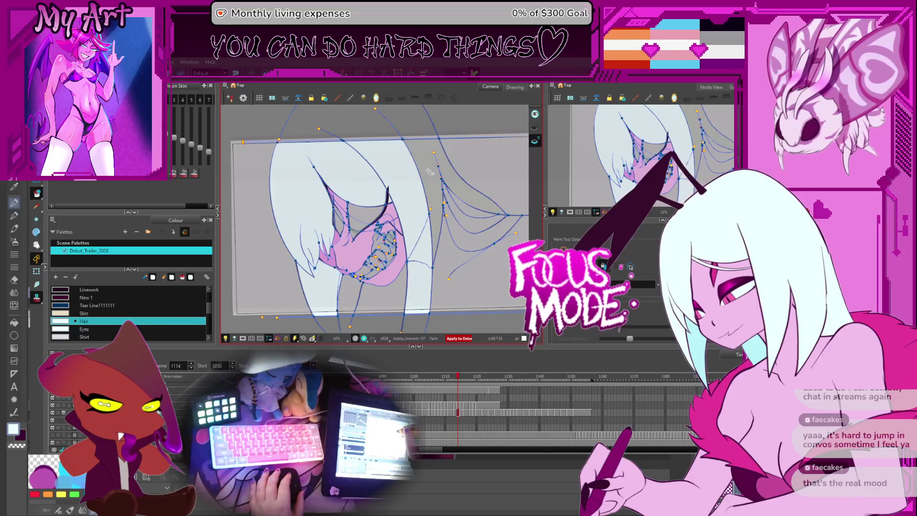
click(446, 167)
Step: Fill the lower-left, green and right hair strands of frame 1102 with the Hair colour
key(comma)
key(comma)
key(comma)
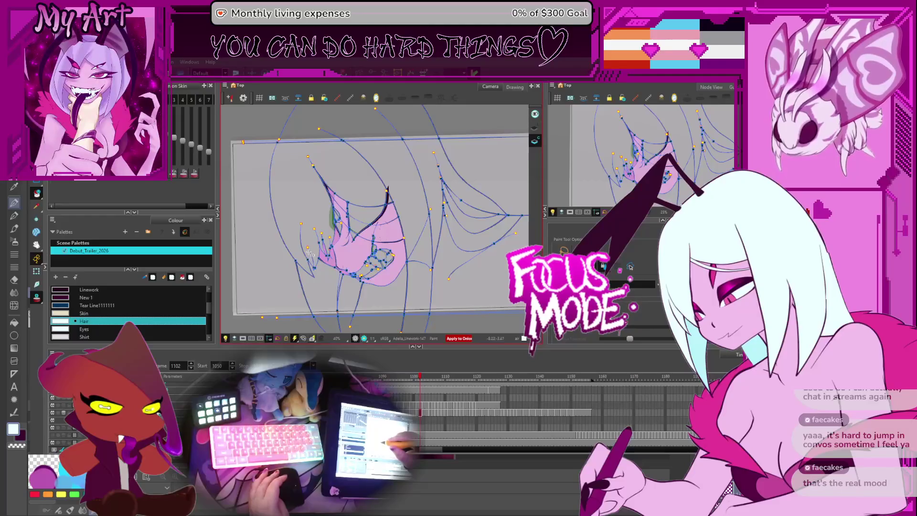
key(period)
key(comma)
click(318, 282)
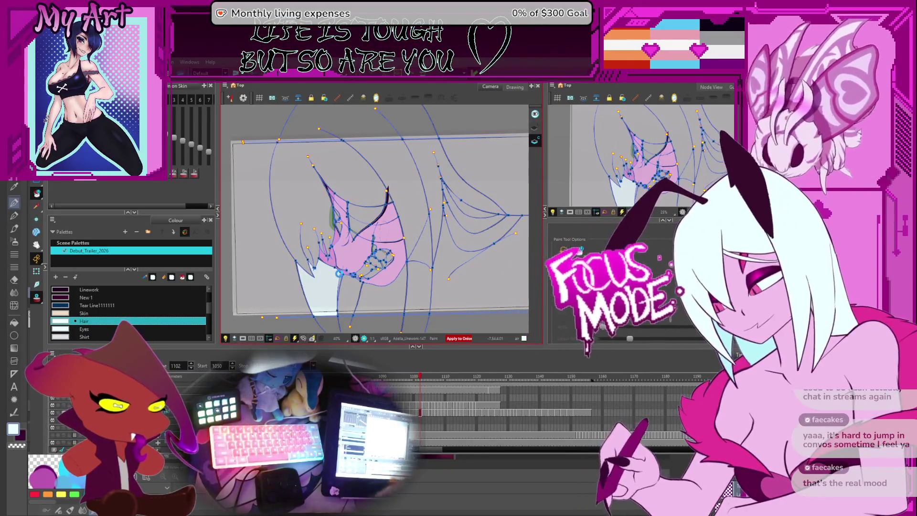
click(339, 274)
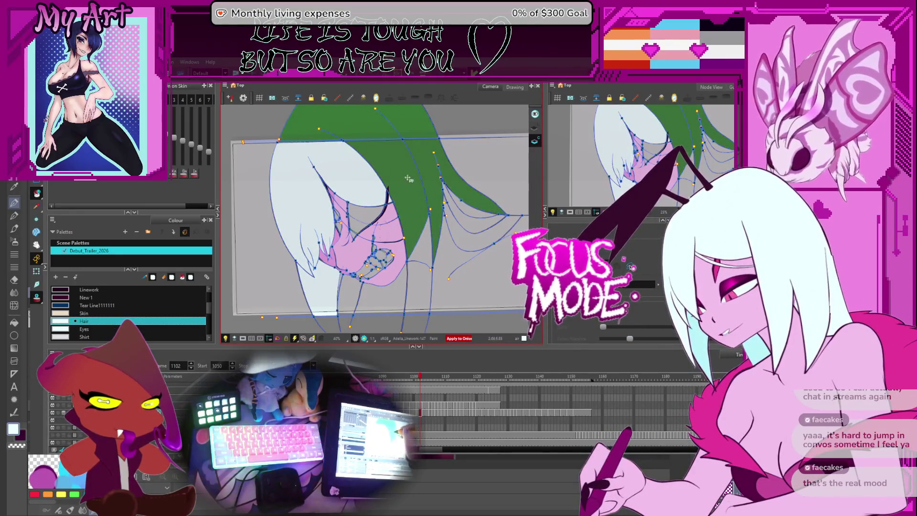
click(419, 217)
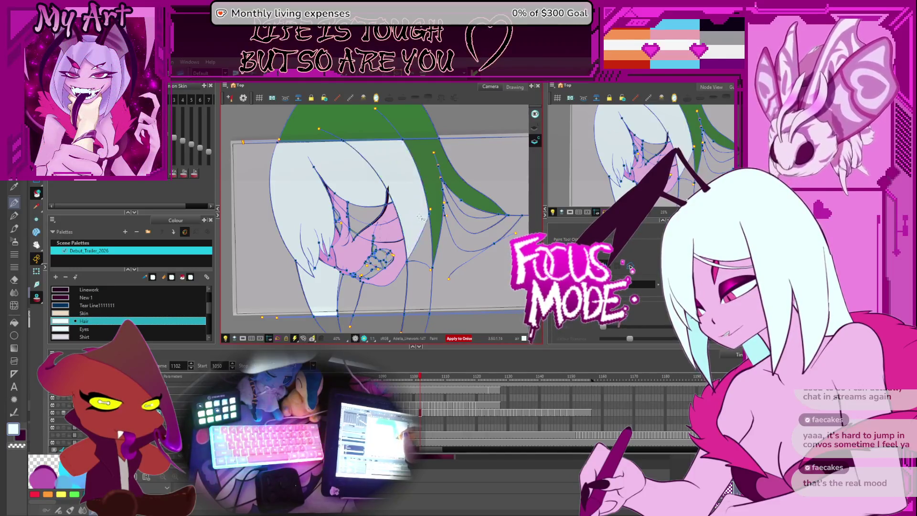
click(415, 215)
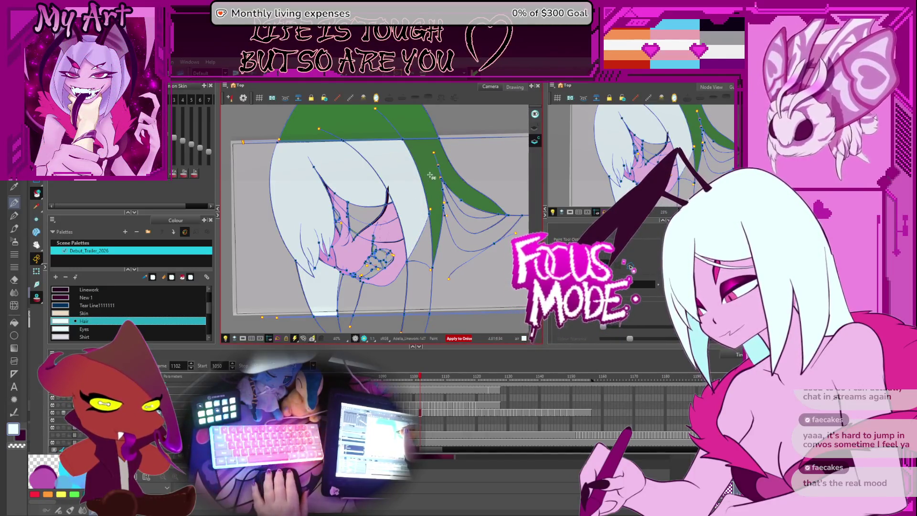
click(454, 186)
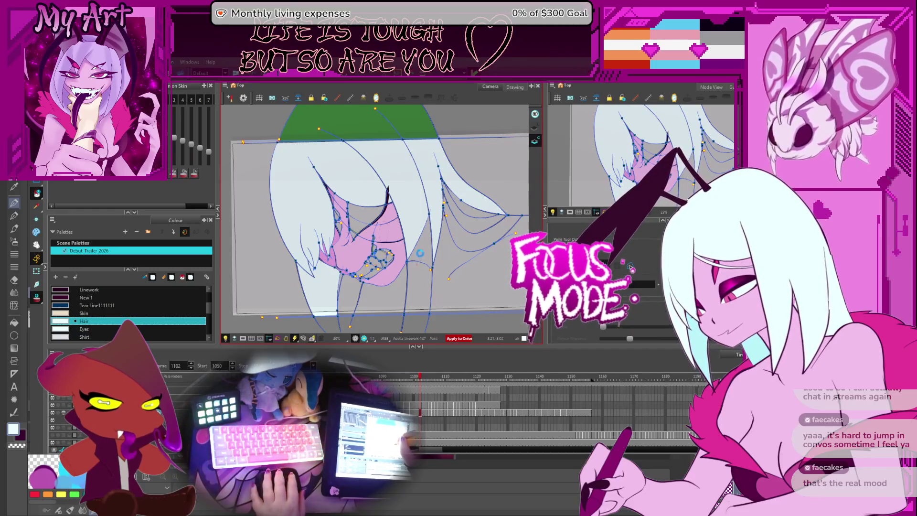
click(420, 254)
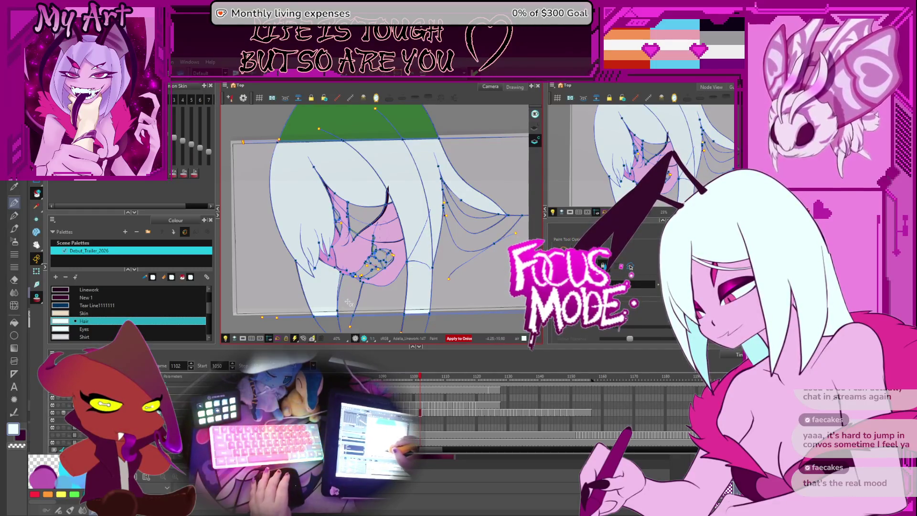
key(f)
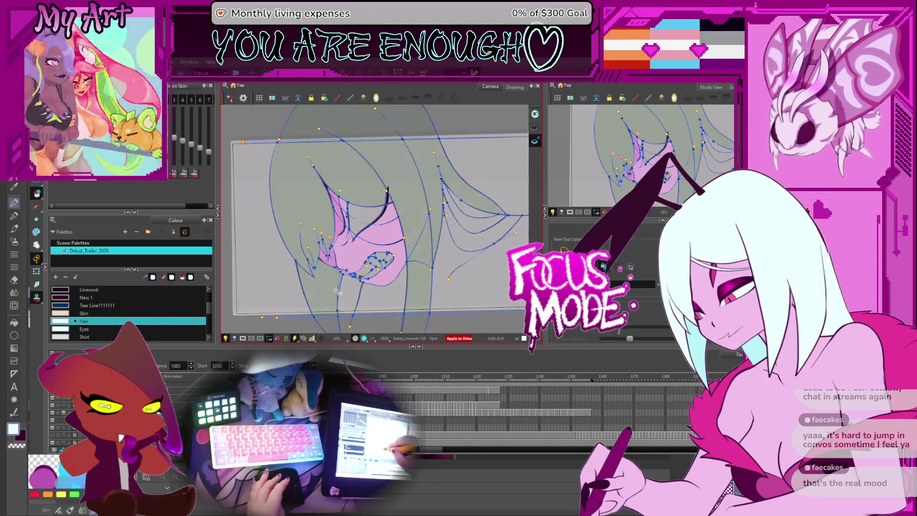
Step: Fill the lower-left, upper-left, right and right-strand hair zones of frame 1080 with Hair colour
key(f)
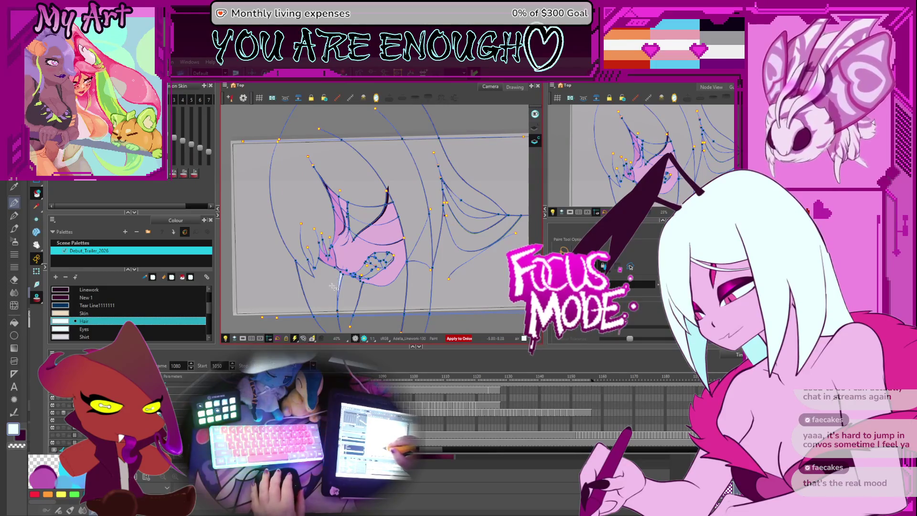
click(319, 193)
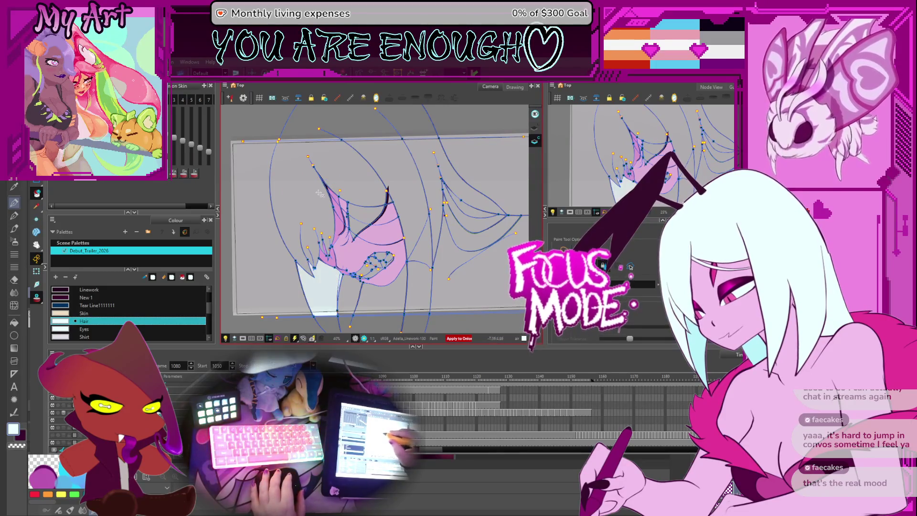
click(369, 161)
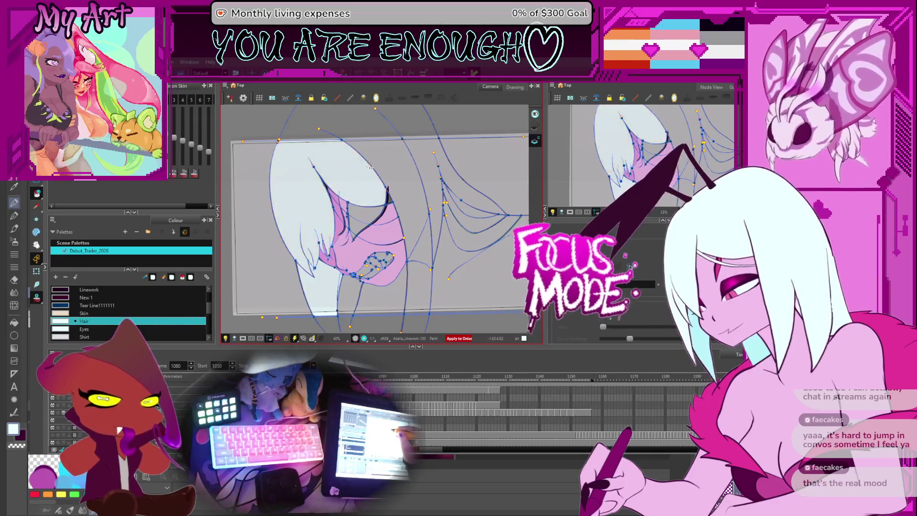
click(395, 199)
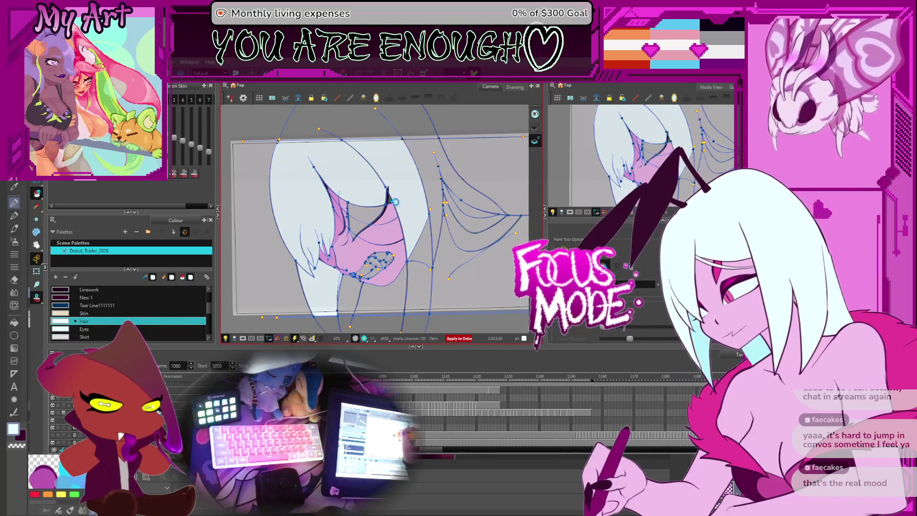
click(423, 229)
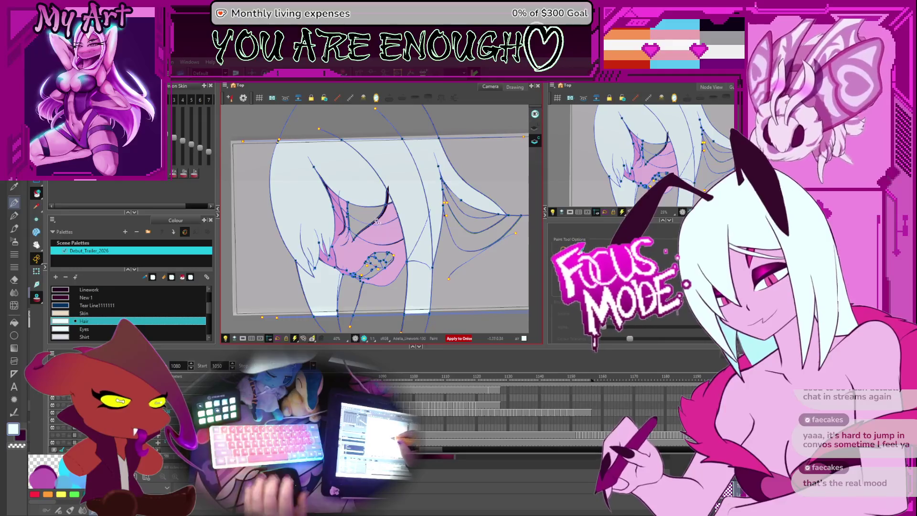
key(comma)
key(comma)
key(comma)
key(comma)
key(comma)
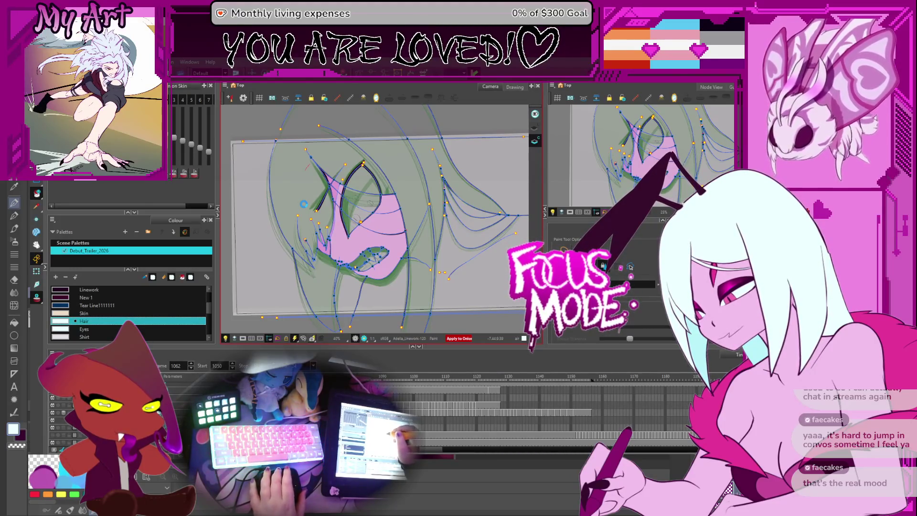
Step: Fill the left, lower-left and right-of-face hair areas with the Hair colour
click(304, 205)
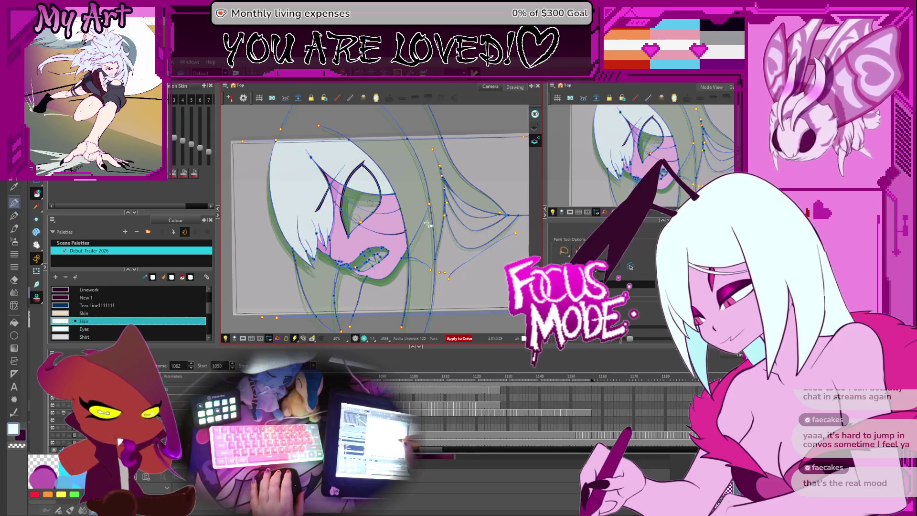
click(328, 304)
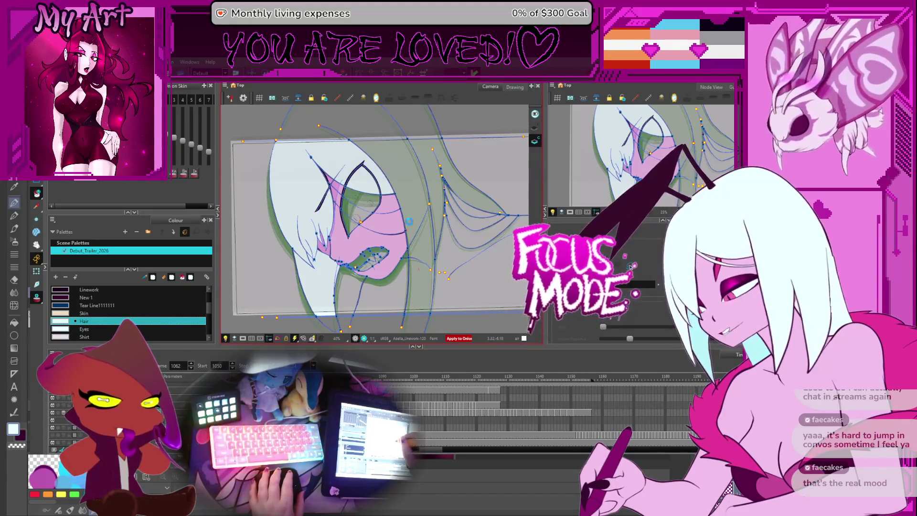
click(432, 202)
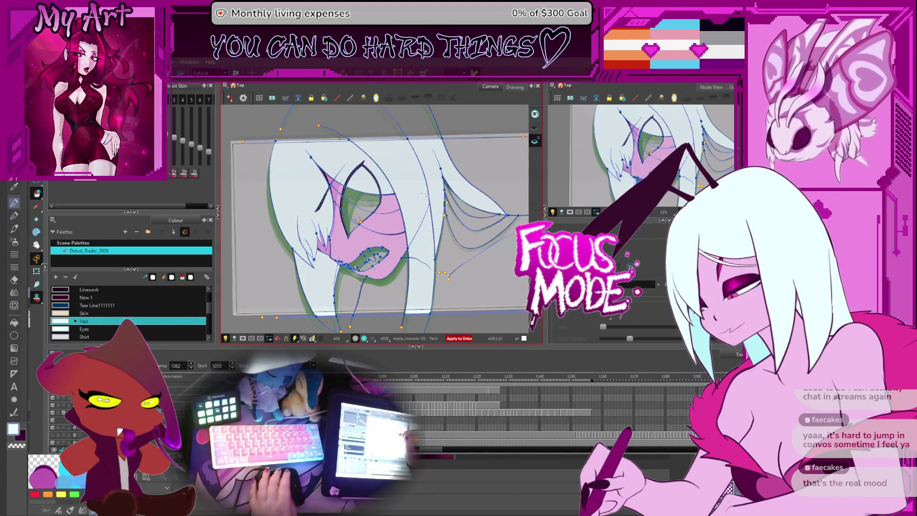
Step: On frame 1050, fill the left, middle and upper green hair regions light blue
key(f)
key(period)
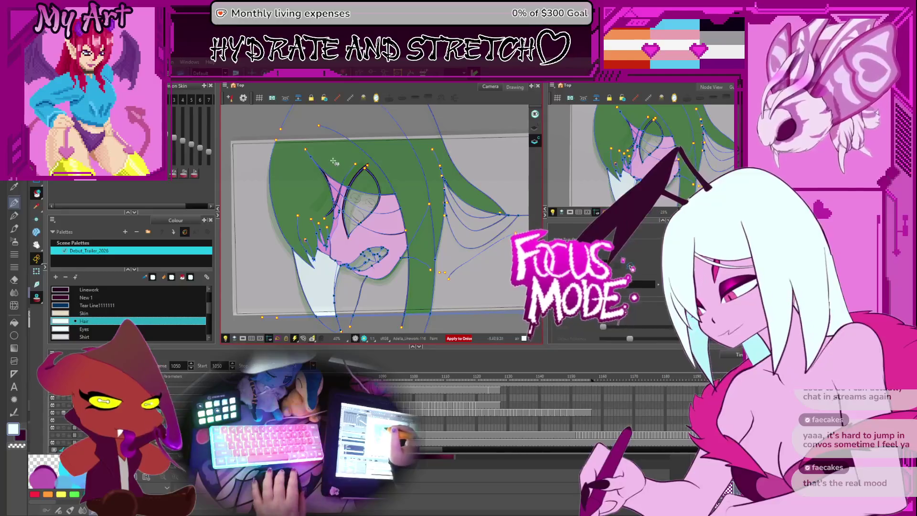
drag(335, 161, 324, 179)
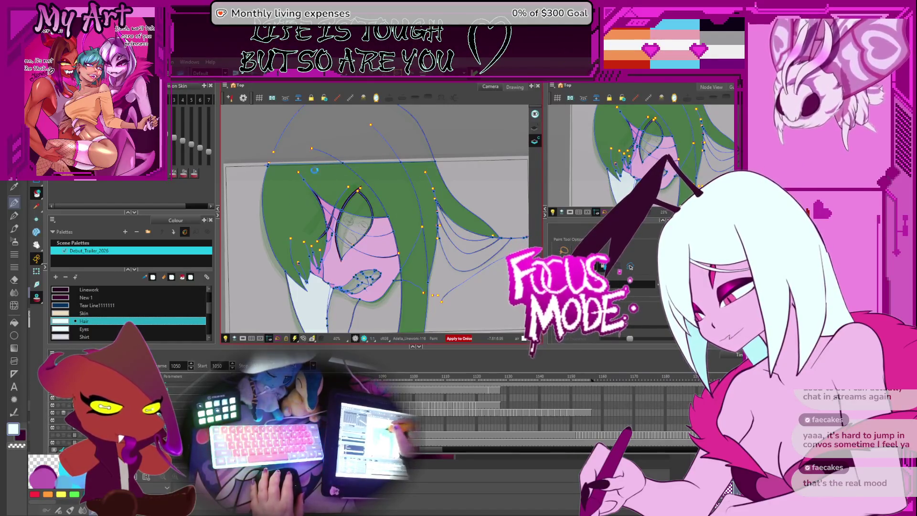
click(323, 214)
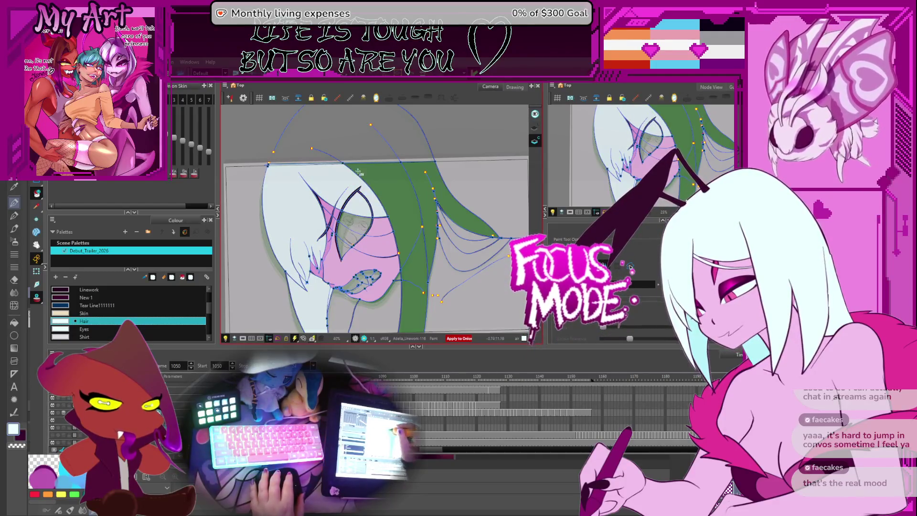
drag(401, 228, 387, 198)
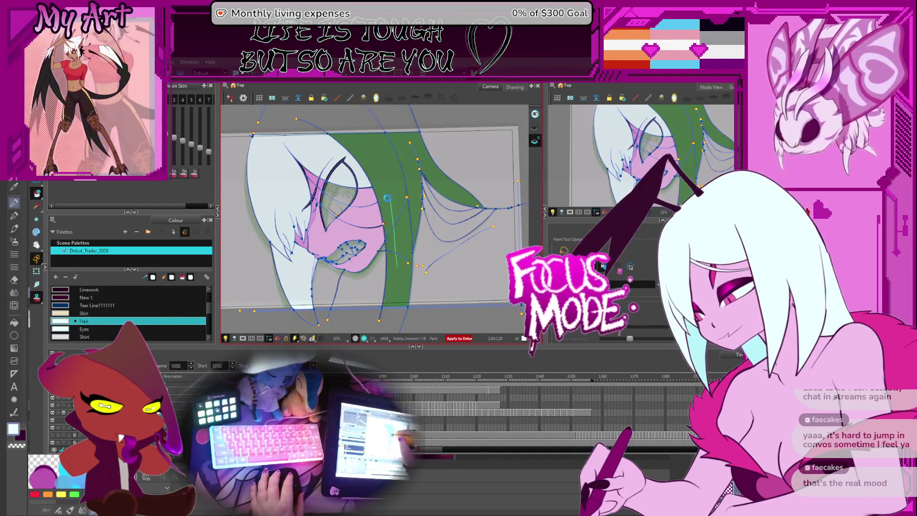
click(401, 173)
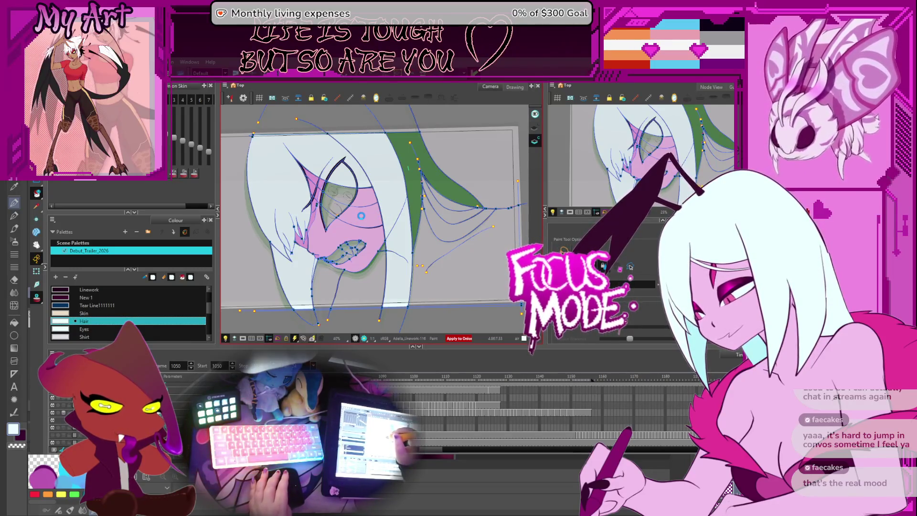
click(416, 163)
key(g)
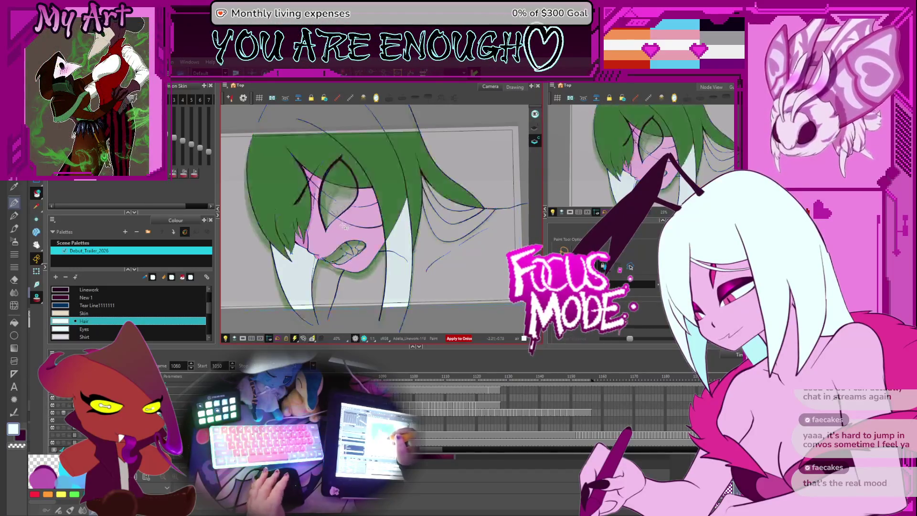
Step: Hide the green preview fill and fill three grey hair regions with the Hair colour
click(37, 299)
click(275, 189)
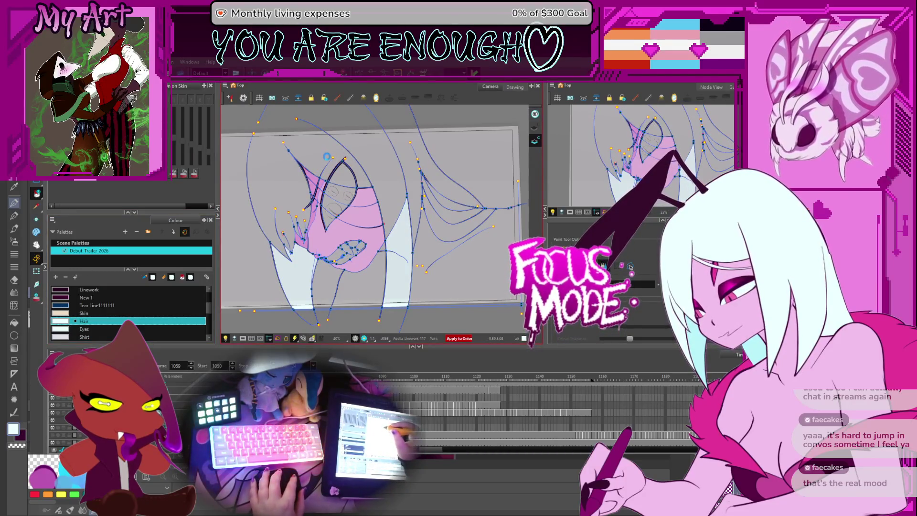
scroll(327, 159, up, 2)
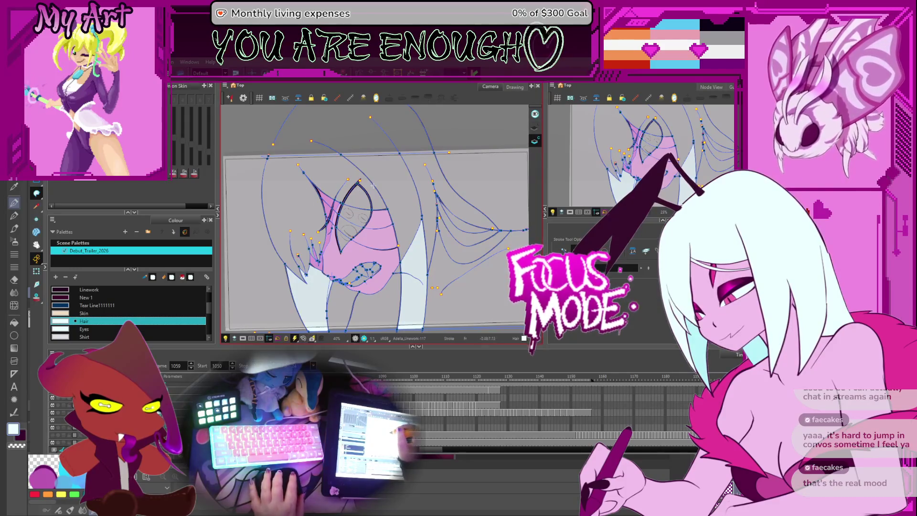
click(351, 174)
click(380, 179)
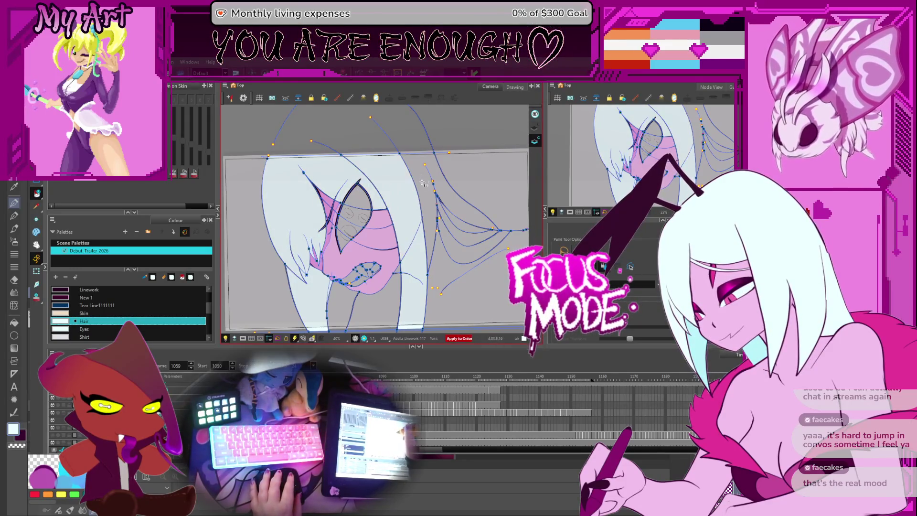
click(441, 186)
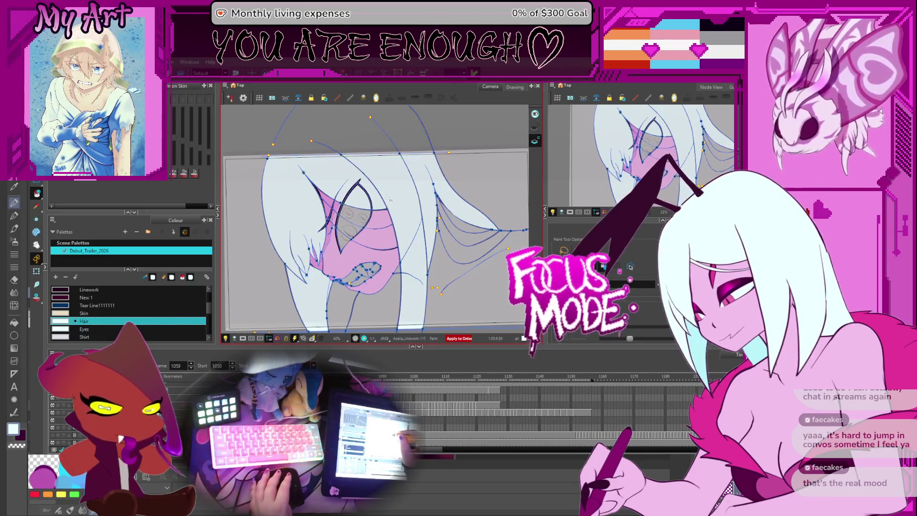
Step: On the next frame, draw a line along the hair's top and fill three hair regions light blue
key(period)
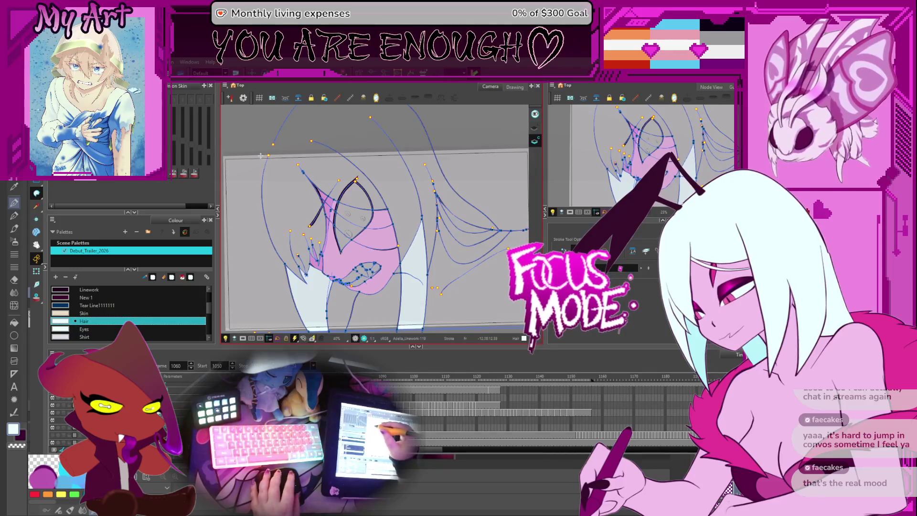
drag(259, 157, 450, 153)
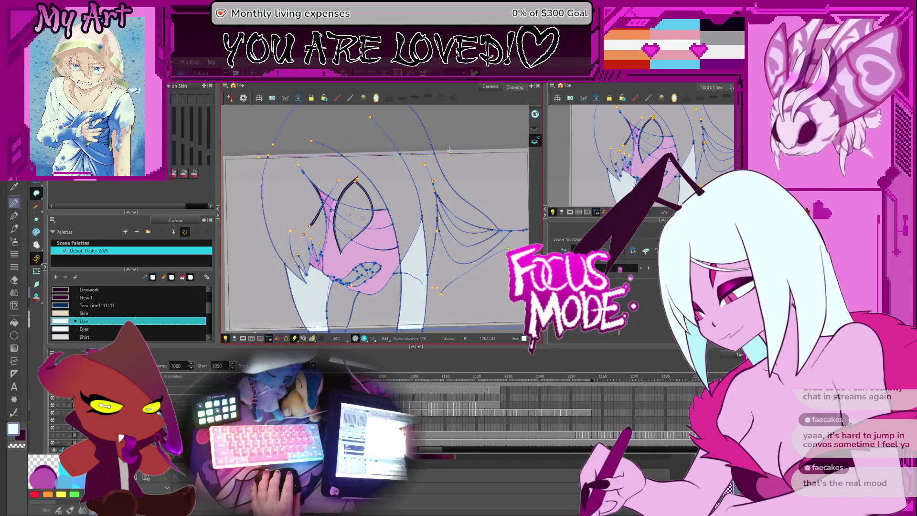
key(alt+i)
click(291, 210)
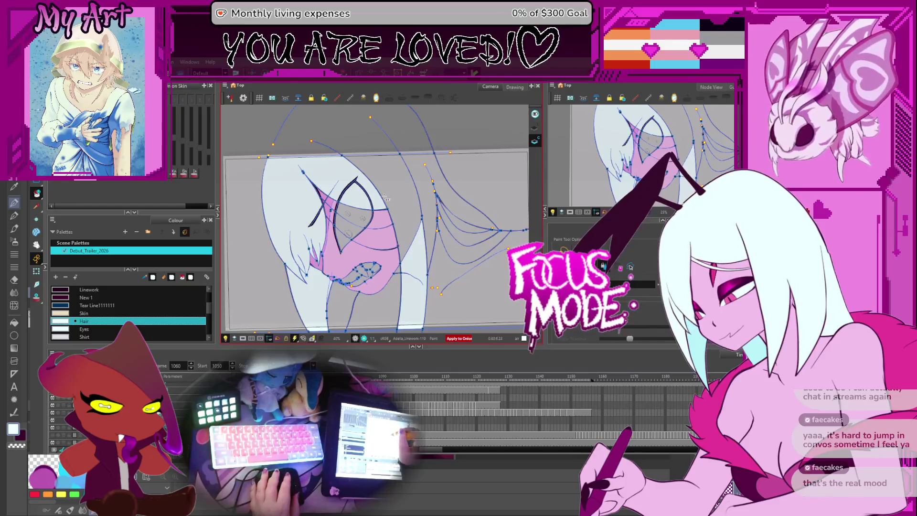
click(387, 193)
click(427, 184)
Step: Scrub through frames 1076–1087, then play back to check the hair fills, stopping at frame 1105
key(period)
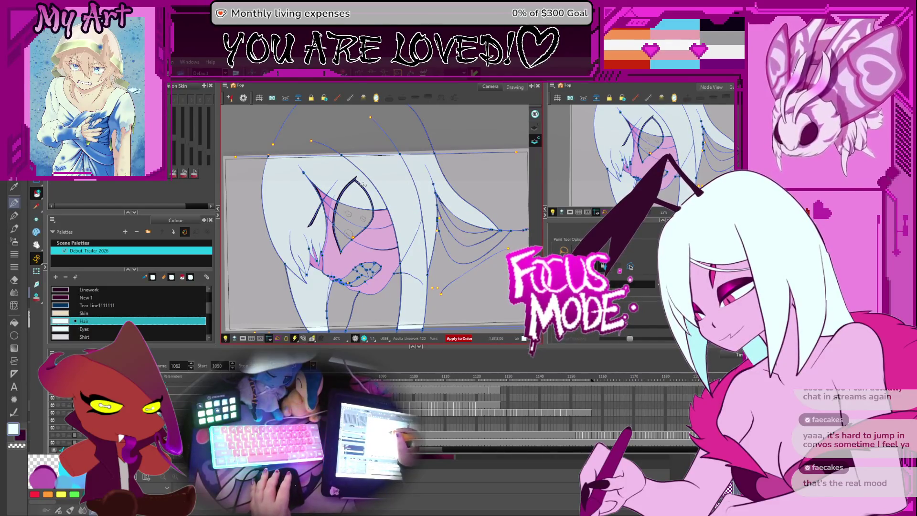
key(period)
key(period)
key(period)
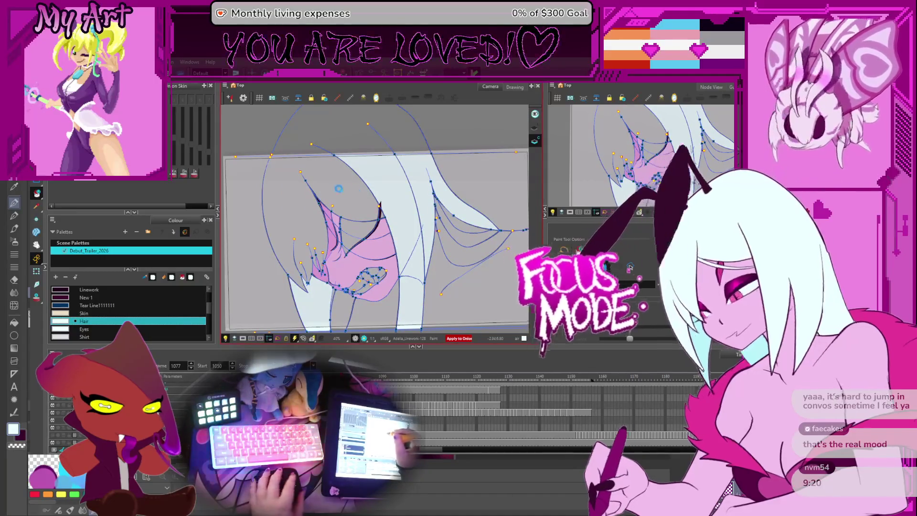
key(comma)
drag(327, 205, 343, 206)
key(period)
key(period)
key(period)
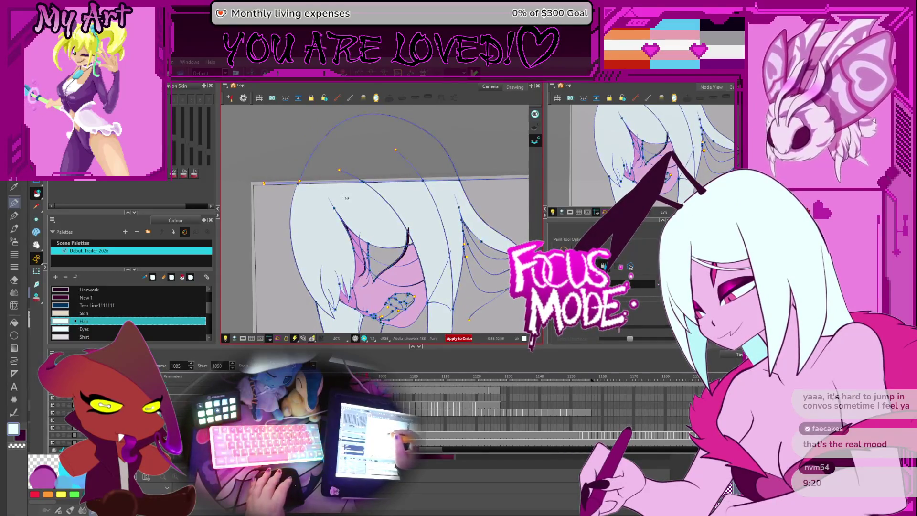
key(comma)
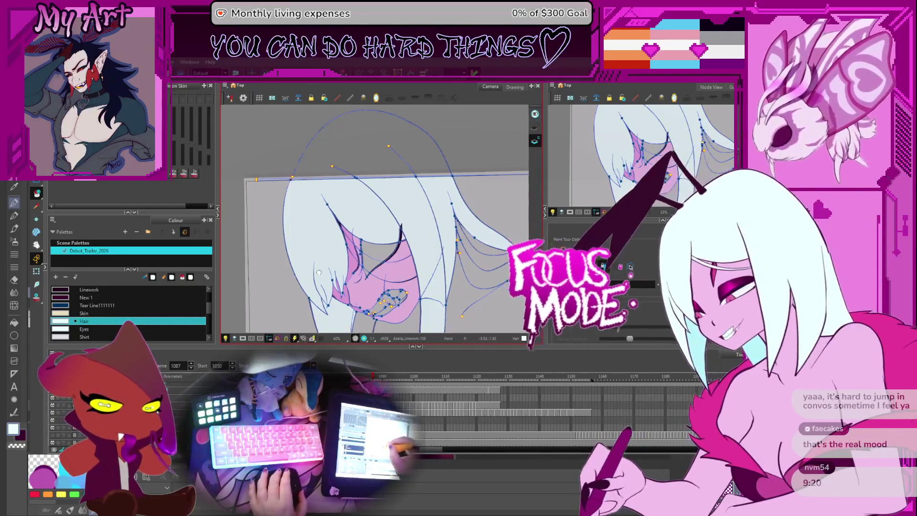
drag(252, 245, 226, 214)
key(Return)
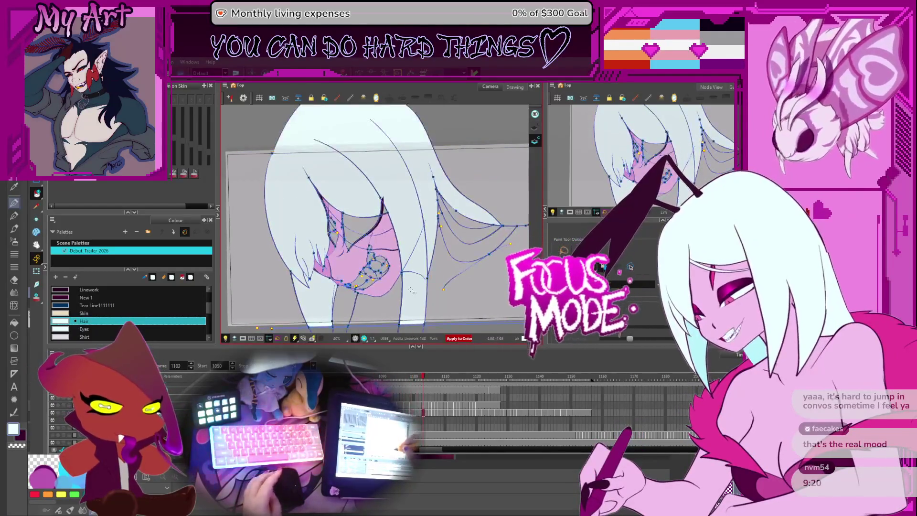
key(Return)
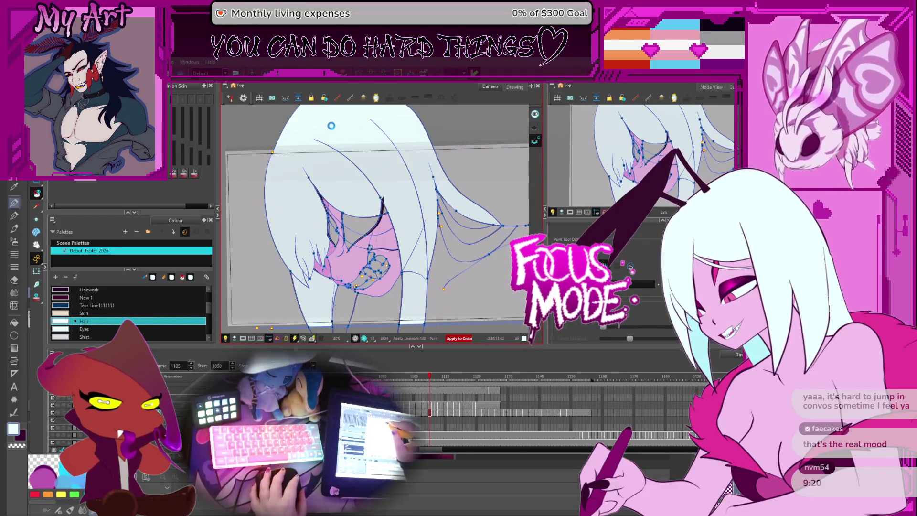
Step: On frame 1104, draw an invisible closing line across the top of the hair
key(ctrl+z)
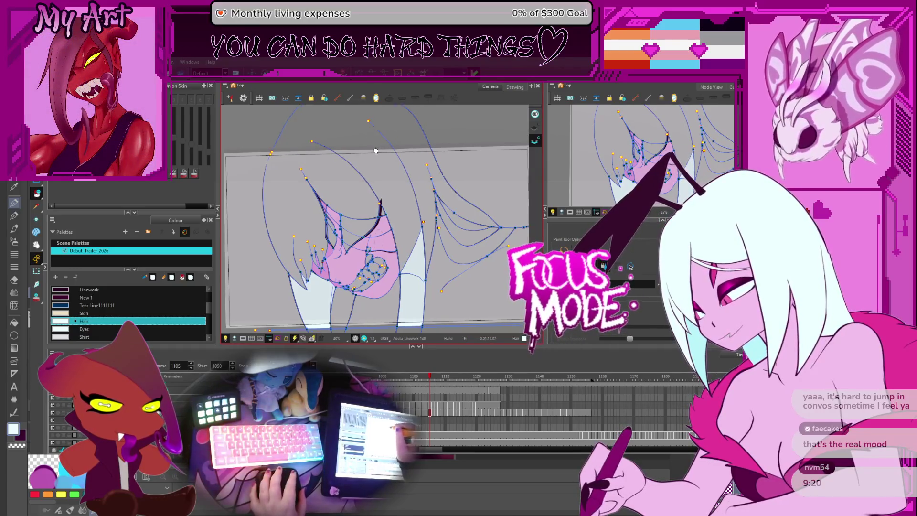
drag(376, 151, 374, 182)
scroll(264, 185, up, 4)
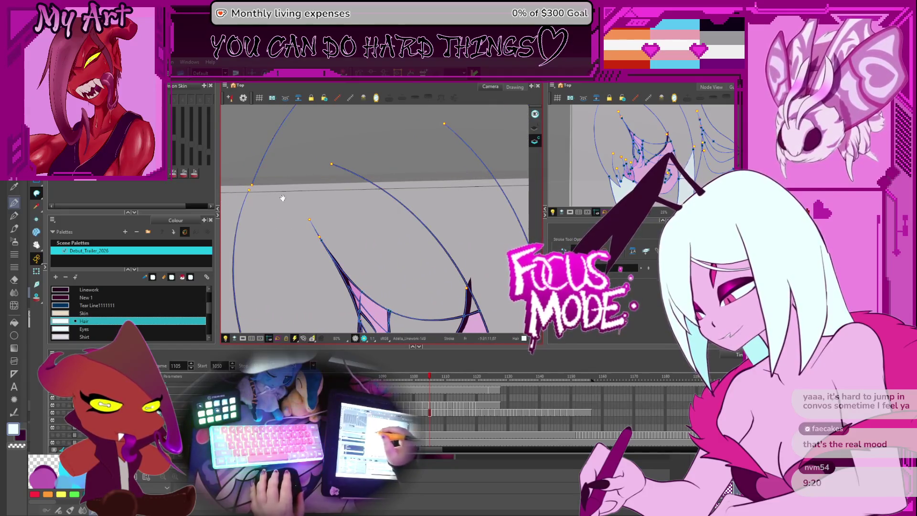
scroll(282, 198, down, 2)
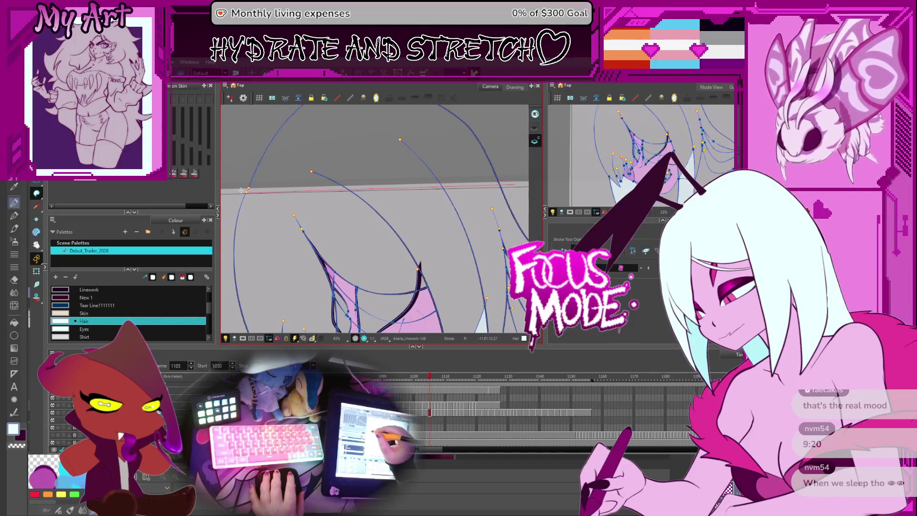
key(comma)
key(period)
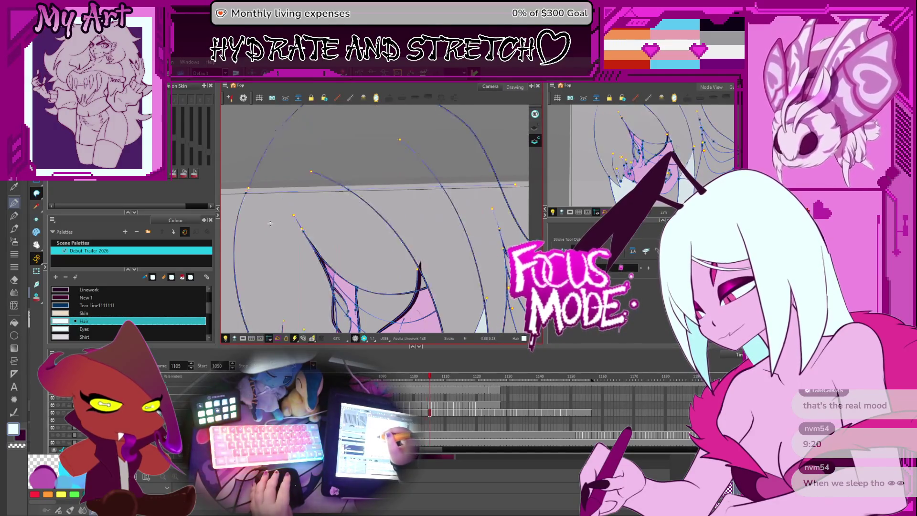
key(comma)
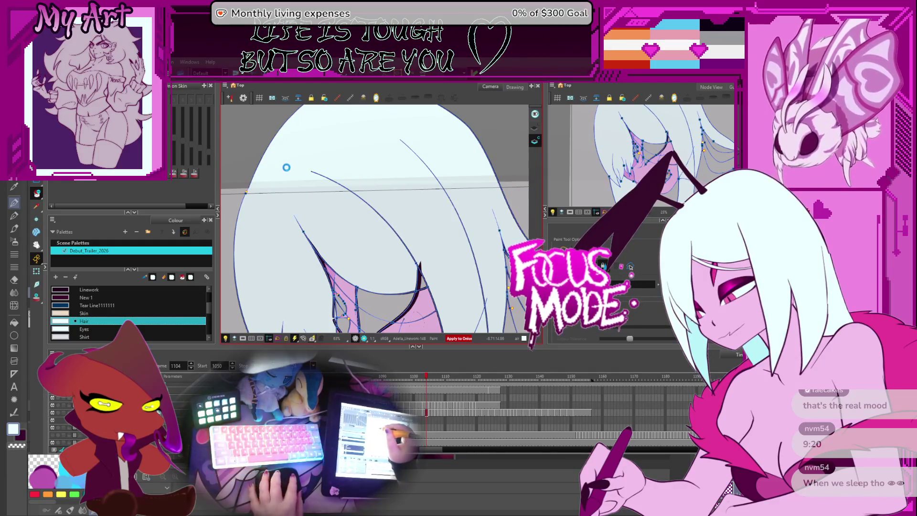
key(alt+k)
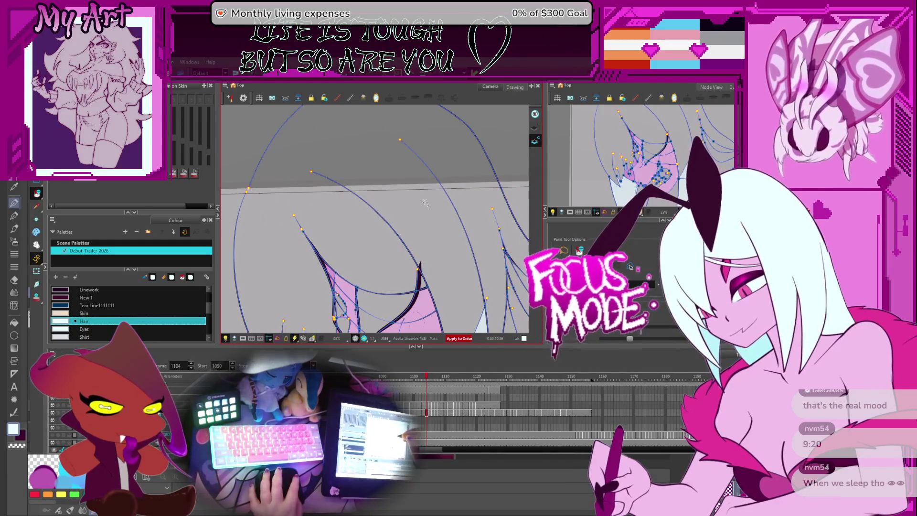
drag(280, 194, 443, 190)
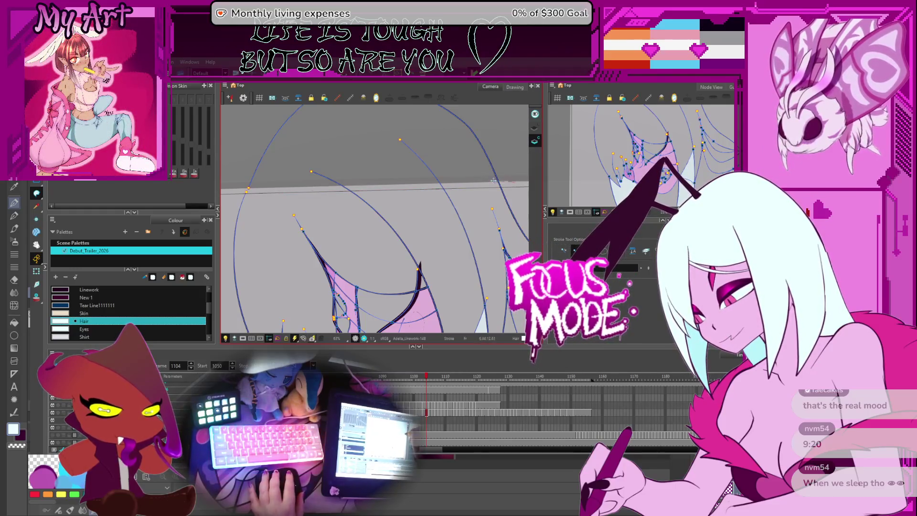
drag(271, 196, 248, 187)
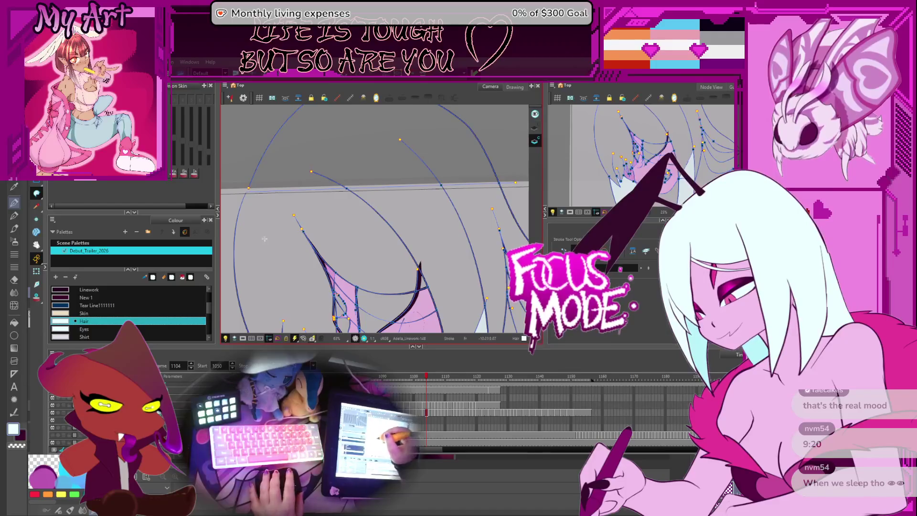
Step: Review frames 1102–1108 with the Paint tool and select the hair outline strokes on frame 1106
key(comma)
key(period)
key(period)
key(period)
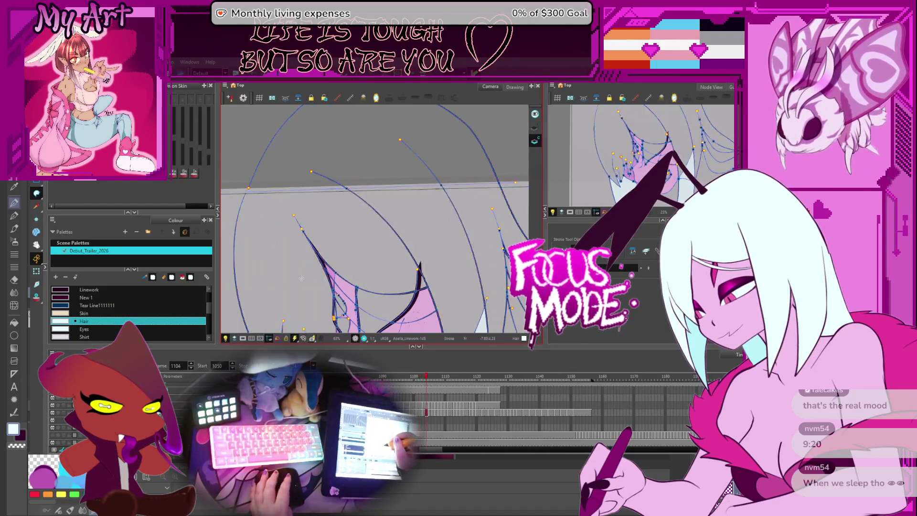
key(period)
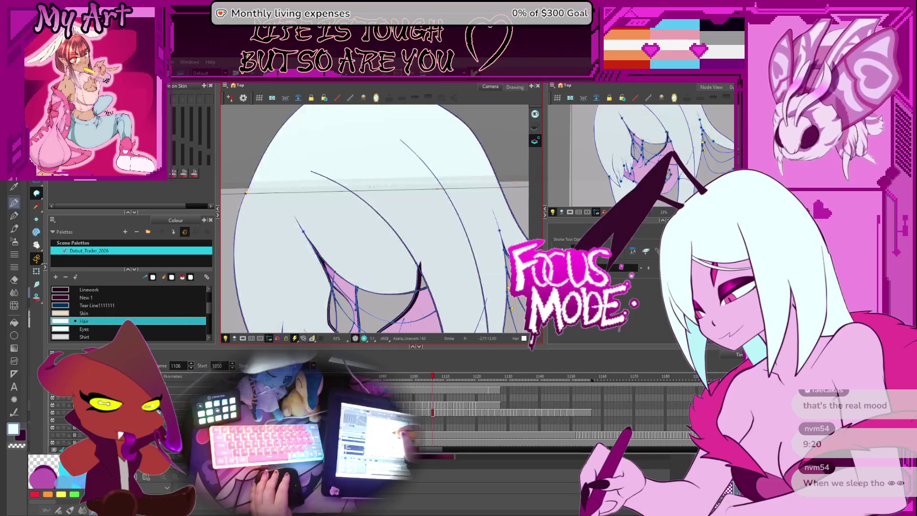
key(period)
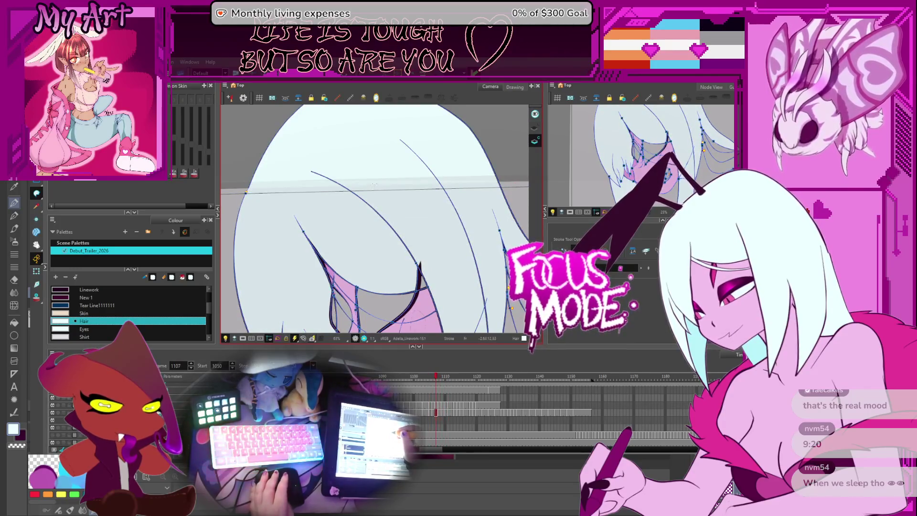
key(alt+i)
key(period)
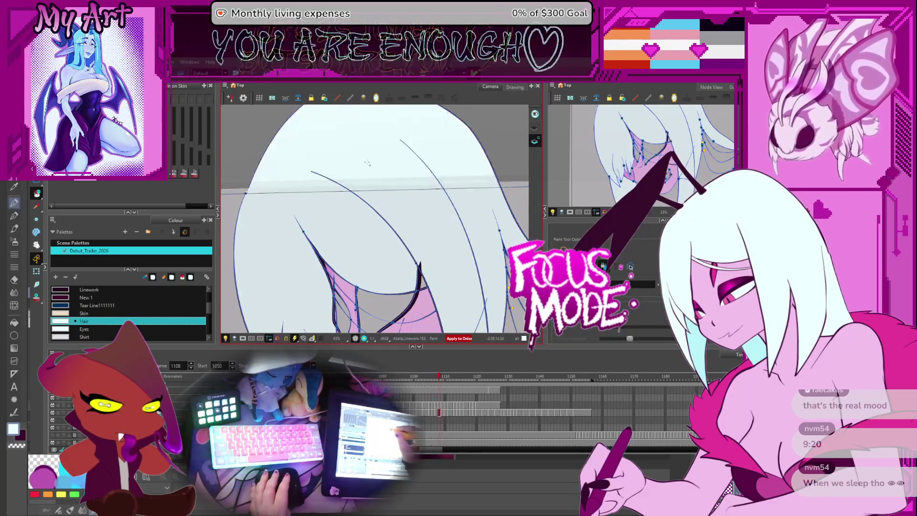
key(comma)
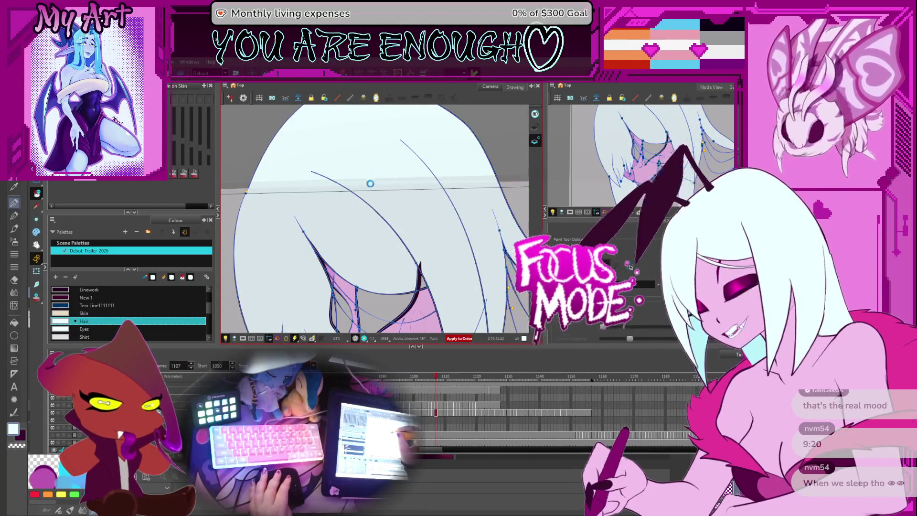
key(comma)
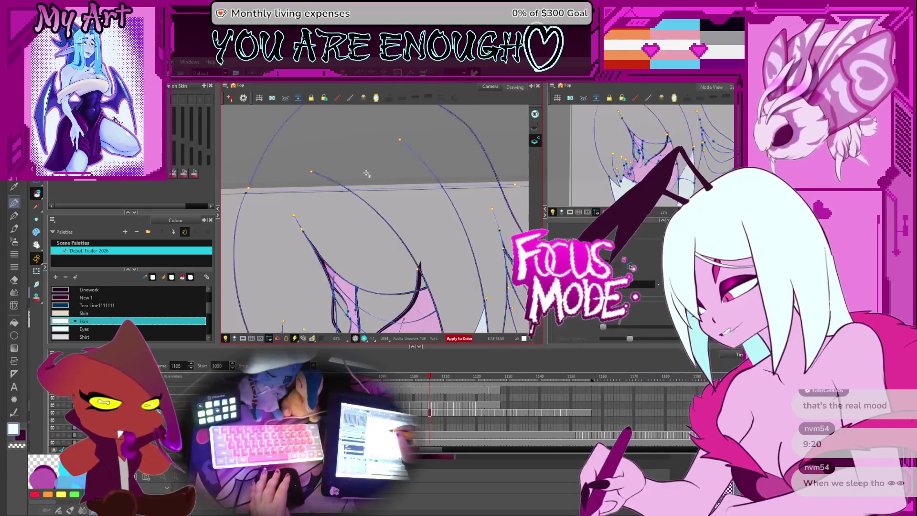
click(369, 155)
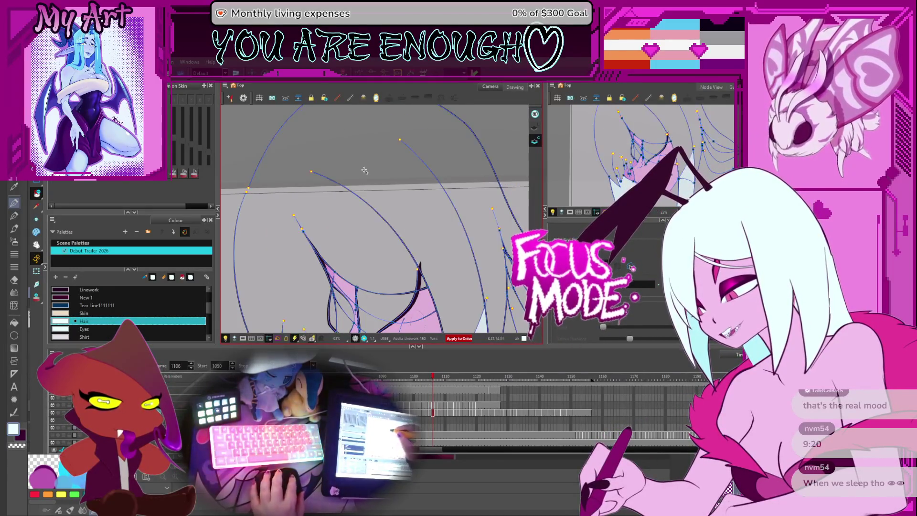
key(comma)
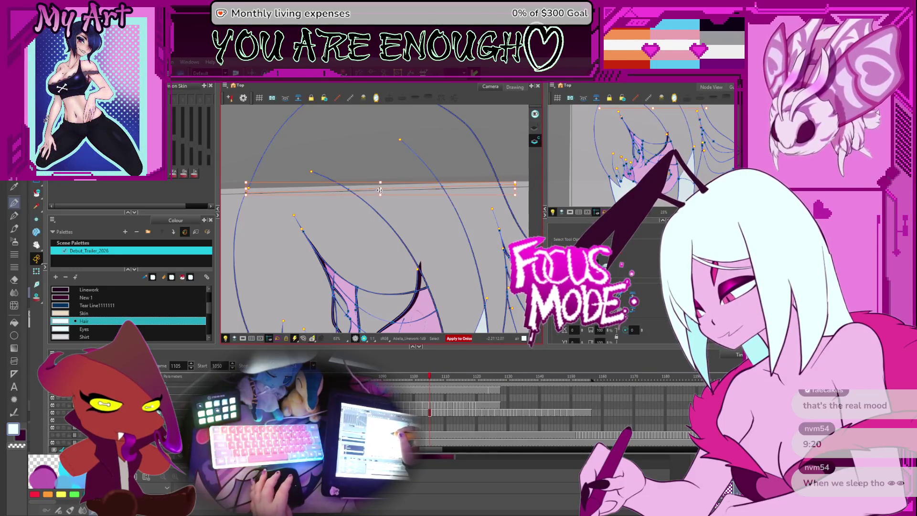
Step: Step forward two drawings, then pan and rotate the canvas to a comfortable painting angle
key(period)
key(period)
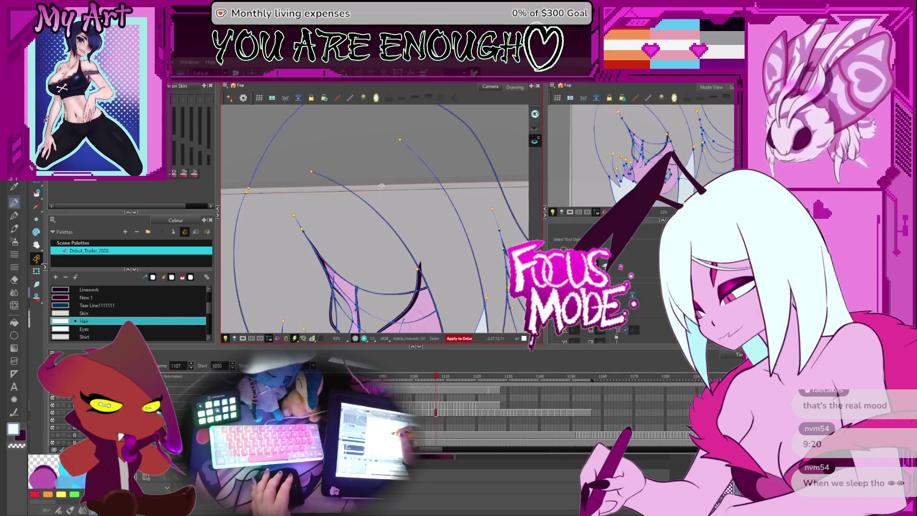
key(period)
key(period)
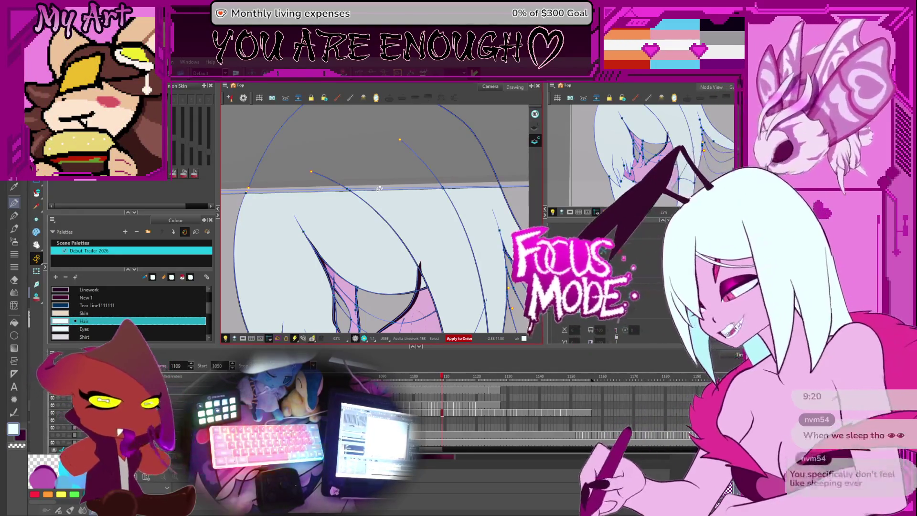
drag(379, 190, 394, 181)
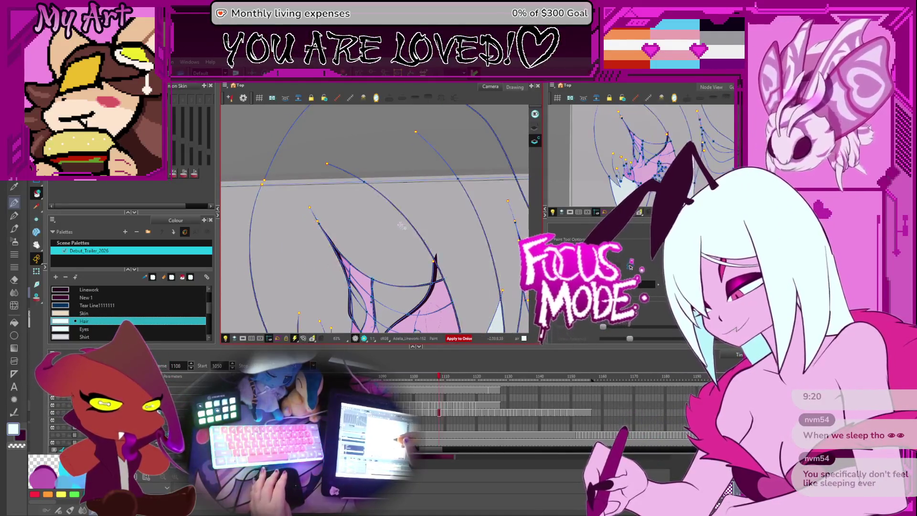
drag(384, 234, 429, 240)
scroll(423, 231, down, 3)
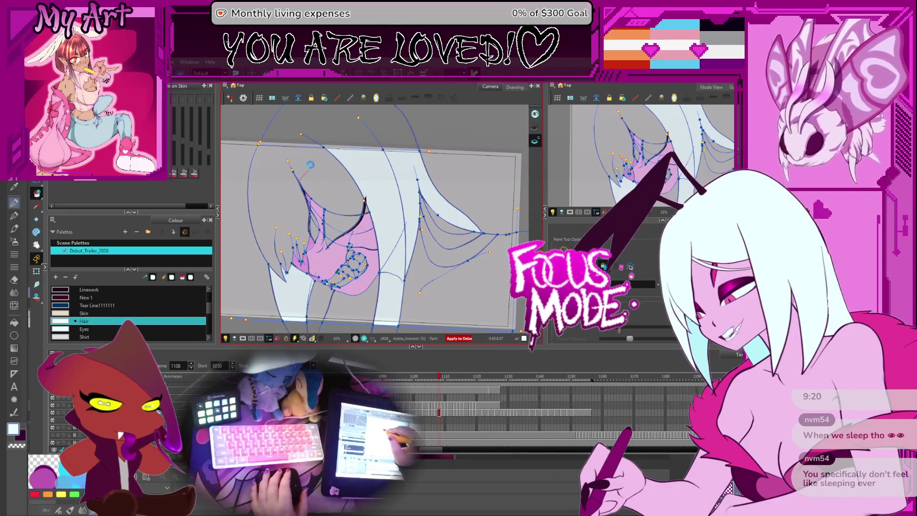
Step: Fill the large left hair area, then the hair left of the face on frame 1104, light blue
click(304, 193)
drag(320, 181, 337, 179)
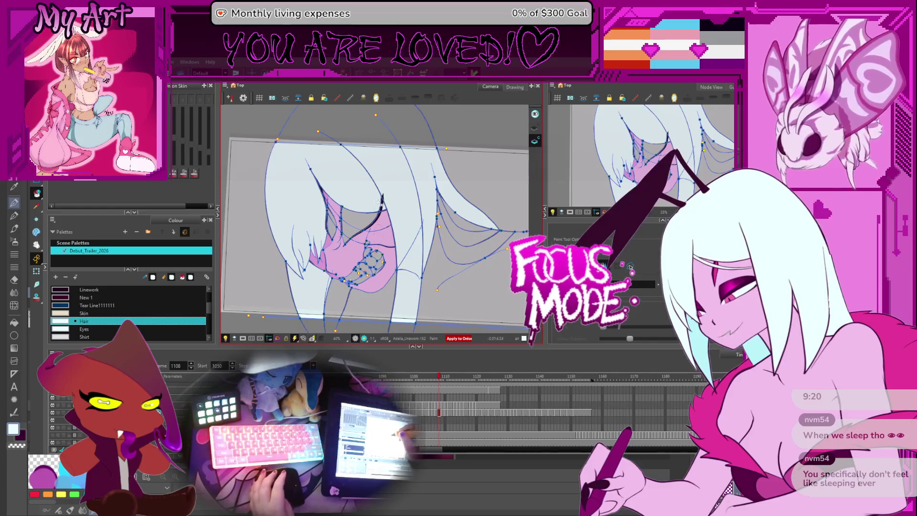
scroll(380, 203, up, 1)
key(comma)
key(comma)
key(comma)
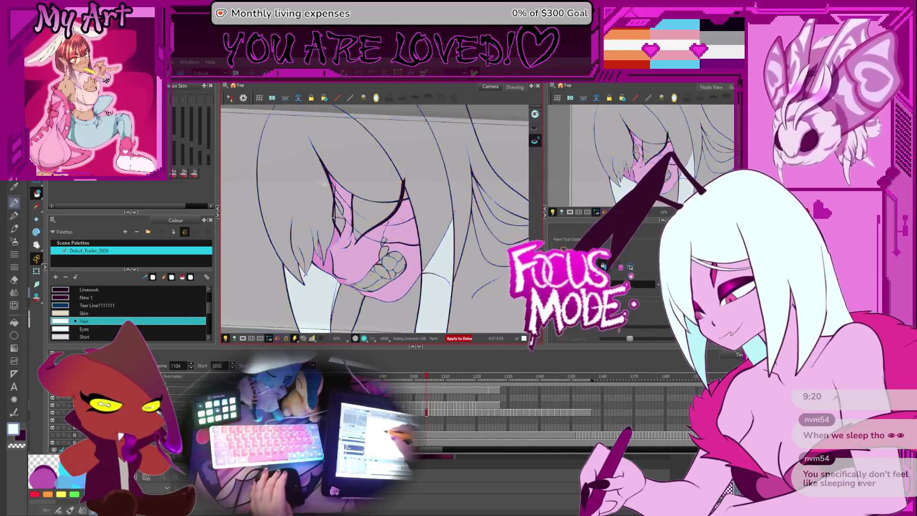
click(324, 184)
key(period)
key(period)
key(period)
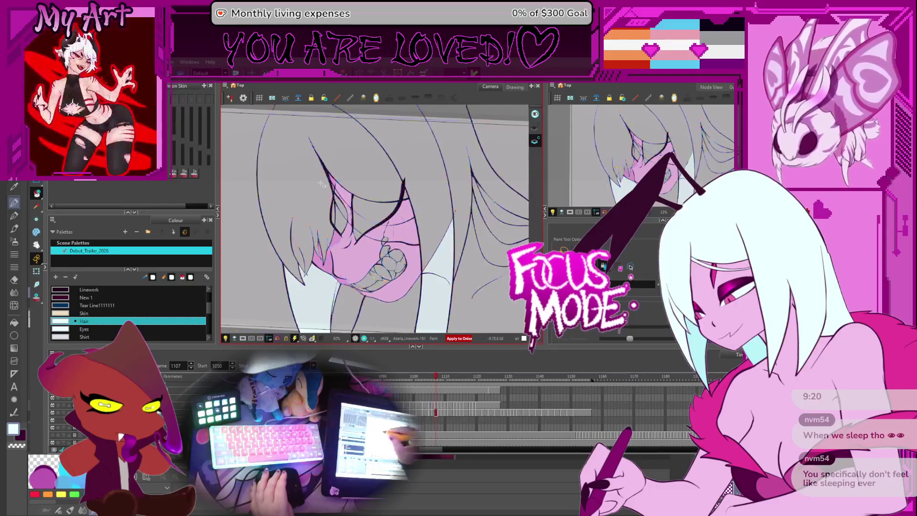
key(period)
key(comma)
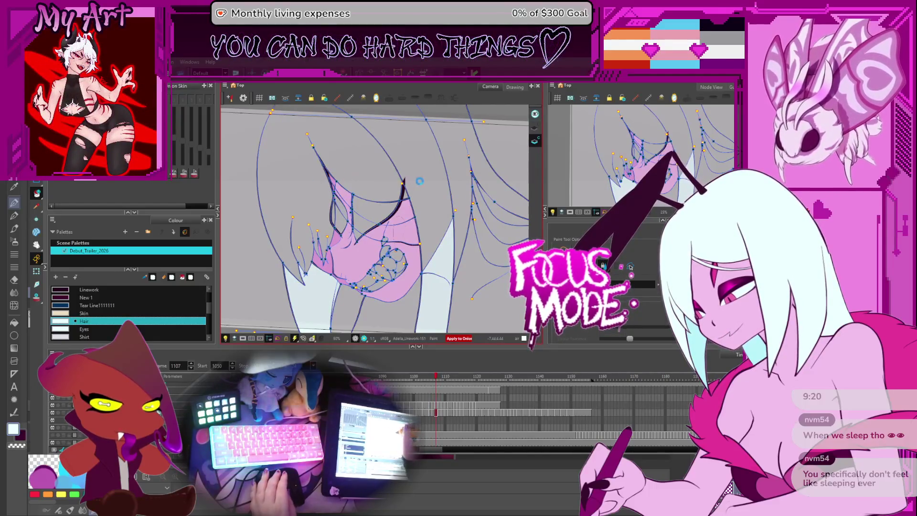
Step: On frame 1107, fill the left hair region and the strip right of the face light blue
click(406, 190)
click(416, 185)
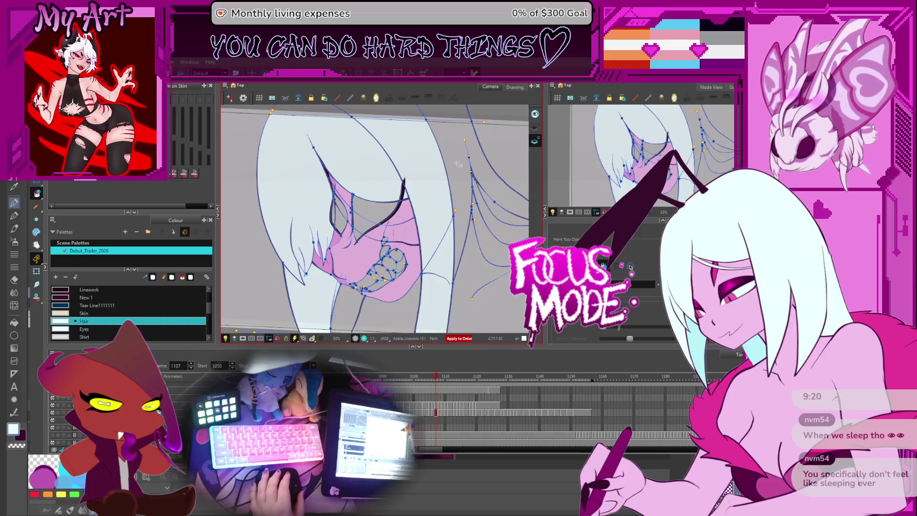
drag(457, 163, 412, 179)
click(423, 177)
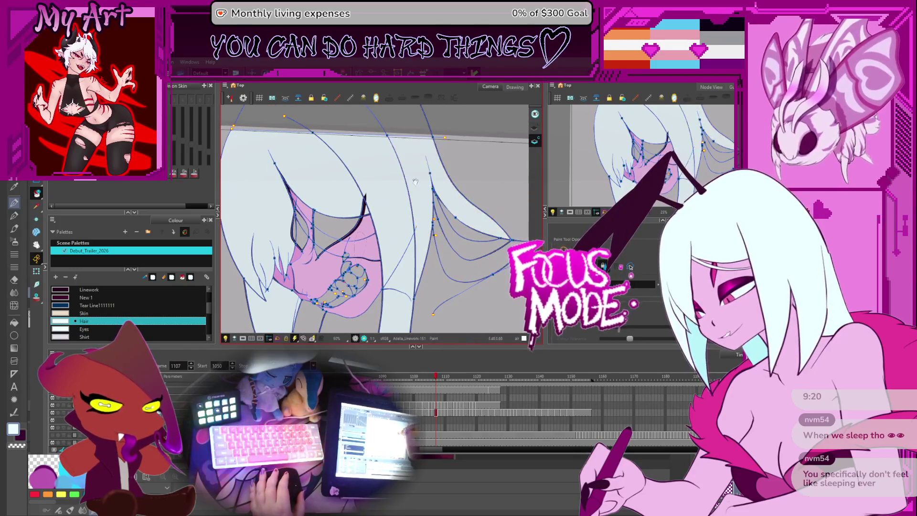
key(period)
key(period)
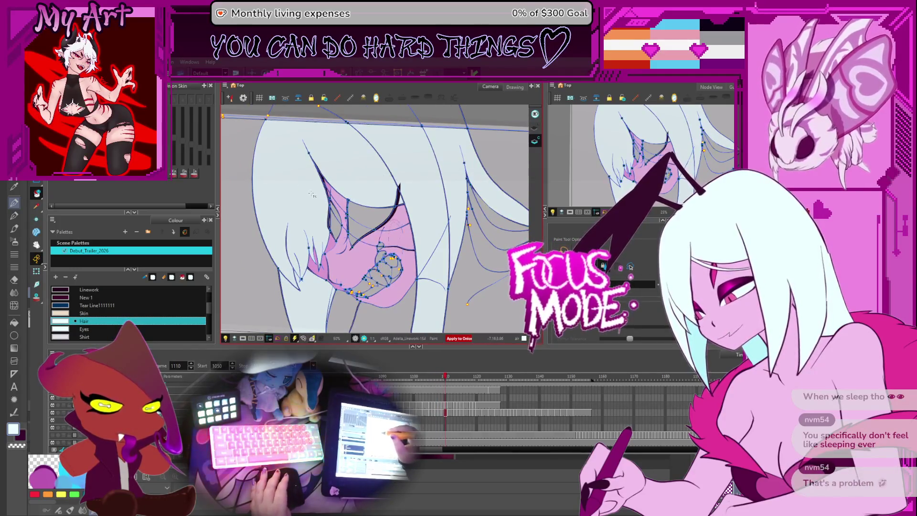
key(comma)
key(comma)
key(comma)
key(period)
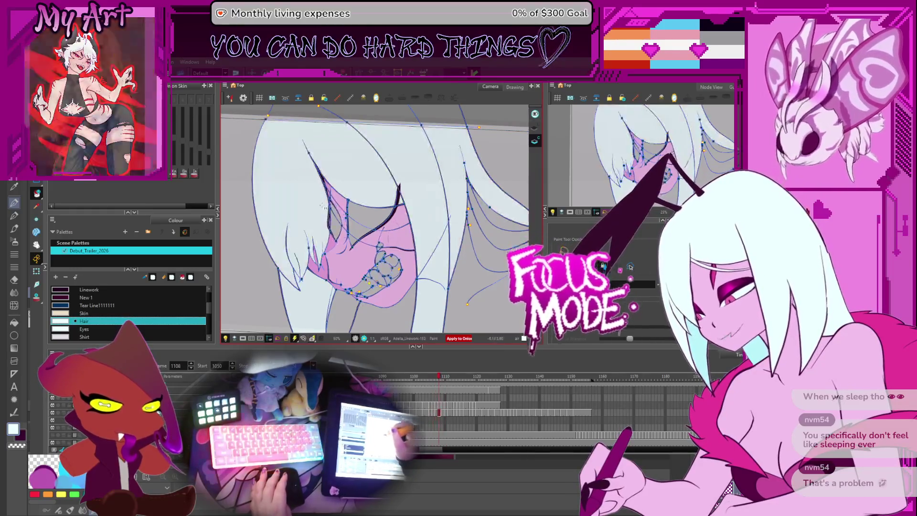
key(comma)
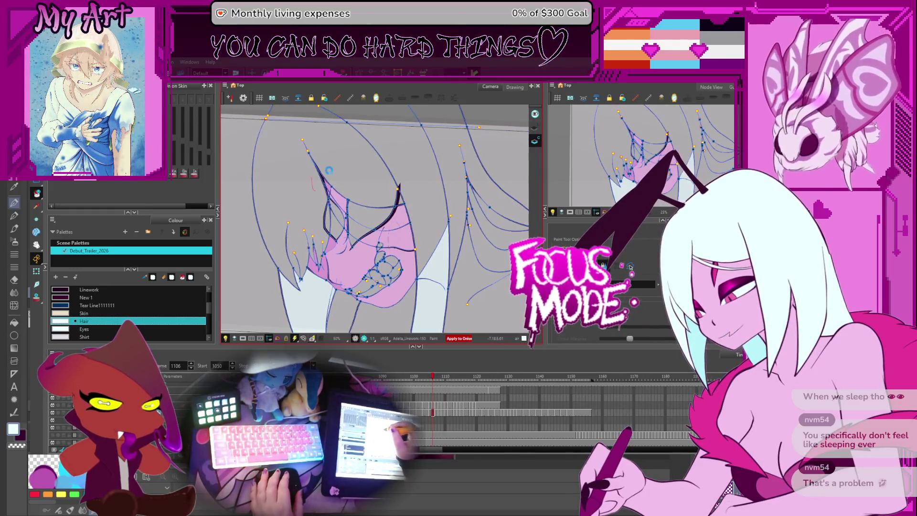
Step: Fill the left hair areas and right-of-face gaps on frame 1106 and the preceding drawing
click(355, 171)
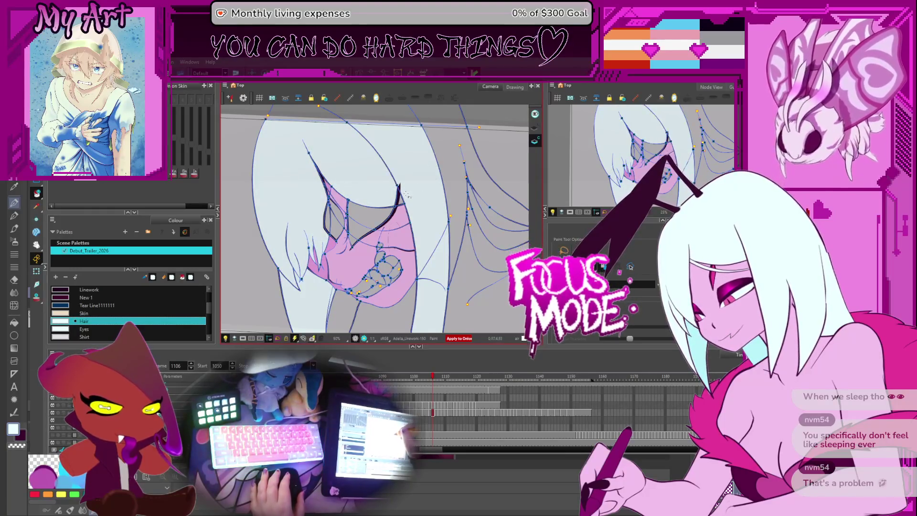
click(460, 171)
key(comma)
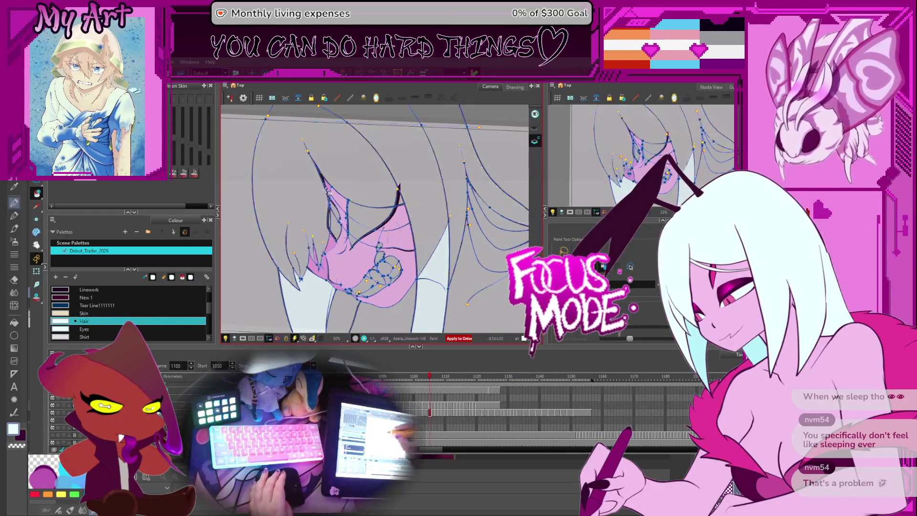
click(318, 200)
click(418, 175)
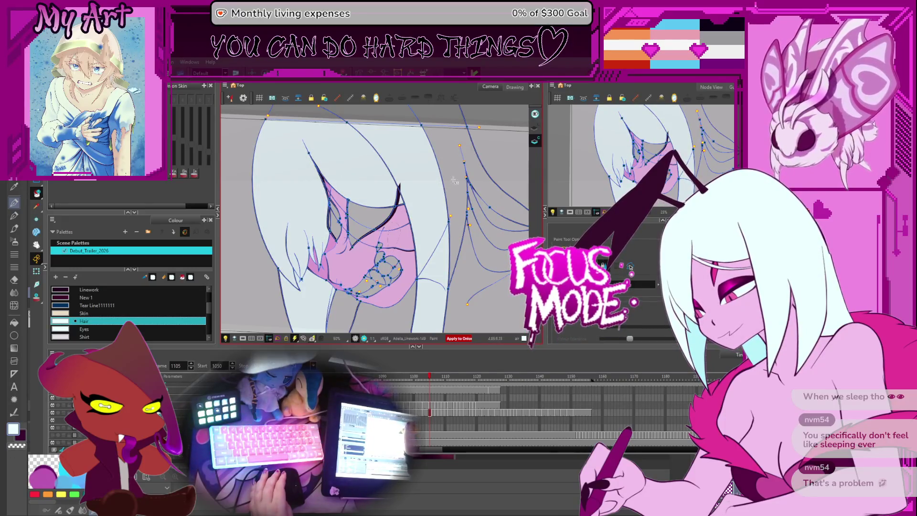
key(comma)
key(comma)
key(comma)
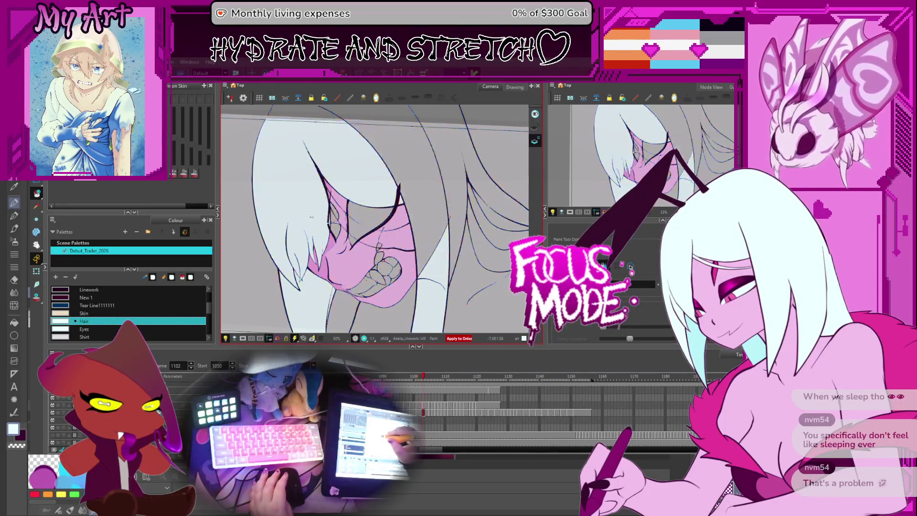
key(period)
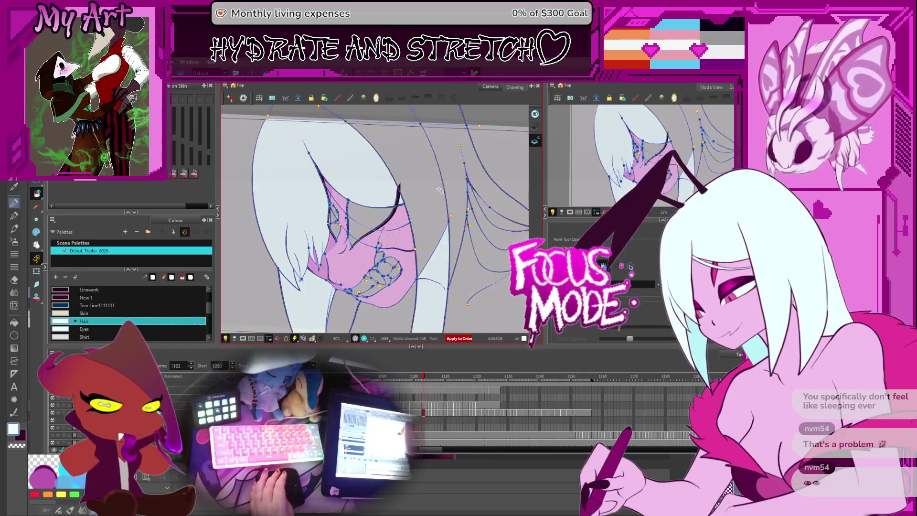
key(comma)
key(comma)
key(comma)
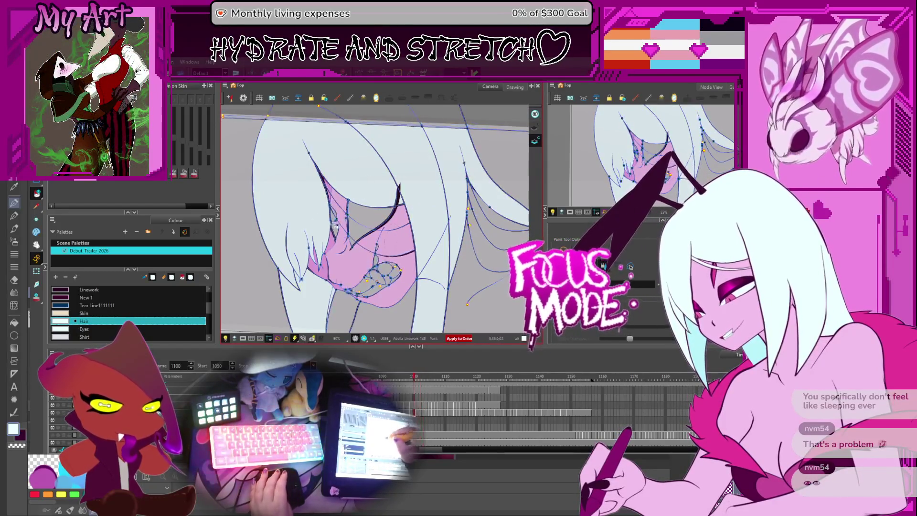
Step: Play back the hair fills, rotate the view to show the whole camera frame, and replay
key(Return)
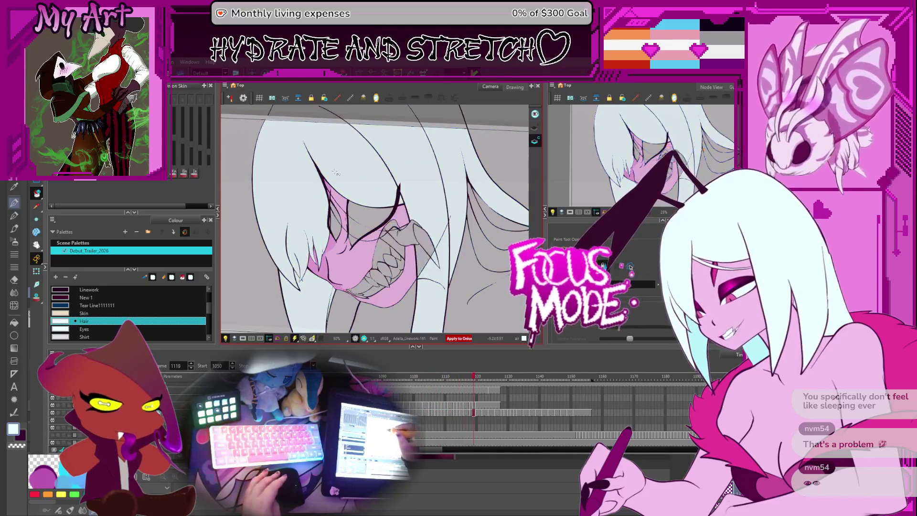
key(Return)
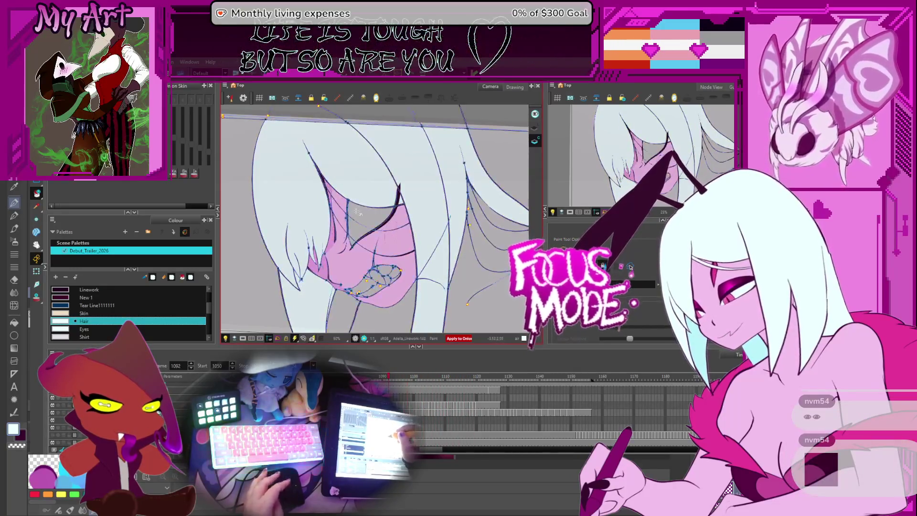
scroll(358, 214, down, 3)
drag(358, 214, 455, 187)
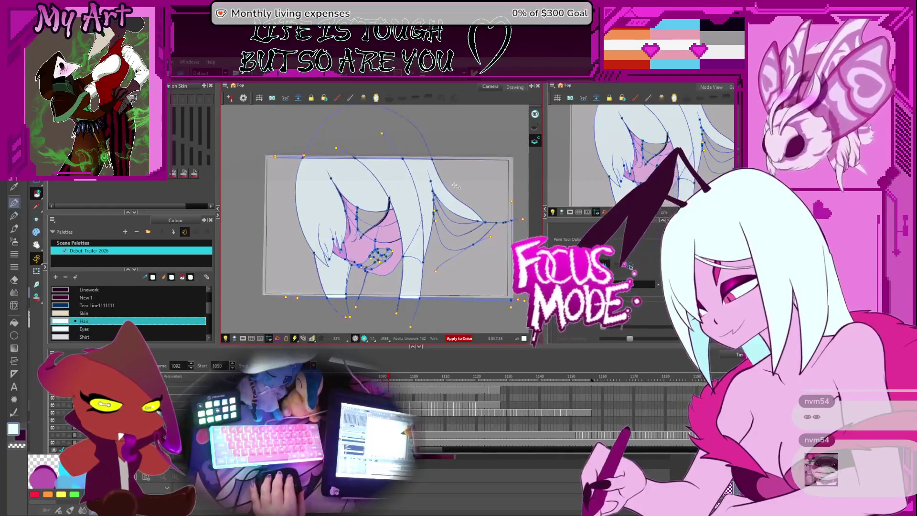
key(Return)
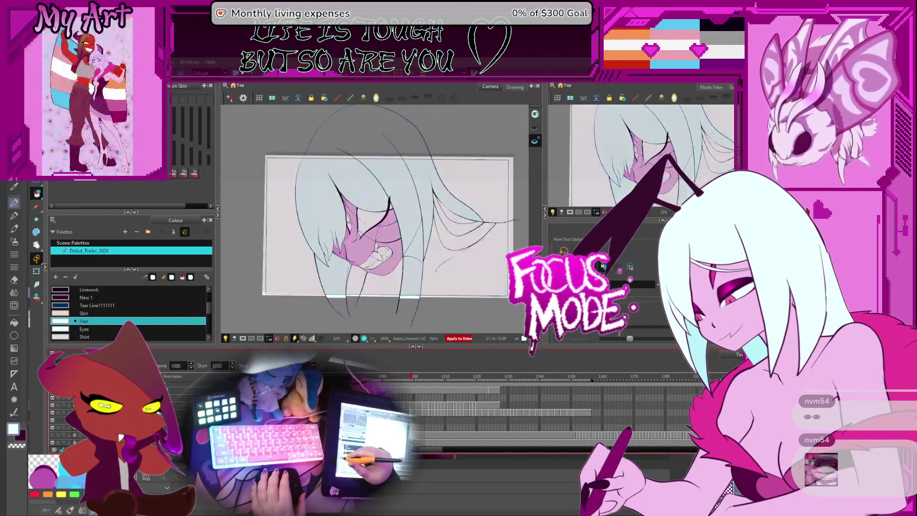
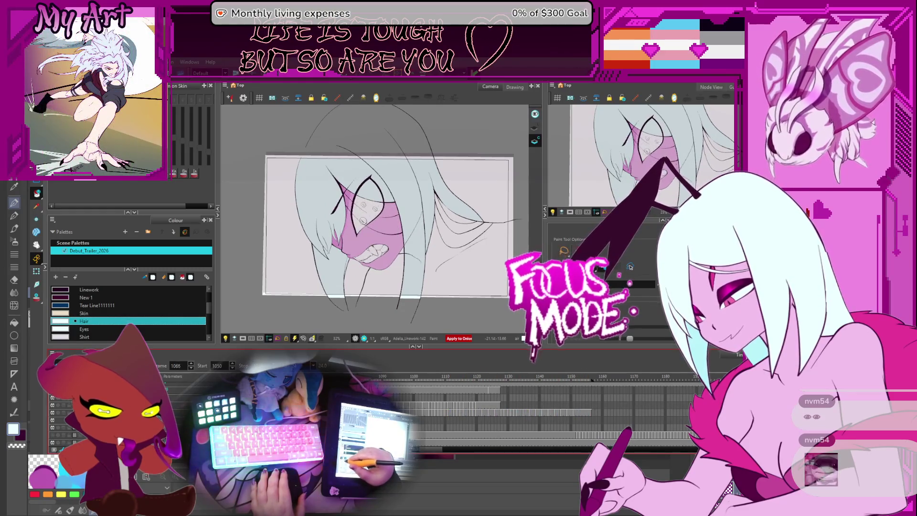
Step: Stop playback, pick the Adelia Eye Shadow colour and fill the eye area on frame 1073
key(Return)
scroll(209, 321, down, 3)
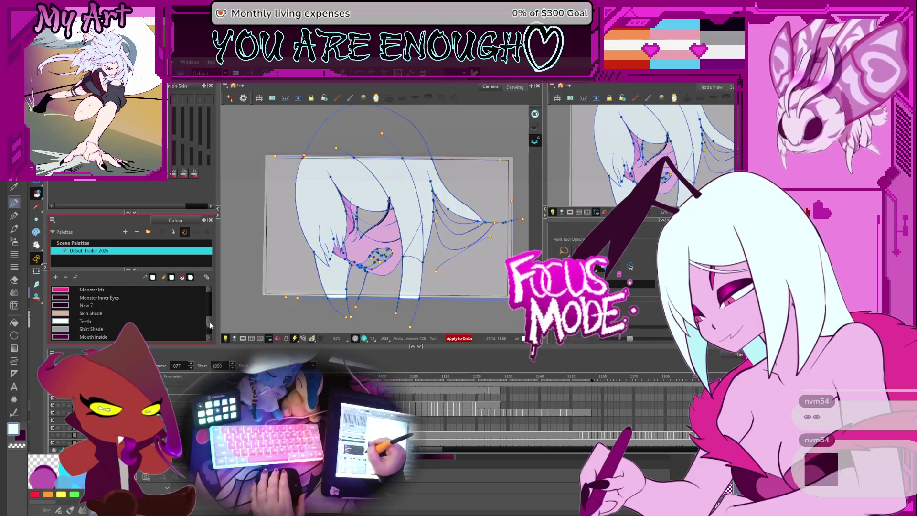
scroll(209, 322, down, 2)
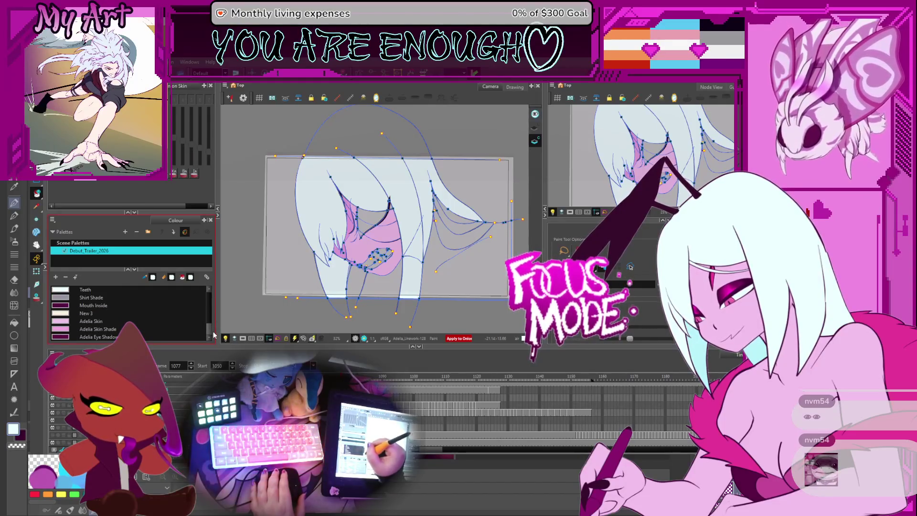
click(96, 337)
scroll(404, 224, up, 5)
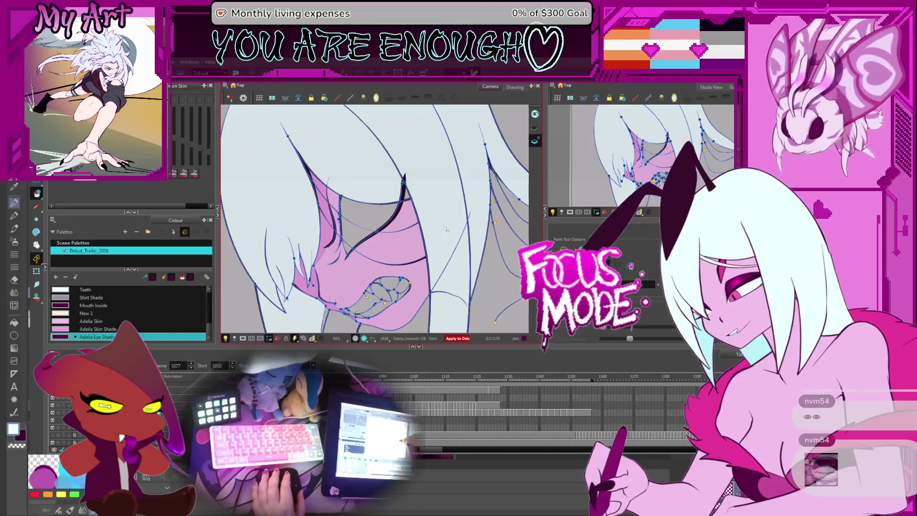
key(period)
key(period)
key(period)
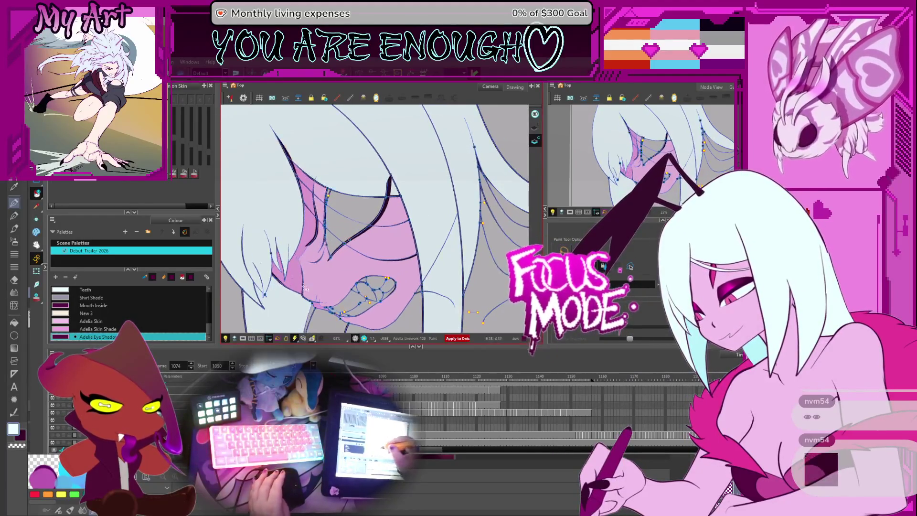
key(comma)
key(comma)
key(comma)
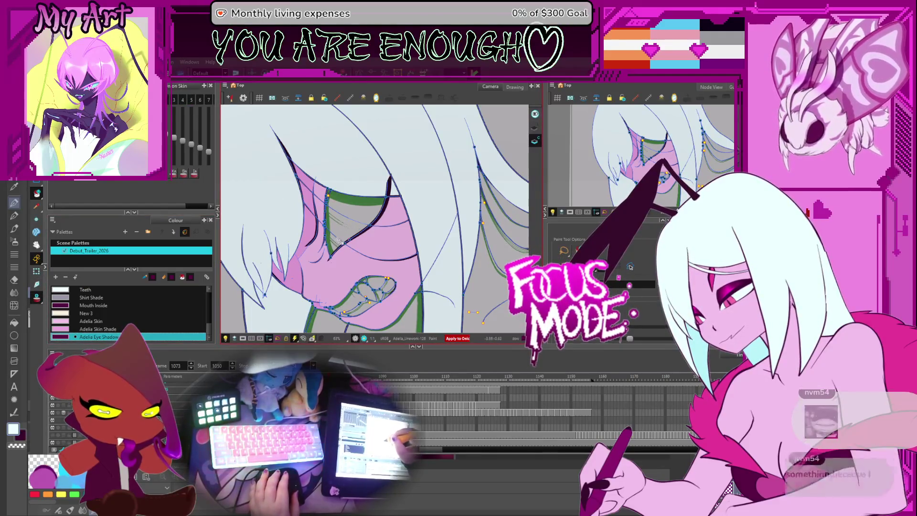
click(367, 236)
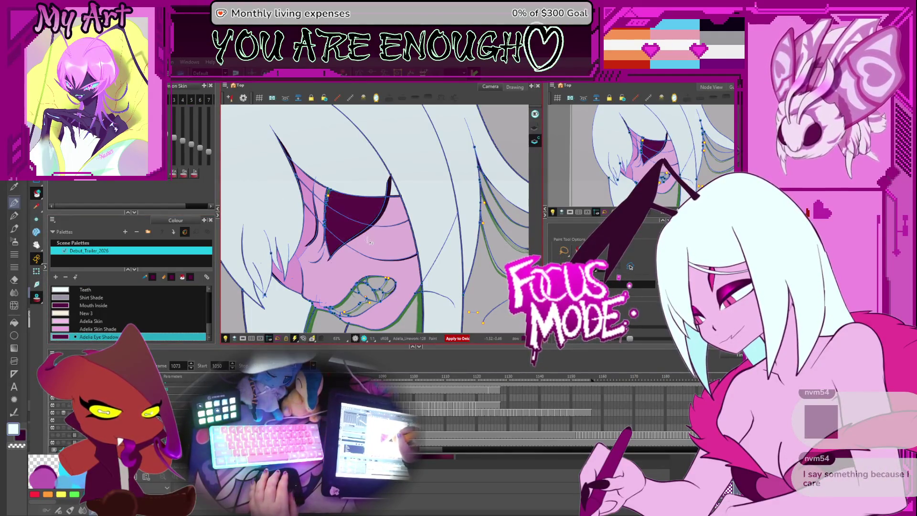
Step: Fill the eye shape with eye shadow on frame 1095
key(period)
key(comma)
key(period)
key(period)
key(period)
key(period)
key(period)
key(period)
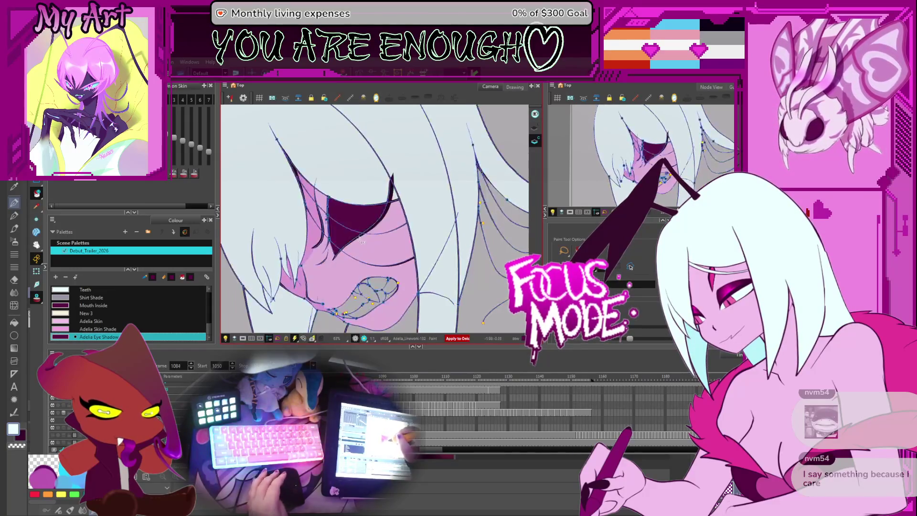
key(comma)
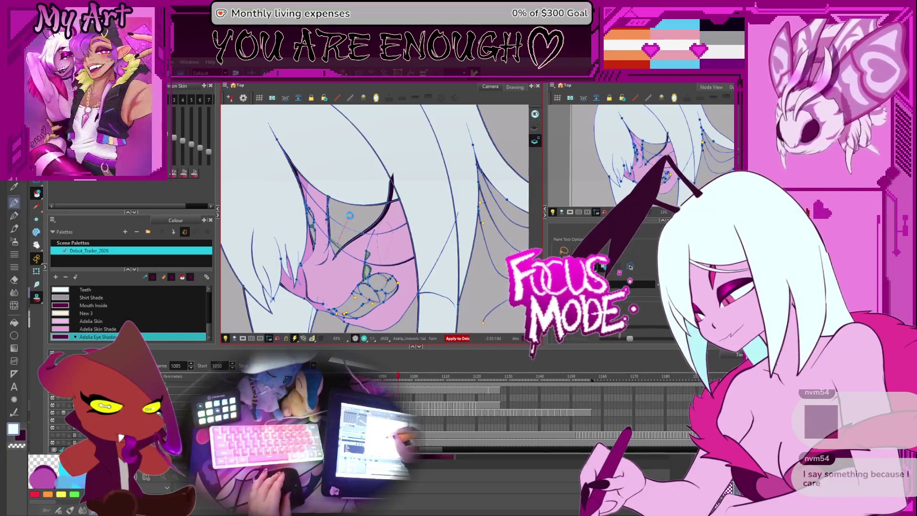
click(346, 240)
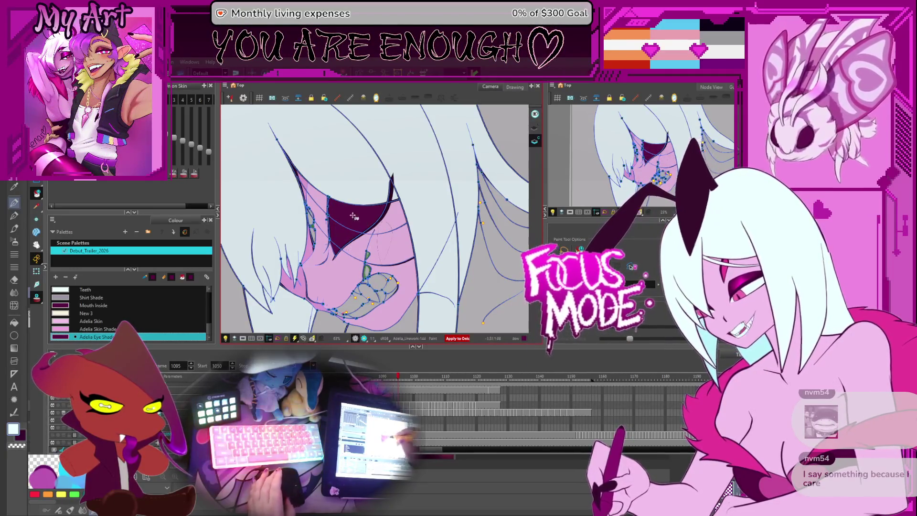
Step: Step forward through the drawings from frame 1097 to frame 1124
key(period)
key(period)
key(period)
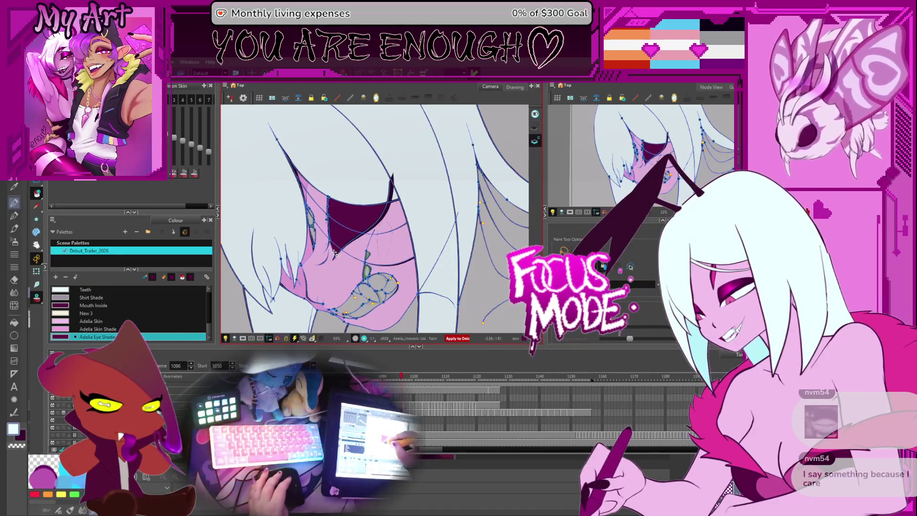
key(period)
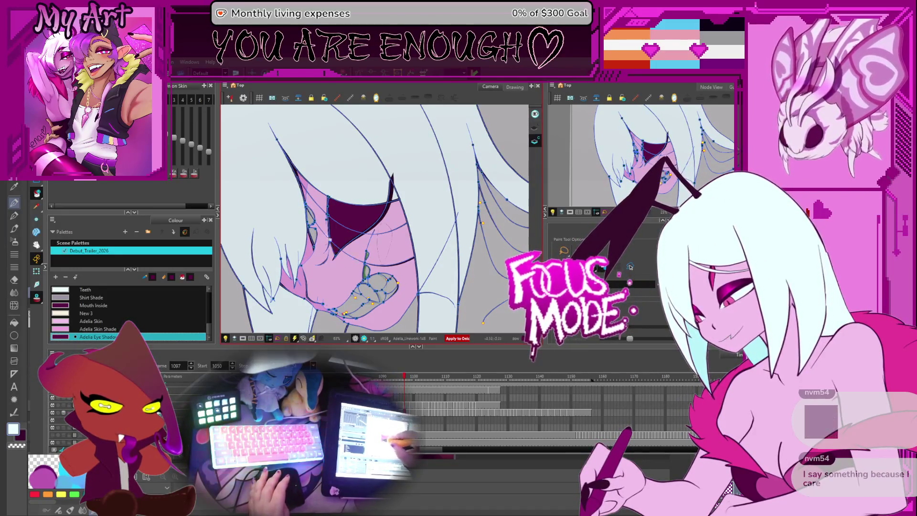
key(period)
key(period)
key(period)
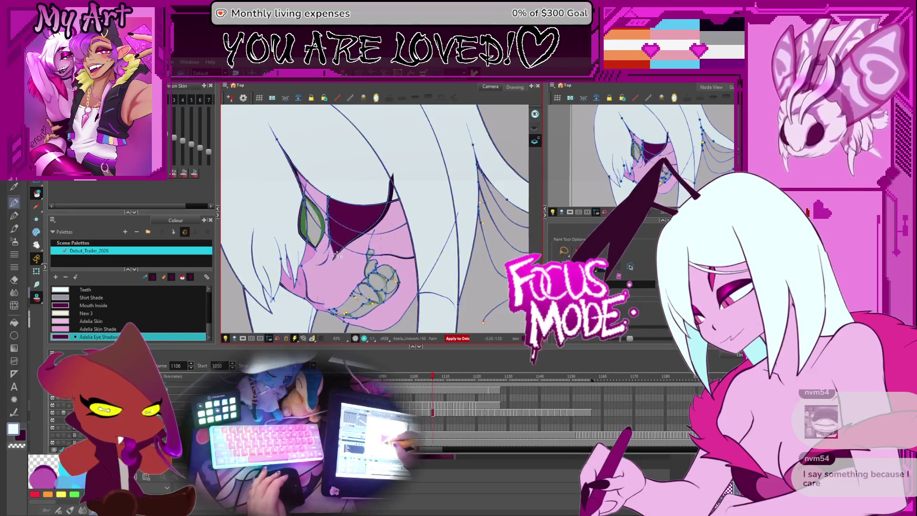
key(period)
key(period)
key(period)
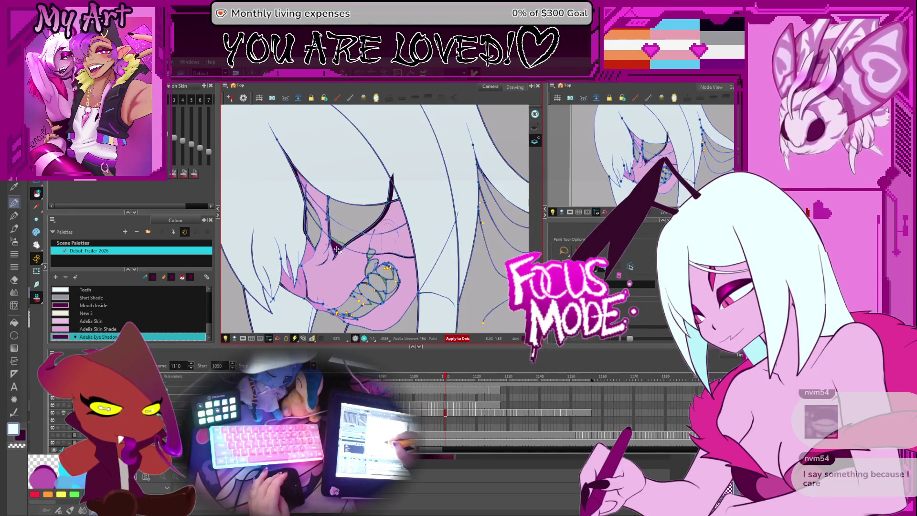
key(period)
key(period)
key(period)
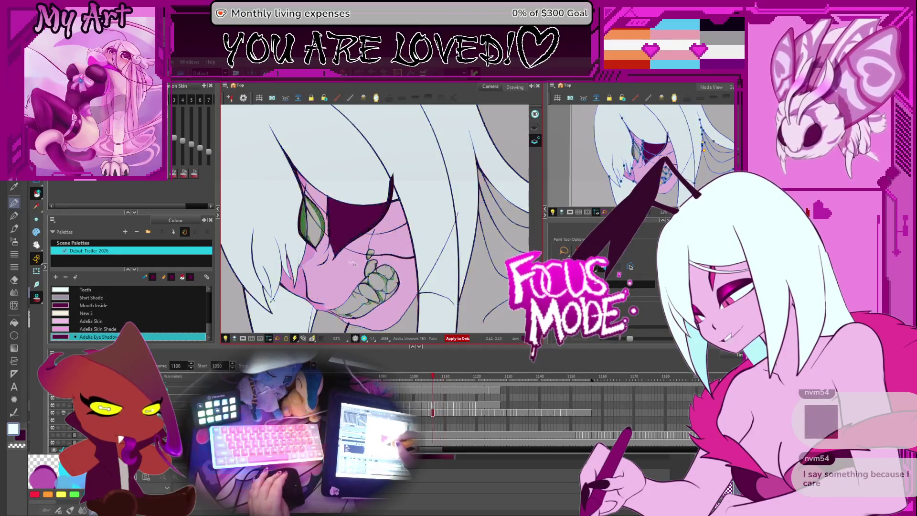
key(period)
key(period)
key(period)
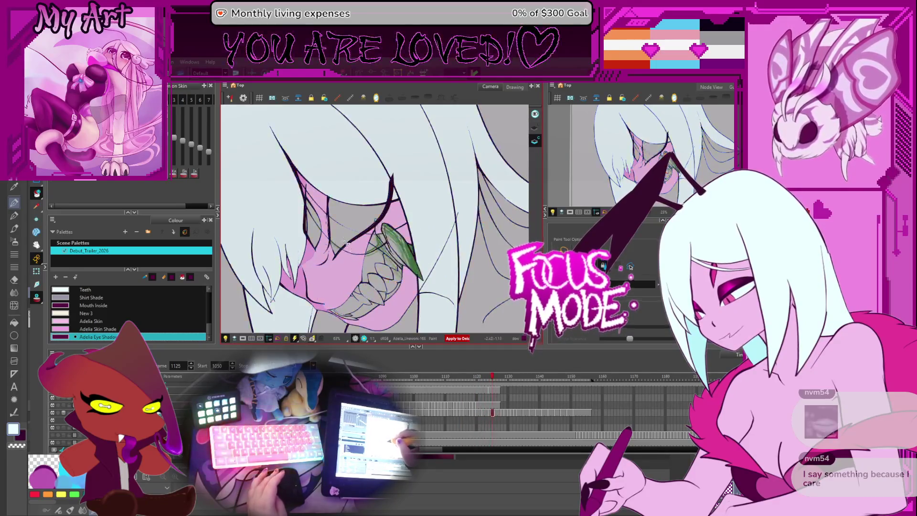
key(period)
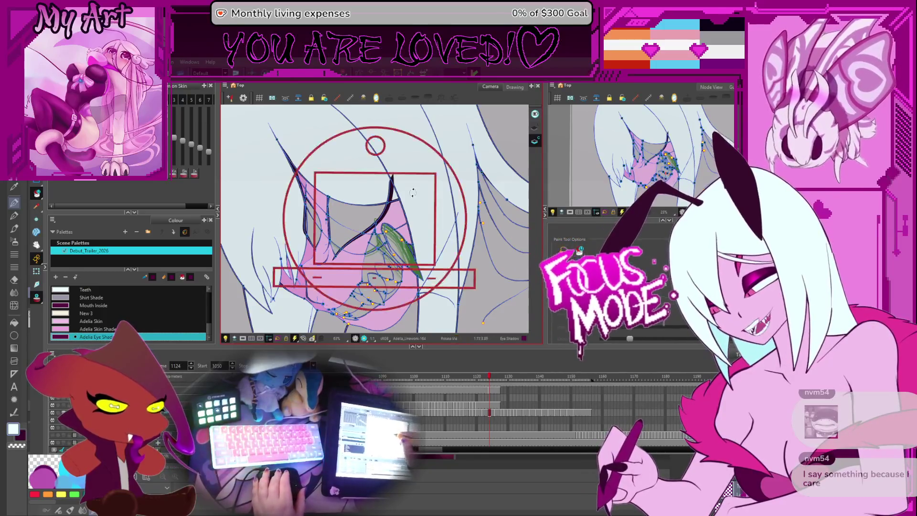
Step: Tilt the view, advance to frame 1140 and fill the grey area inside the eye with eye shadow
drag(343, 259, 417, 198)
scroll(334, 205, up, 3)
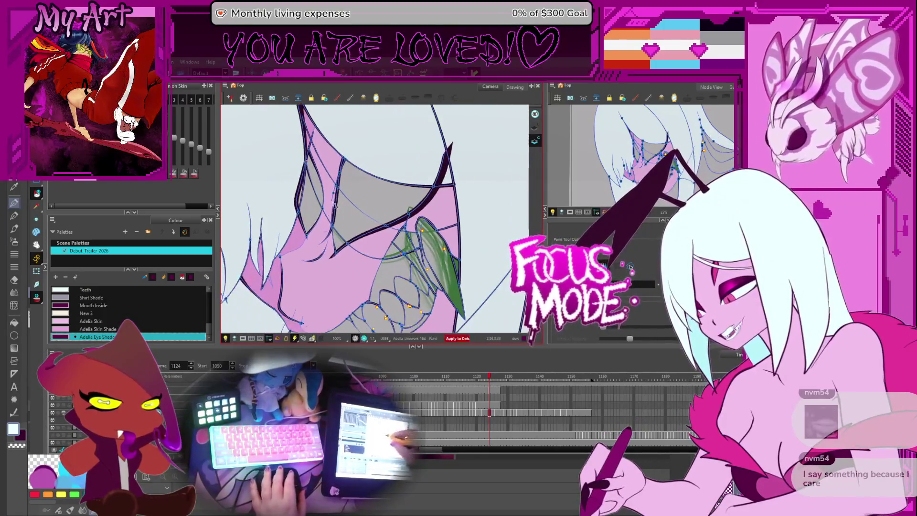
key(period)
key(period)
key(period)
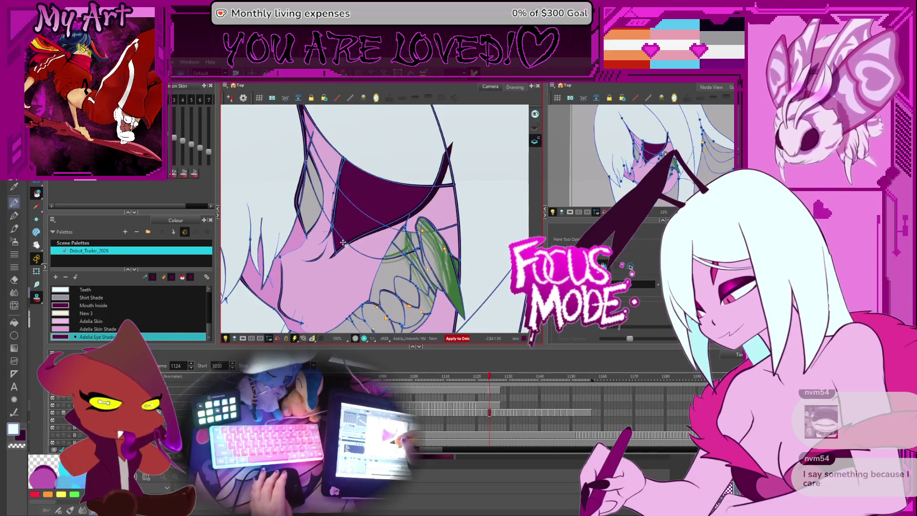
key(period)
key(period)
key(period)
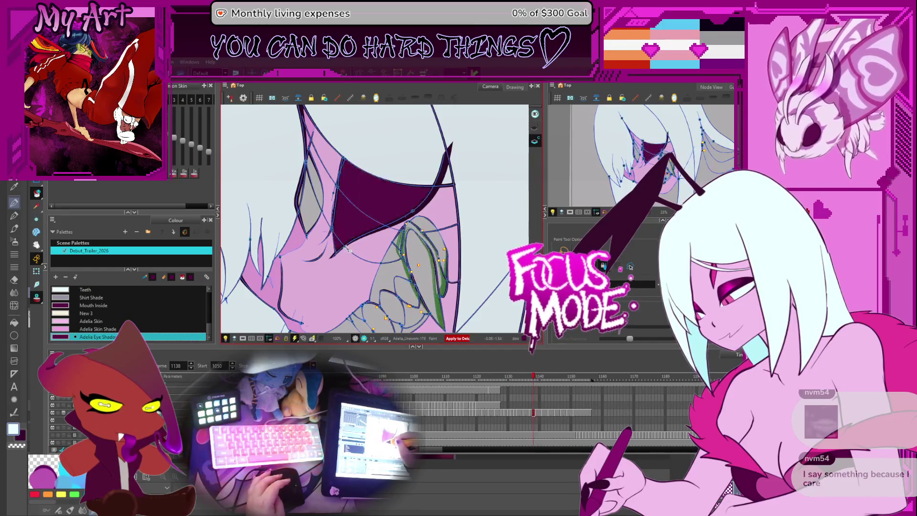
click(361, 228)
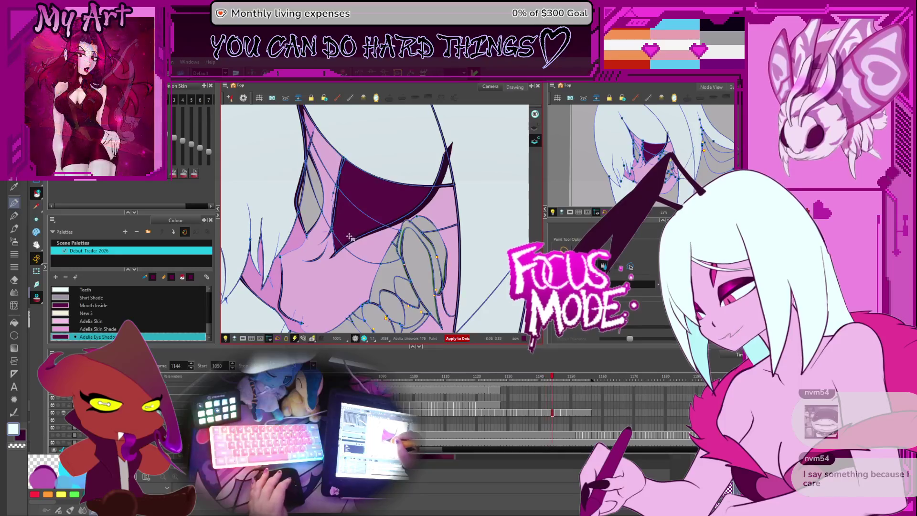
Step: Step back from frame 1149 through 1133, 1104 and 1096 to 1071, zooming in on the eye
key(period)
key(period)
key(period)
key(period)
key(period)
key(period)
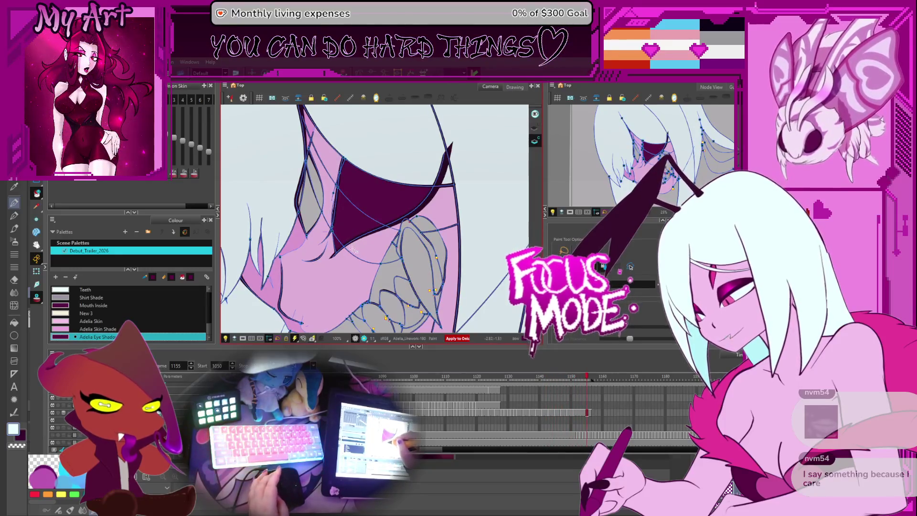
key(comma)
key(comma)
key(comma)
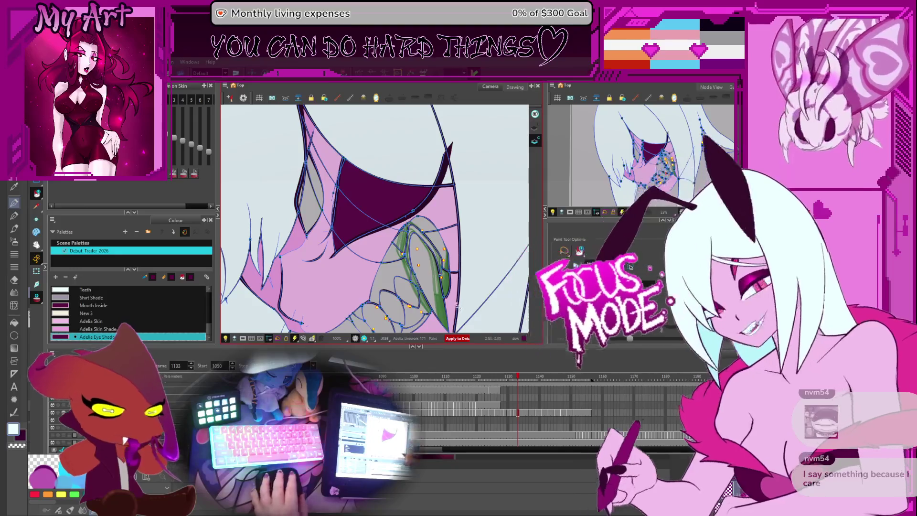
drag(449, 205, 462, 190)
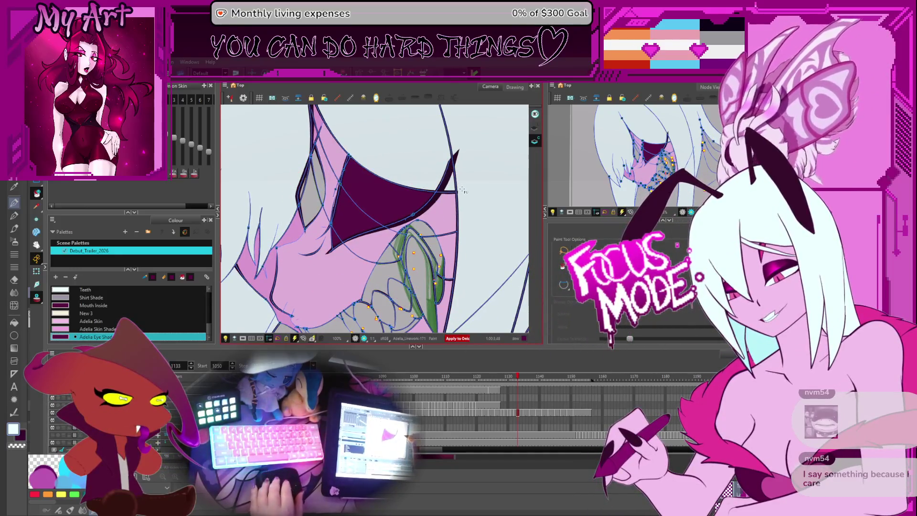
scroll(462, 190, down, 4)
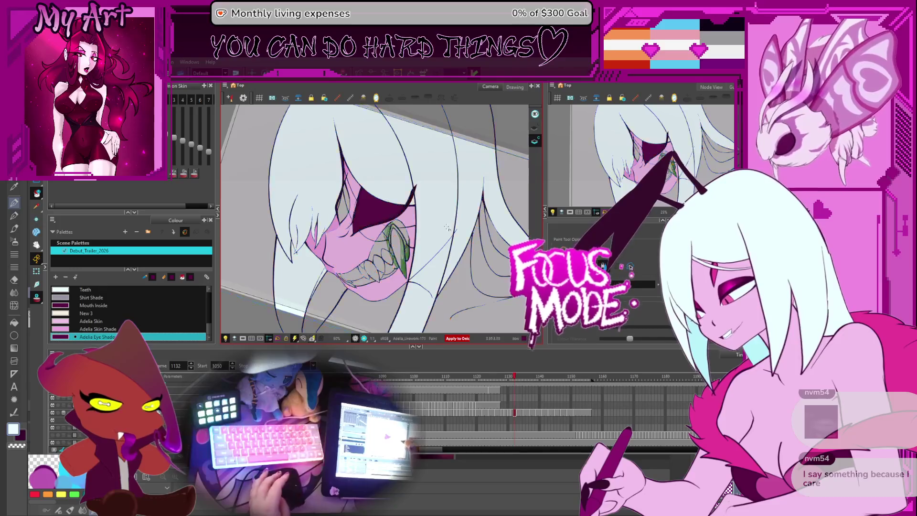
key(comma)
key(comma)
key(comma)
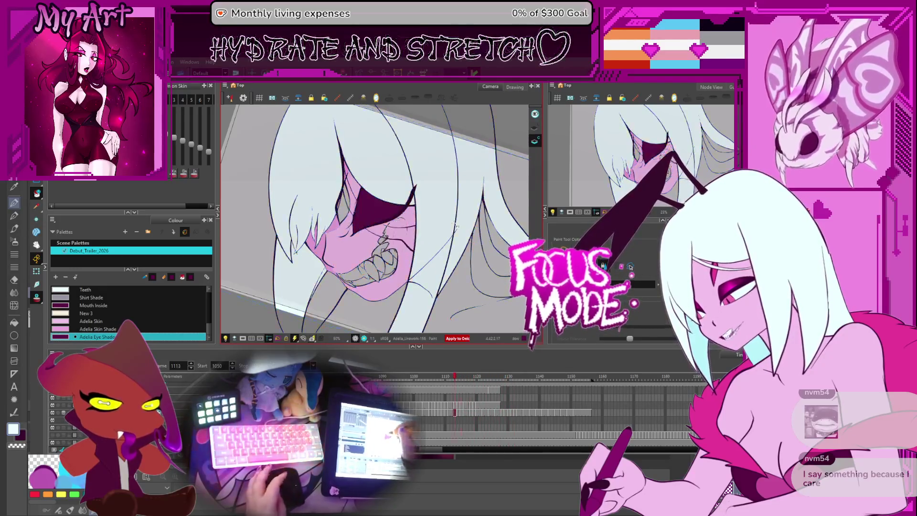
key(comma)
key(comma)
key(comma)
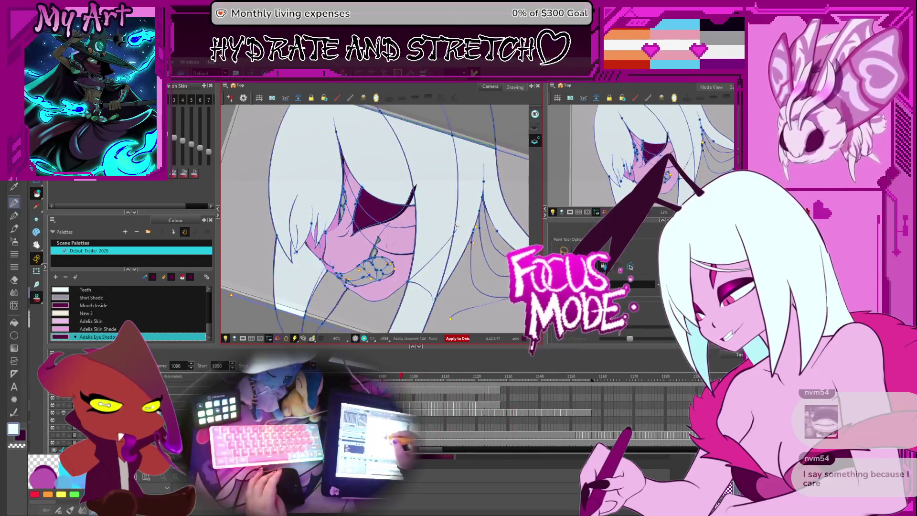
key(comma)
key(comma)
key(comma)
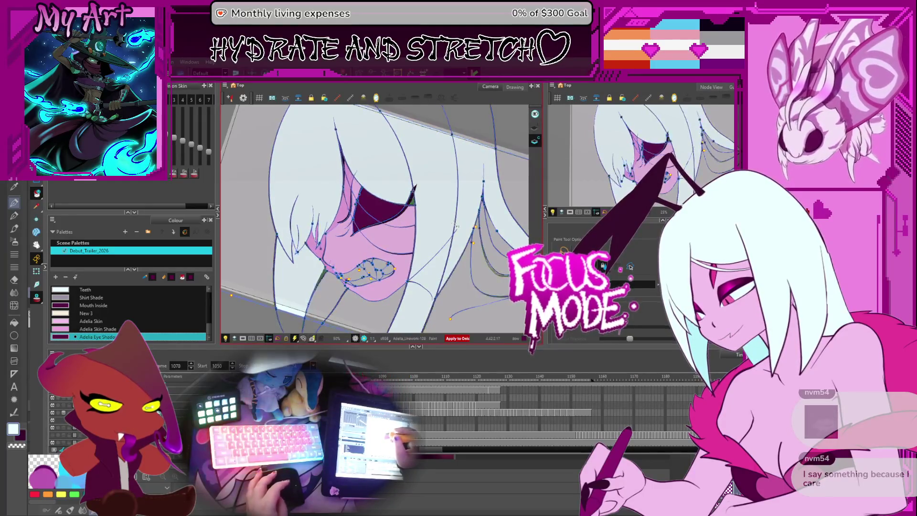
key(comma)
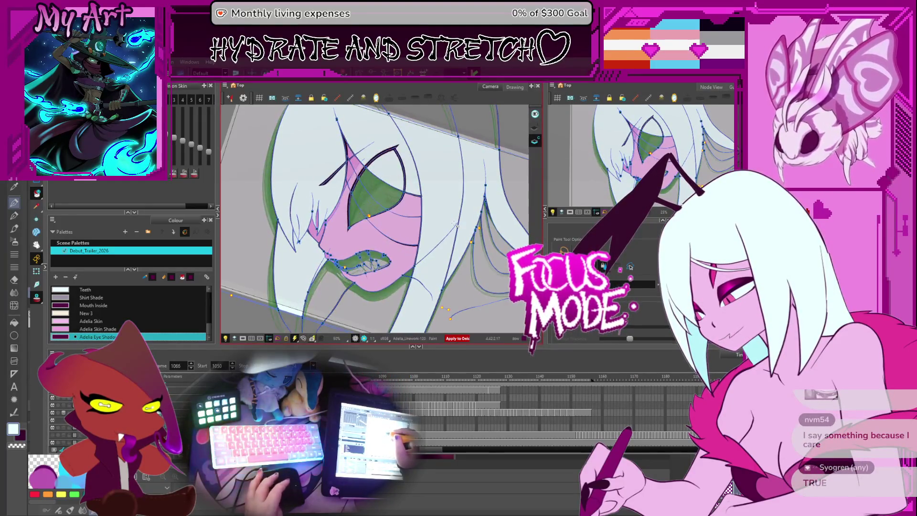
key(period)
key(period)
key(period)
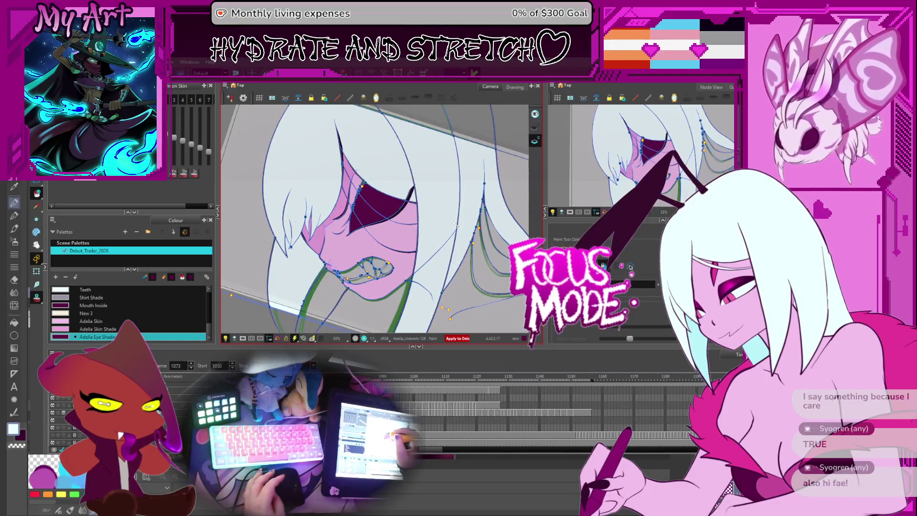
scroll(455, 224, up, 3)
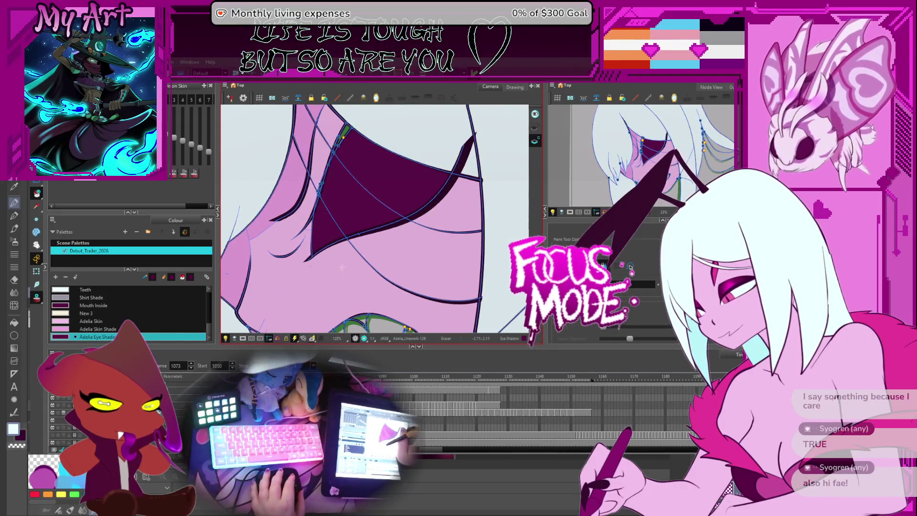
Step: Go back to a drawing with unfilled eye shadow and try the Adelia Skin and Skin Shade colours
drag(306, 185, 359, 244)
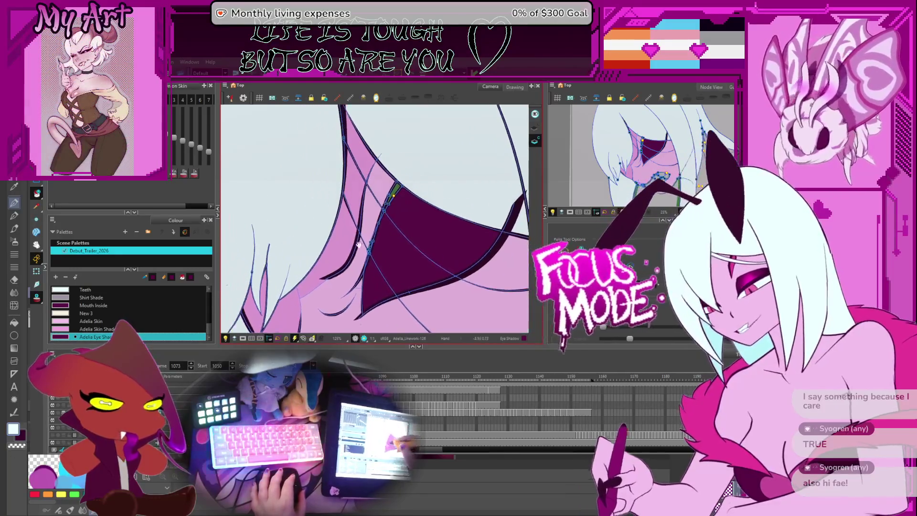
key(comma)
key(comma)
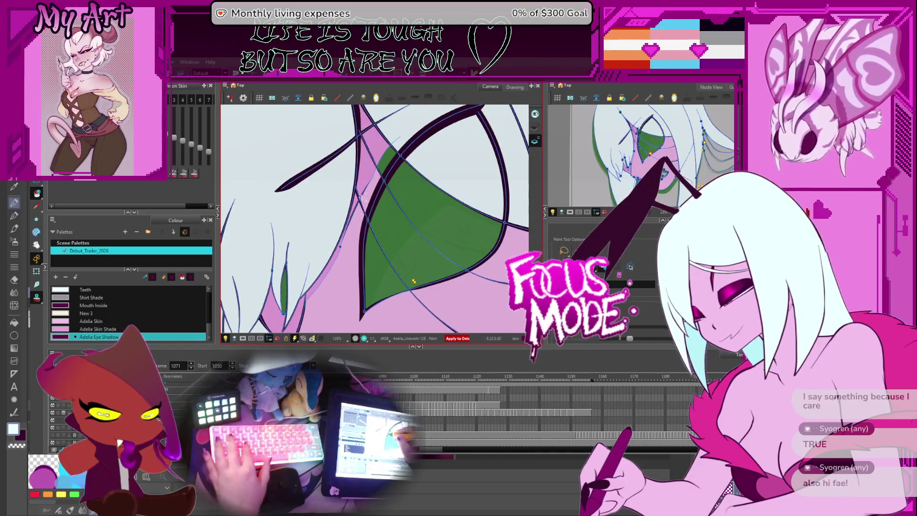
alt+click(388, 164)
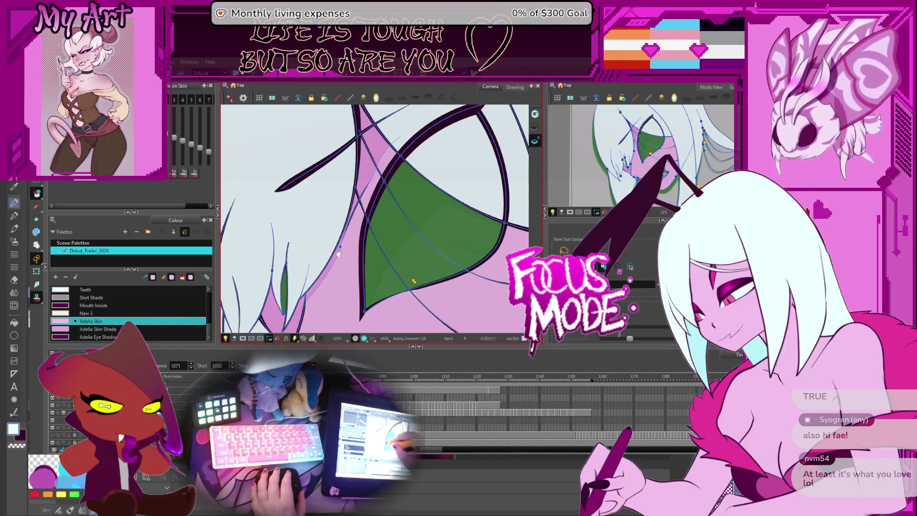
drag(338, 254, 370, 206)
alt+click(315, 249)
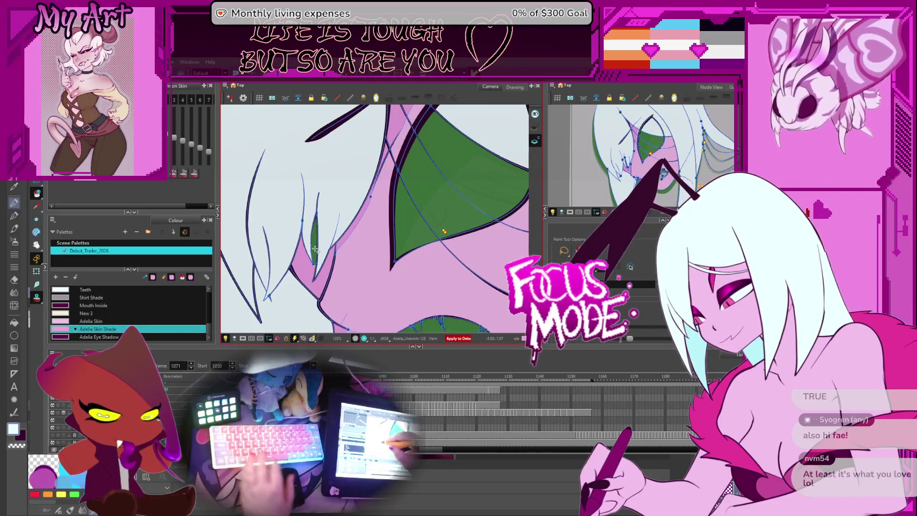
key(period)
key(period)
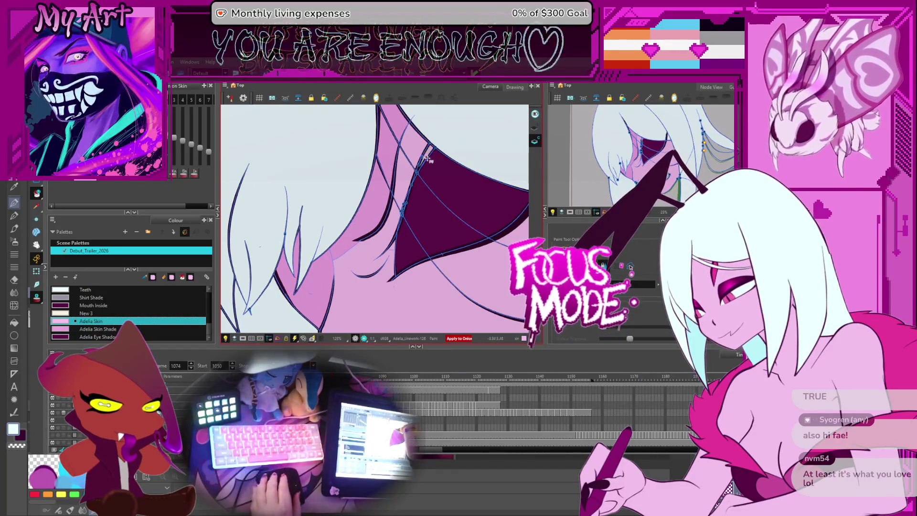
Step: Zoom out to the whole face, step through drawings and sample the hair colour with the Dropper
key(2)
key(comma)
key(comma)
key(comma)
key(comma)
key(comma)
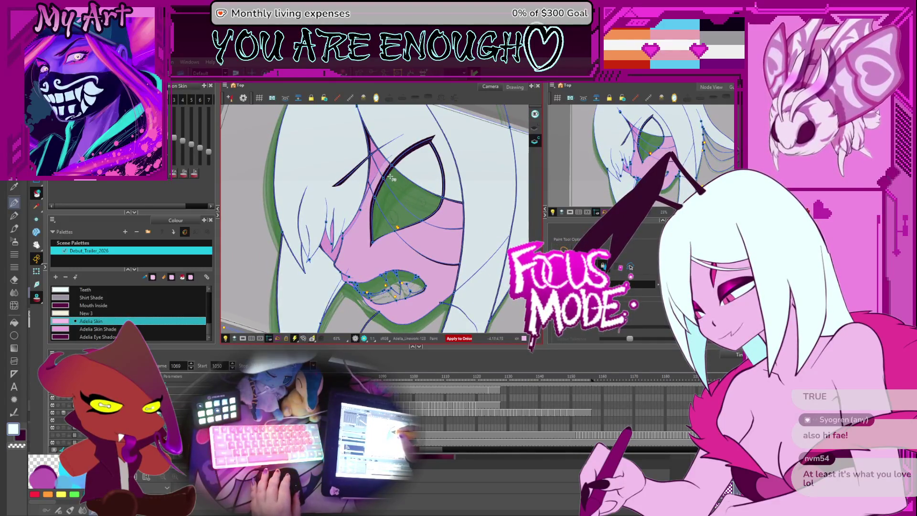
key(period)
key(period)
key(period)
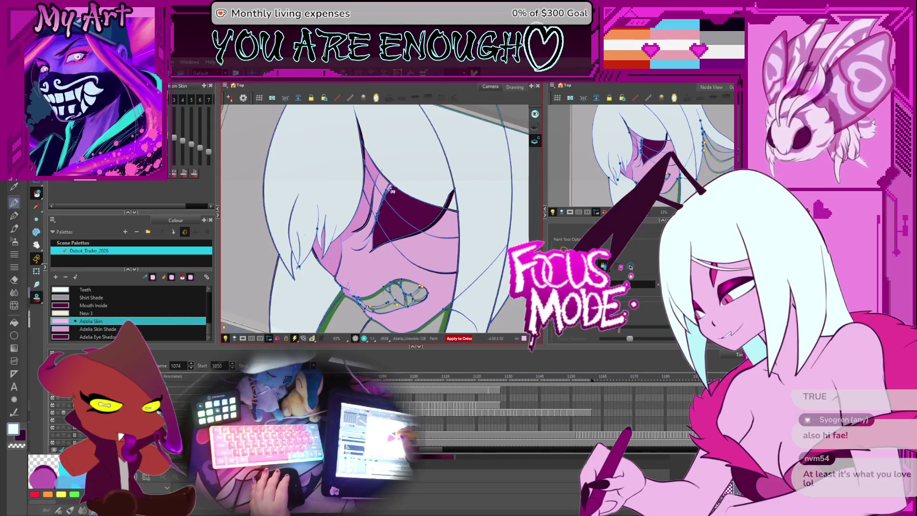
key(period)
key(period)
key(period)
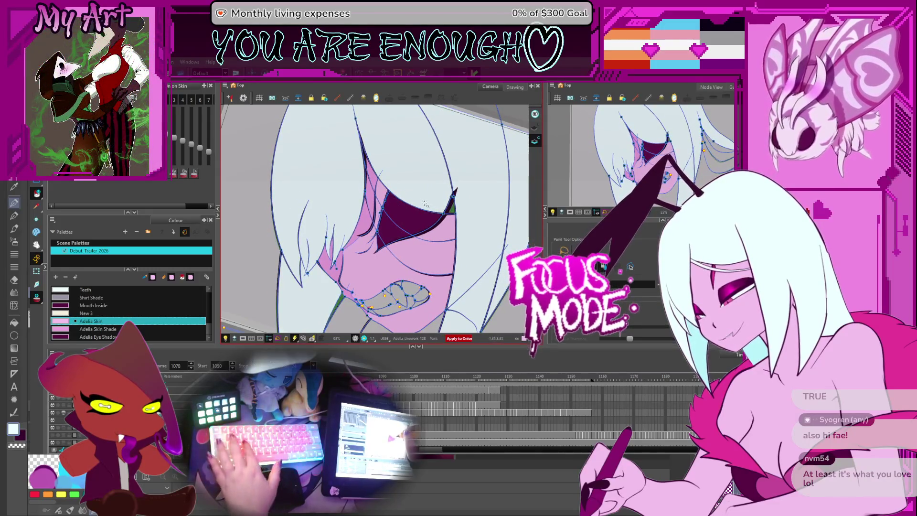
click(436, 201)
key(comma)
key(comma)
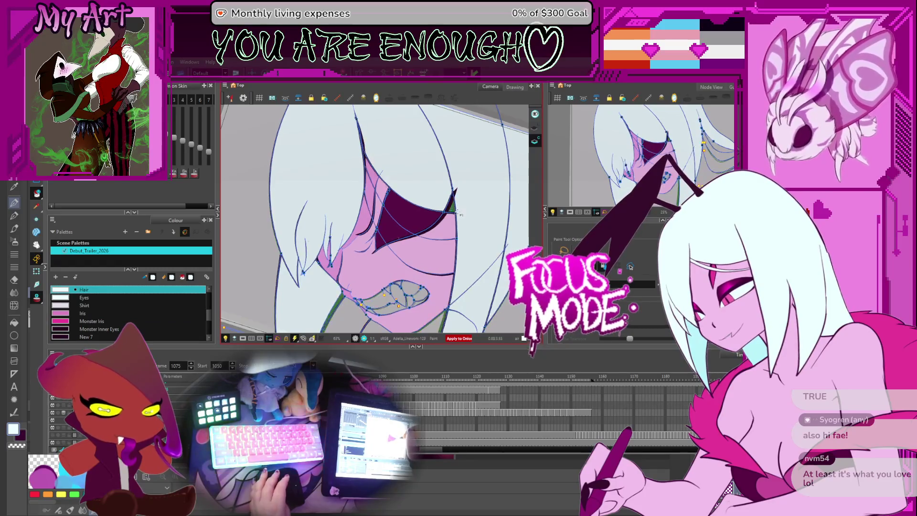
Step: Step back to earlier drawings, pan and tilt the view onto the face, and pick Monster Inner Eyes
key(comma)
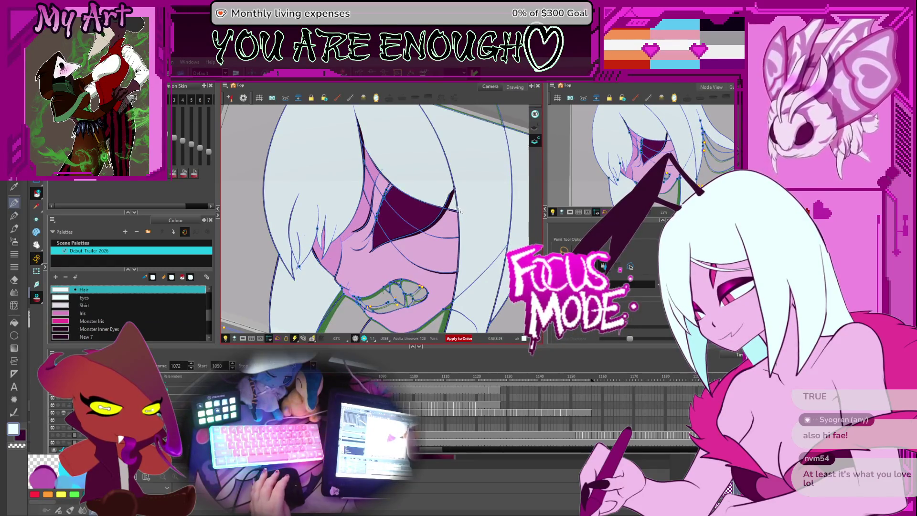
key(comma)
key(comma)
key(comma)
key(comma)
key(comma)
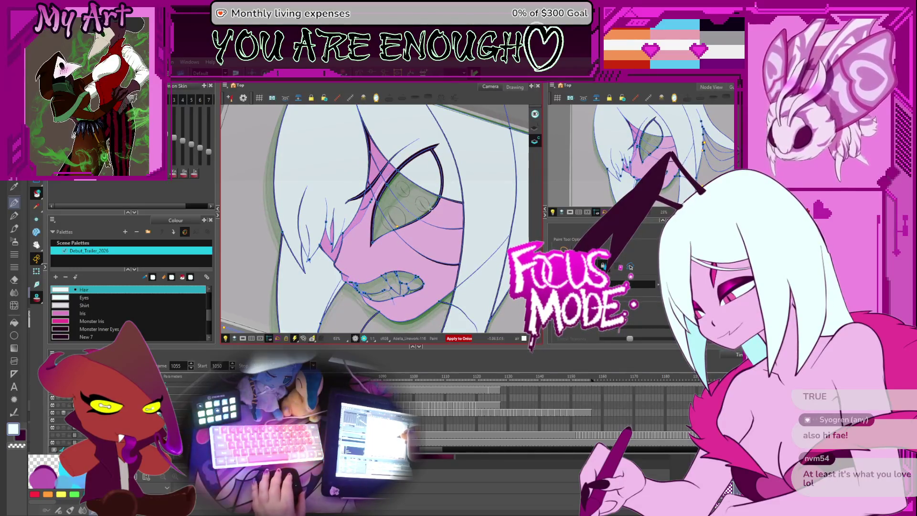
mouse_move(359, 262)
mouse_down()
mouse_move(374, 205)
mouse_move(345, 200)
mouse_up()
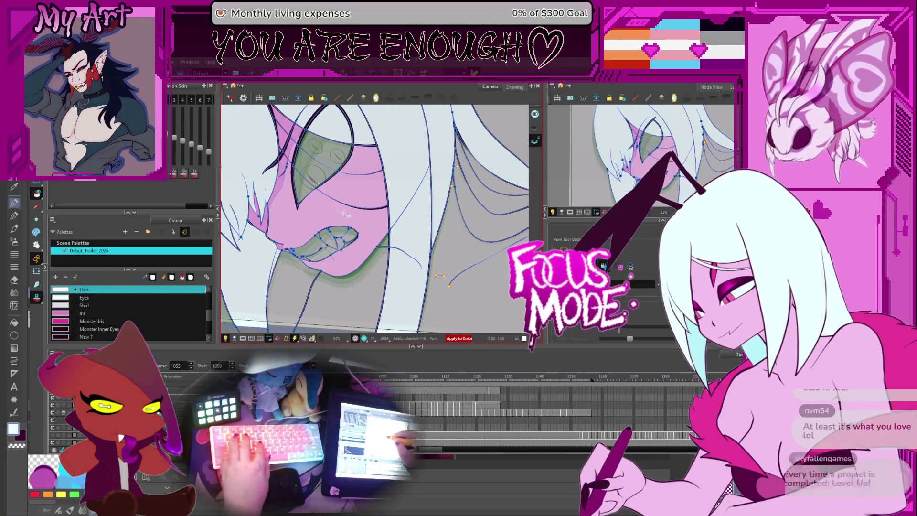
mouse_move(377, 209)
mouse_down()
mouse_move(432, 188)
mouse_move(402, 194)
mouse_up()
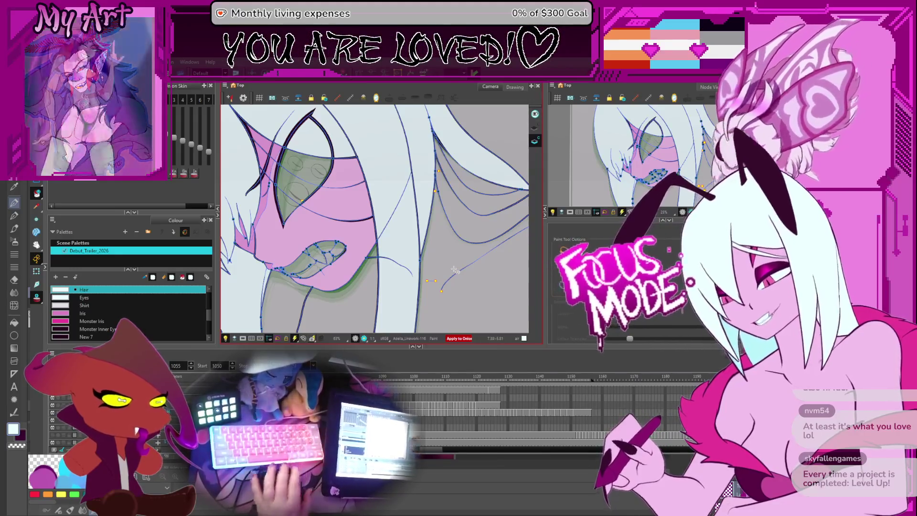
key(space)
drag(447, 233, 494, 272)
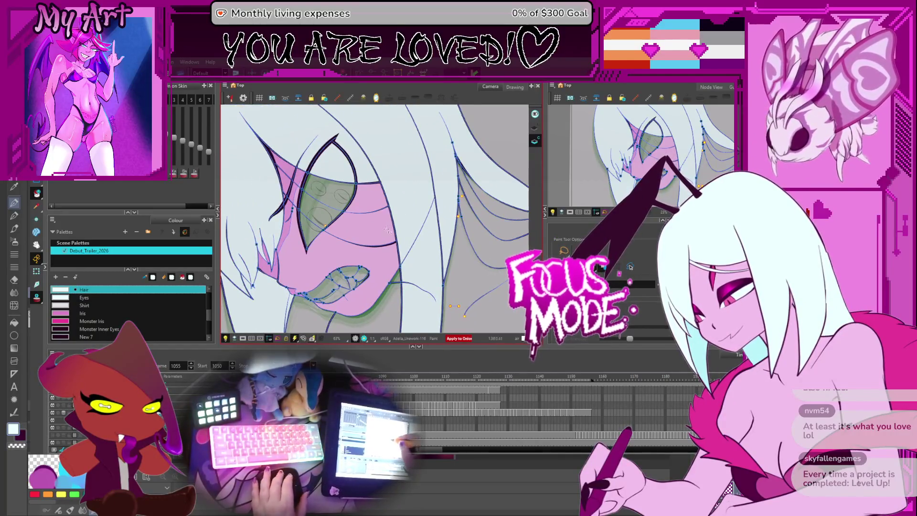
drag(387, 230, 393, 230)
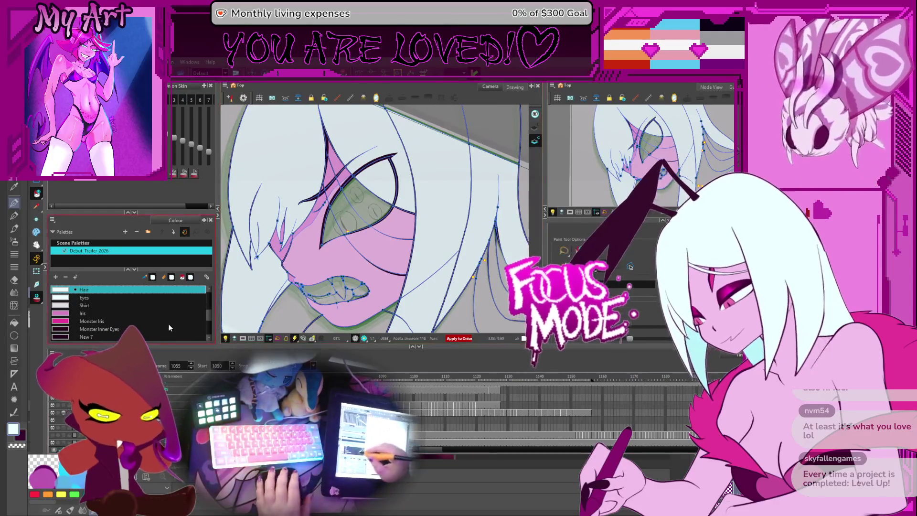
click(196, 329)
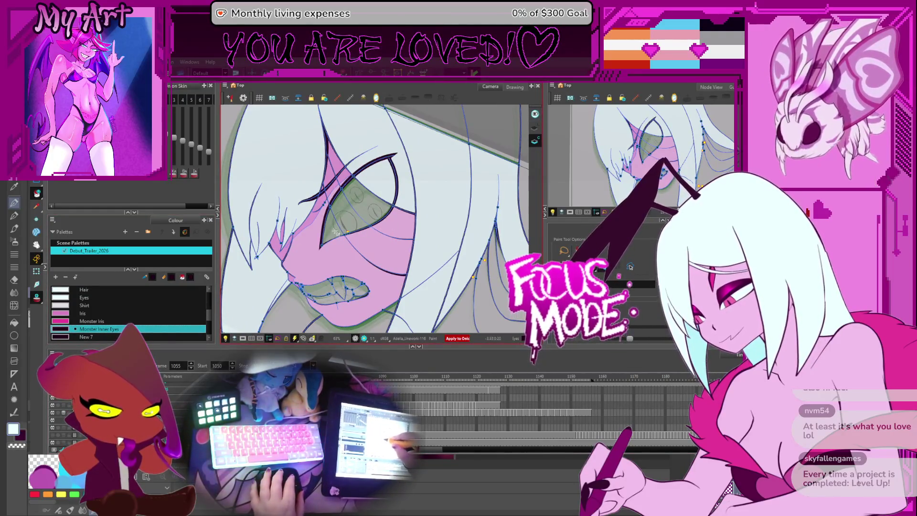
key(comma)
key(comma)
key(comma)
key(comma)
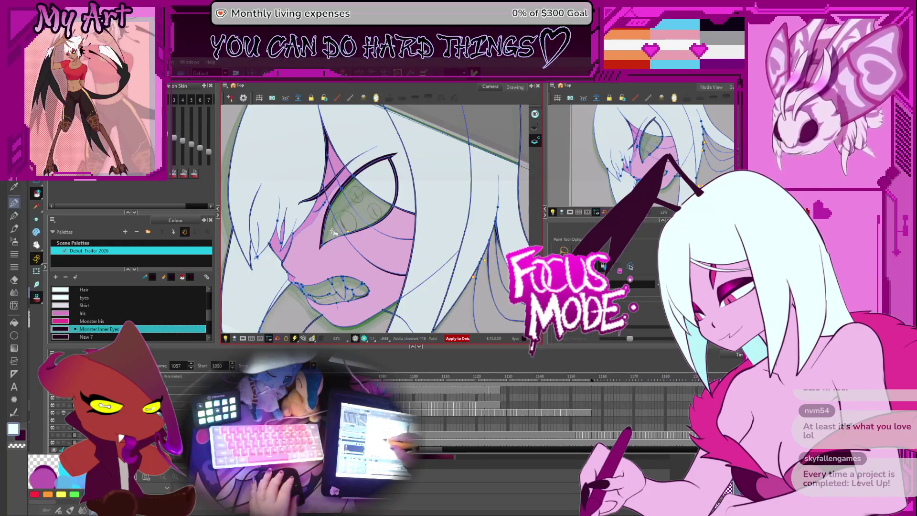
Step: Fill the eye with Monster Inner Eyes and step forward through the next drawings
click(346, 224)
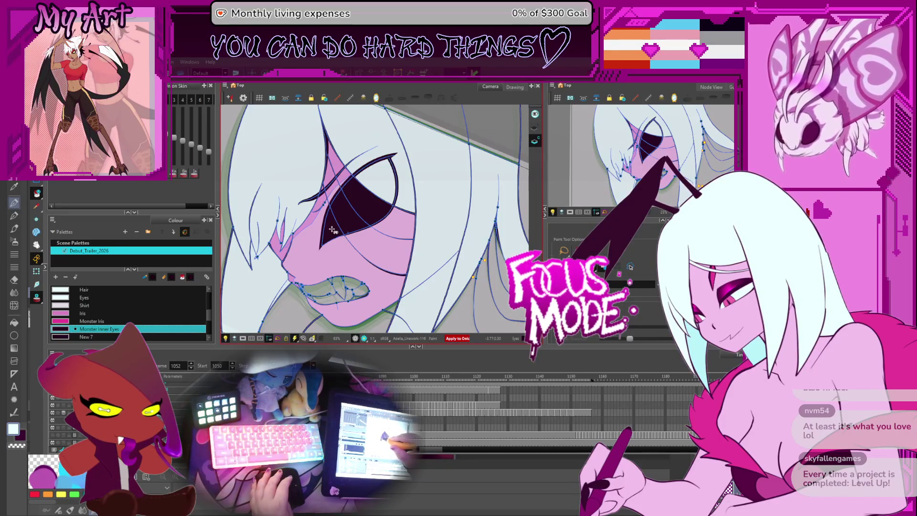
key(period)
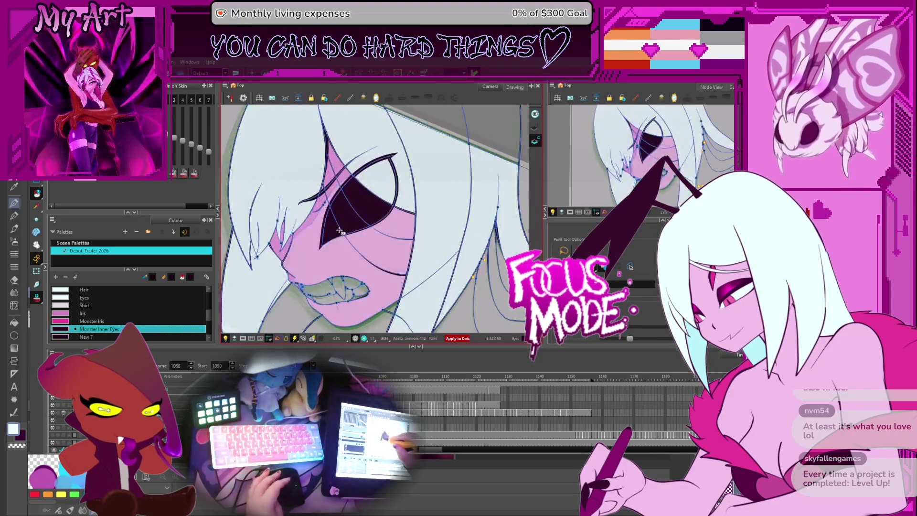
key(period)
key(period)
key(period)
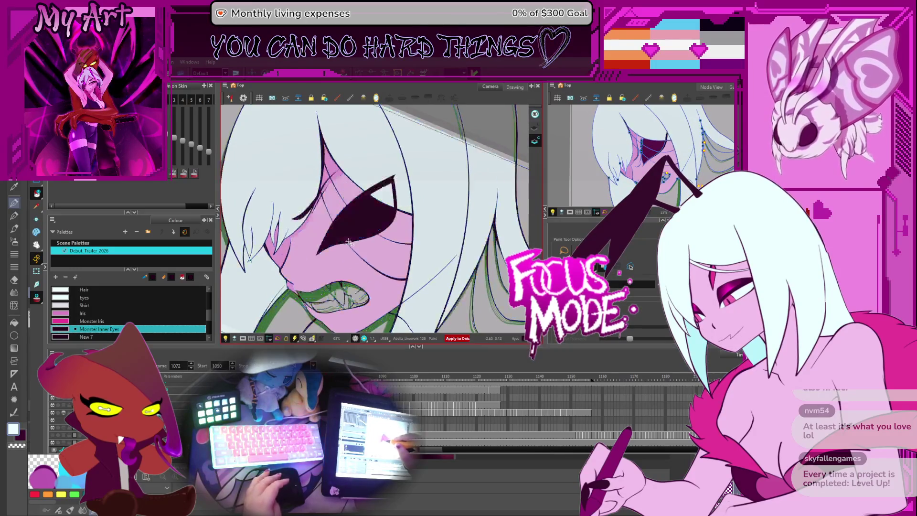
drag(390, 257, 397, 244)
scroll(404, 230, down, 3)
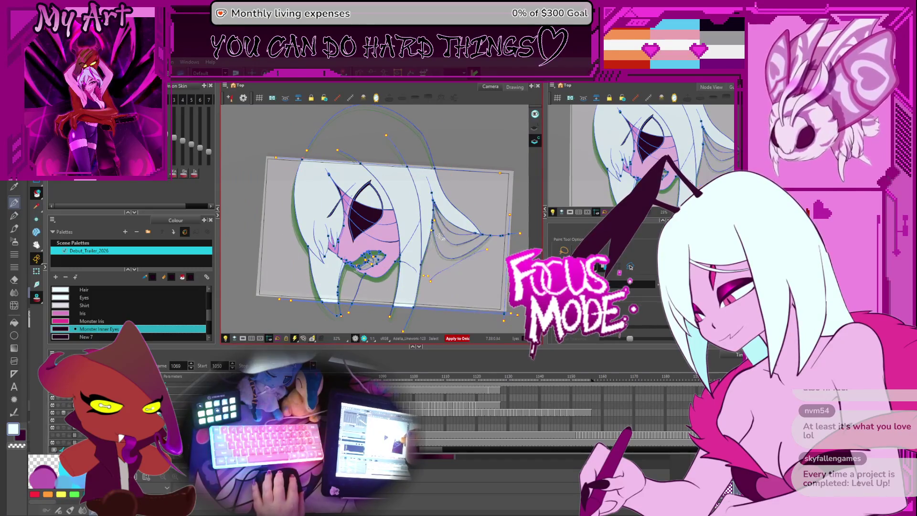
scroll(439, 230, up, 2)
drag(446, 208, 424, 198)
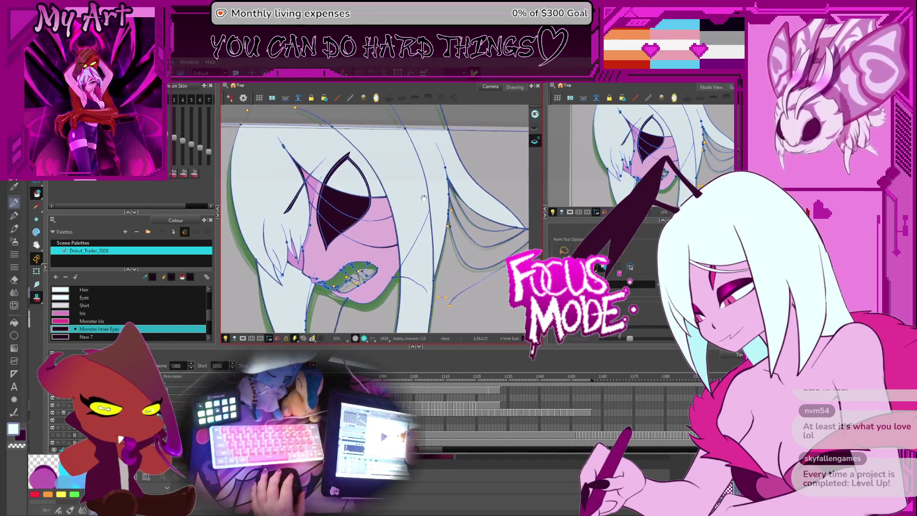
Step: Play back the animation, stop it, and select the Eyes layer drawing
key(Return)
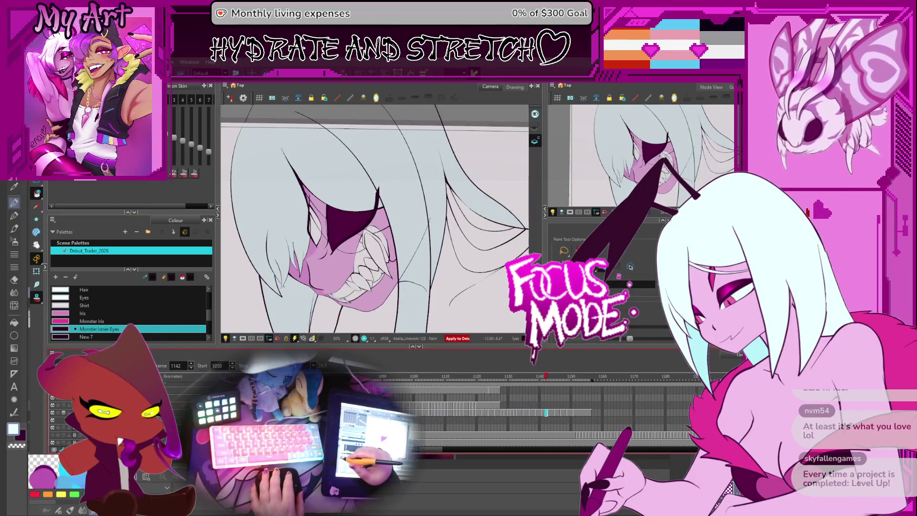
key(Return)
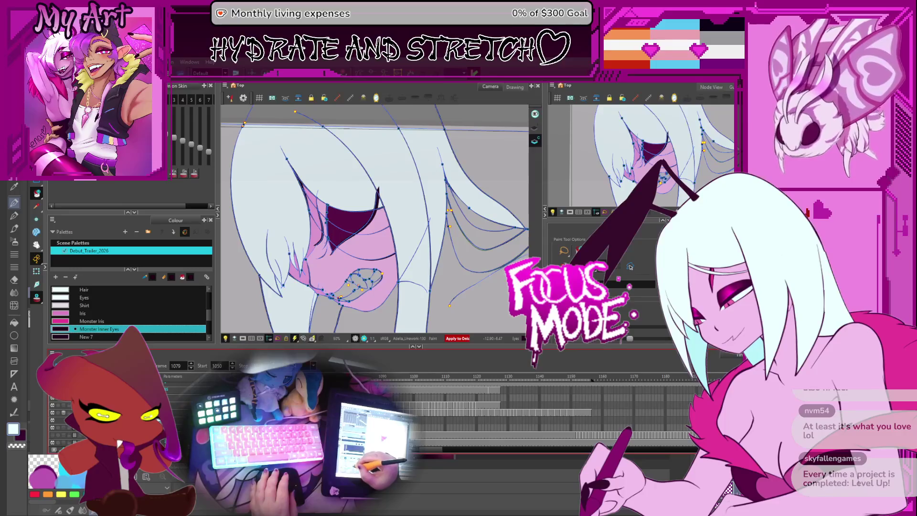
click(120, 428)
click(358, 249)
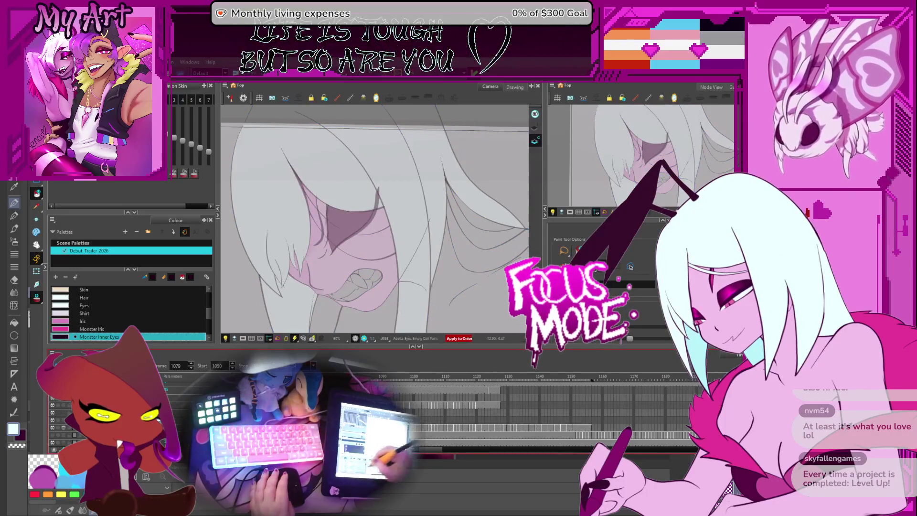
Step: Pick the Monster Iris colour and bring up the eye drawing at frame 1055
scroll(360, 251, up, 4)
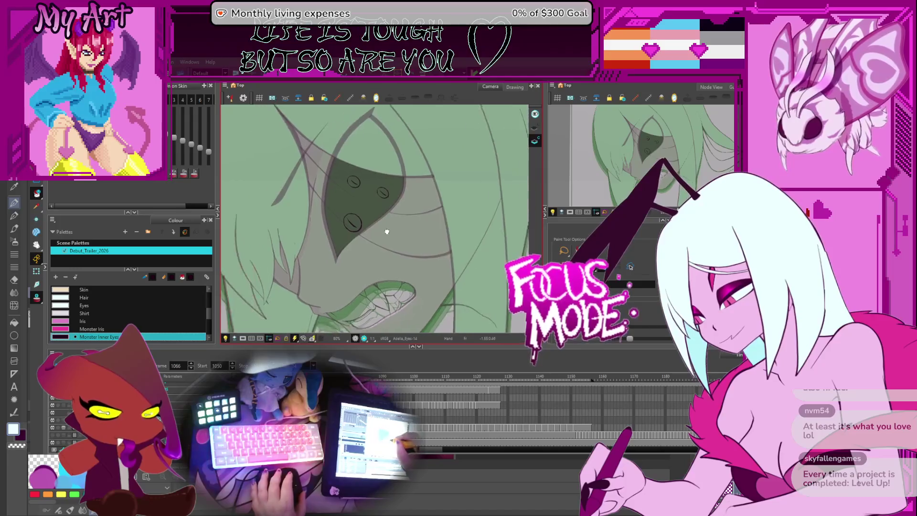
click(107, 329)
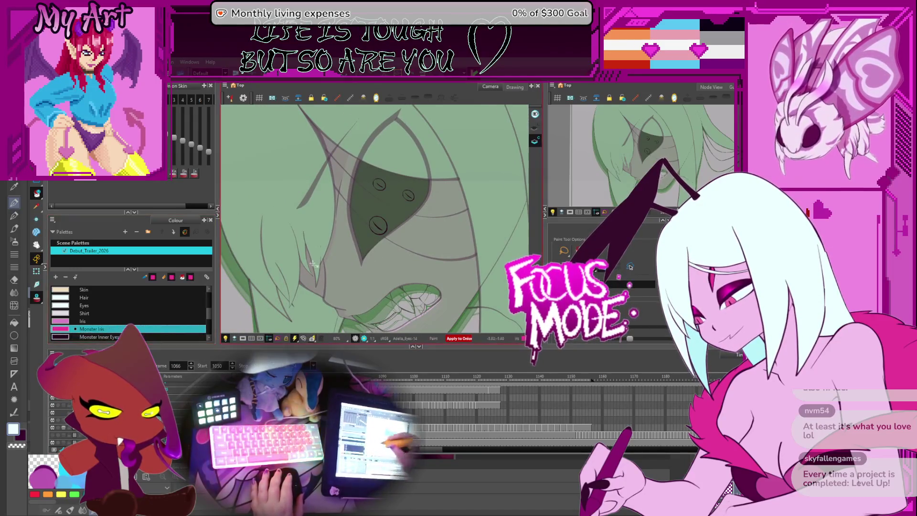
click(429, 231)
drag(429, 231, 385, 220)
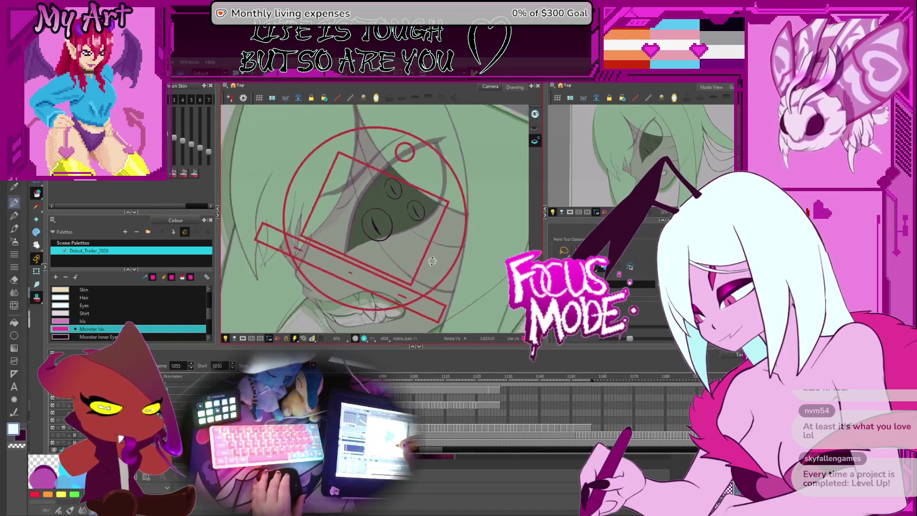
scroll(385, 220, up, 3)
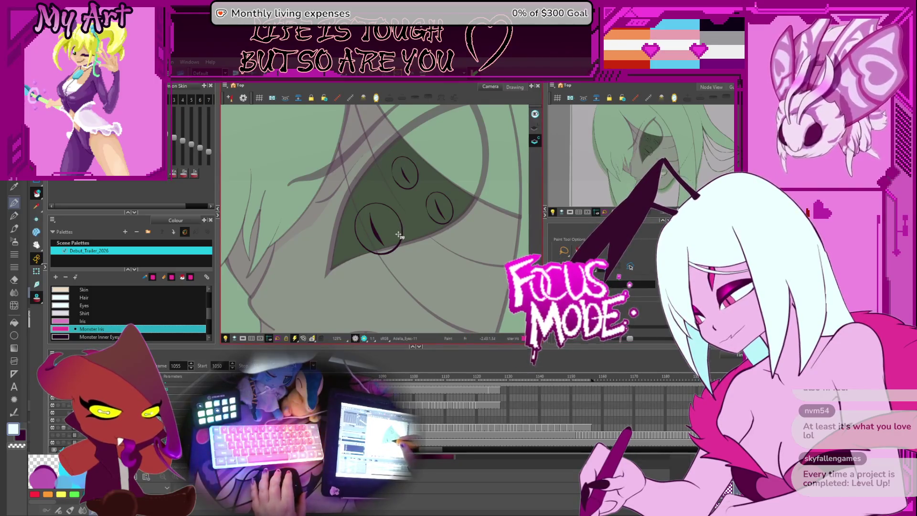
Step: Select the three eye circle strokes, show their outlines, and reselect Monster Iris for painting
key(alt+s)
key(ctrl+a)
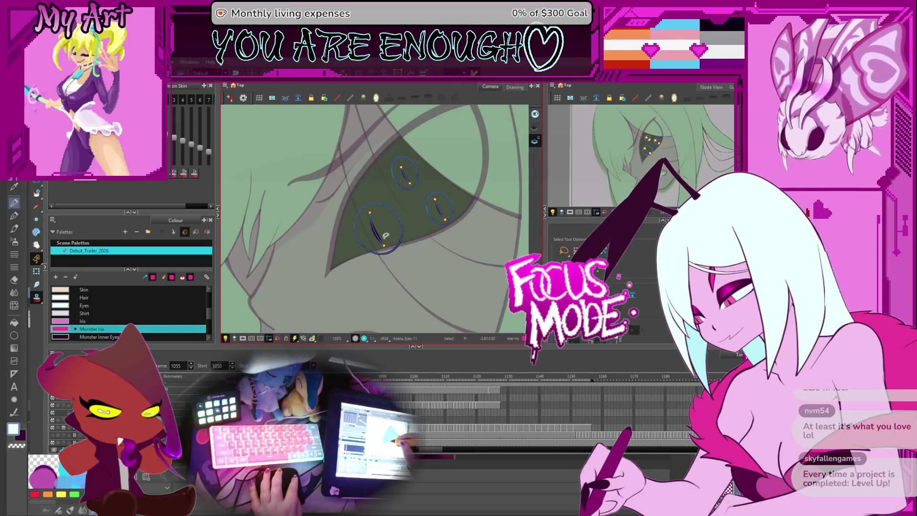
key(Escape)
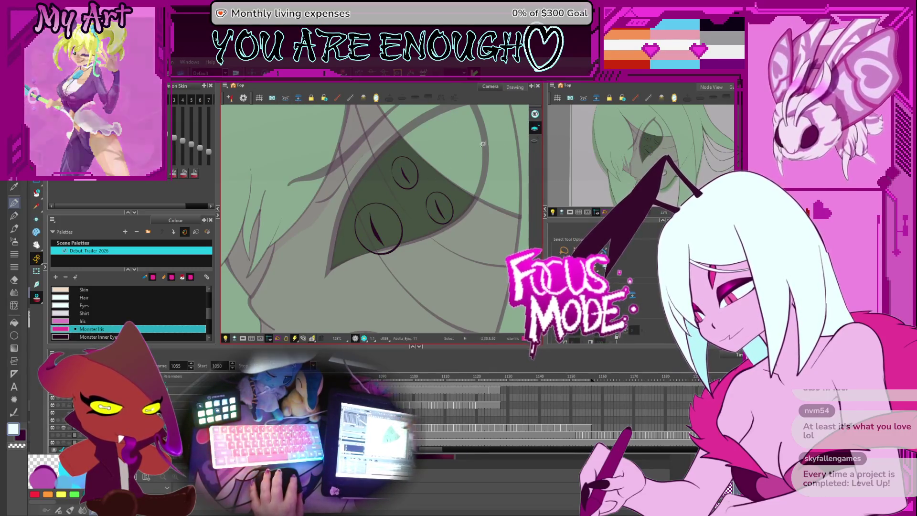
click(534, 142)
key(alt+i)
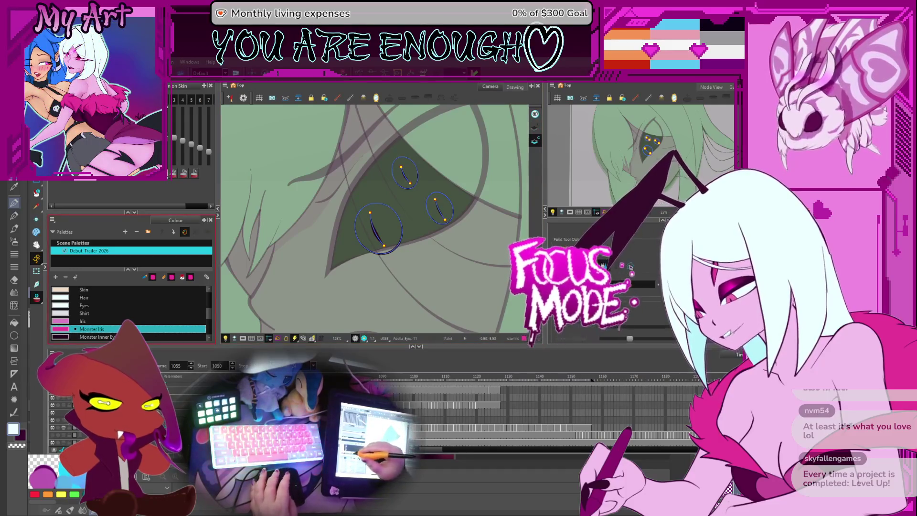
click(139, 323)
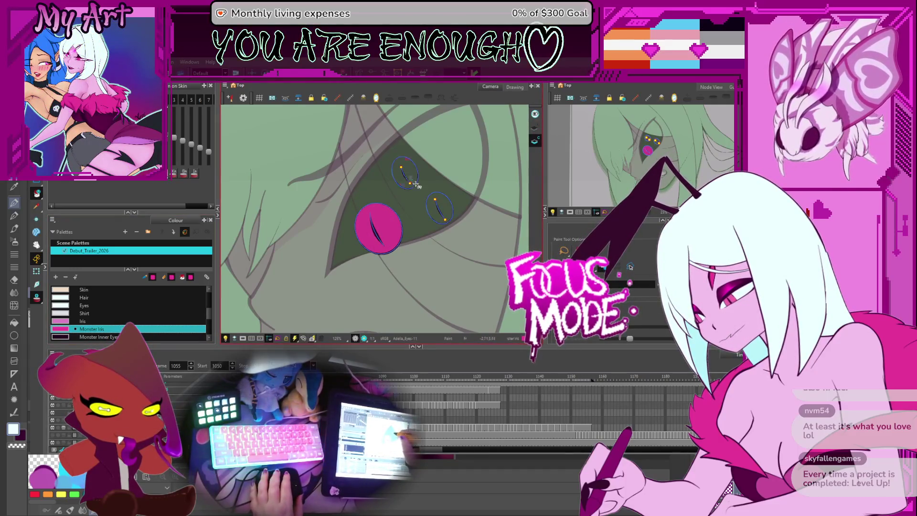
drag(427, 218, 418, 228)
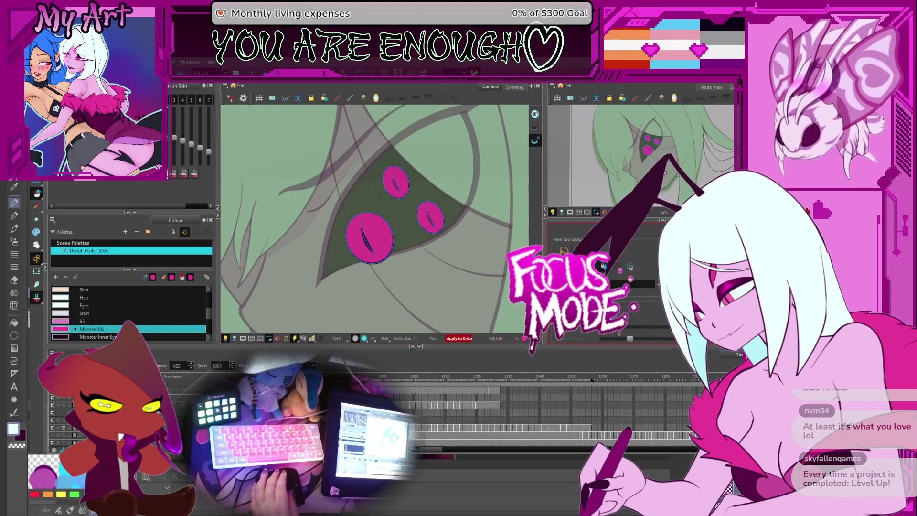
Step: Fill the large, small right and upper irises with magenta, then step through the next eye drawings
key(period)
key(period)
key(period)
key(period)
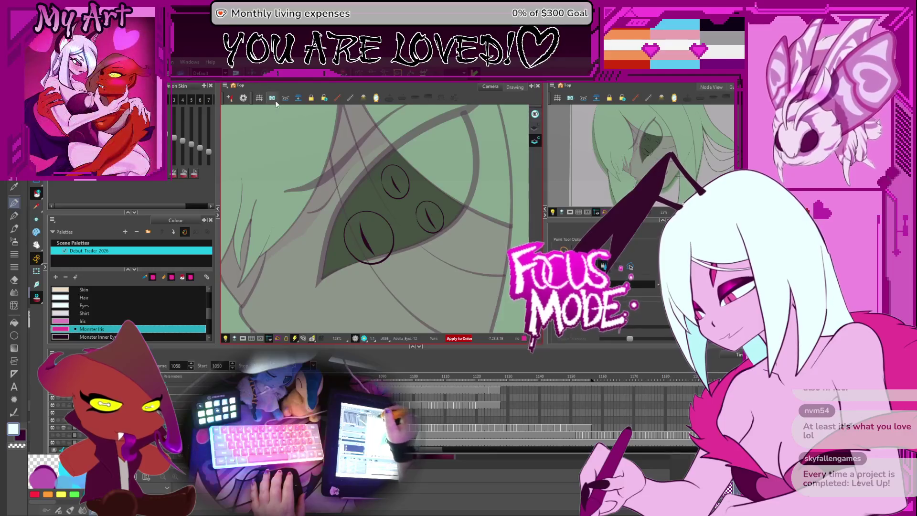
click(288, 99)
click(382, 237)
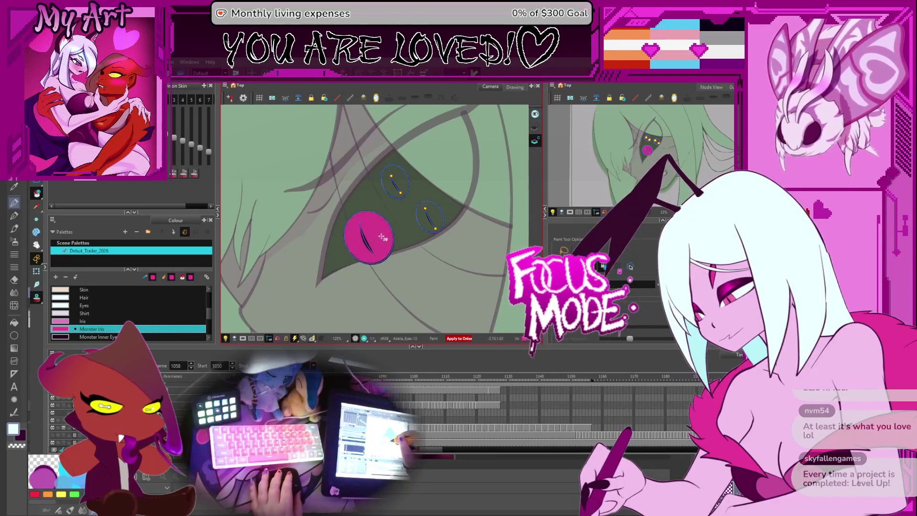
click(431, 222)
click(395, 183)
key(period)
key(period)
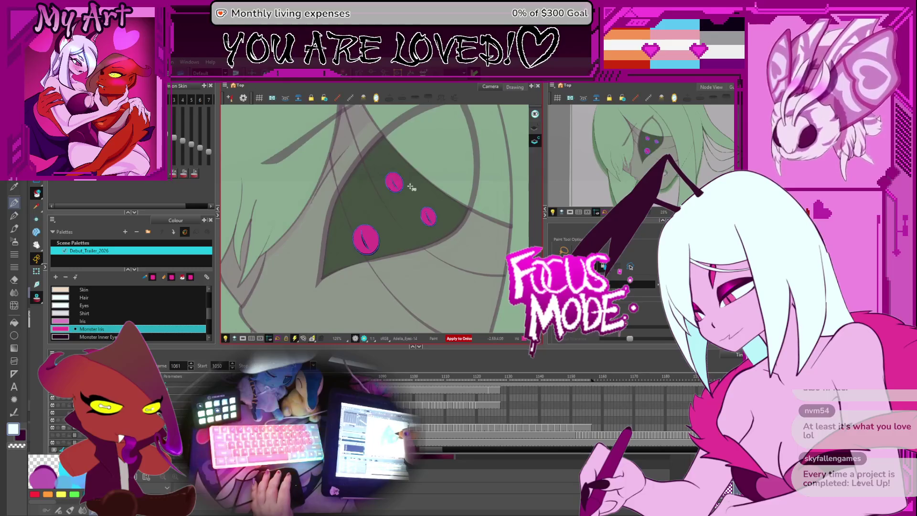
key(period)
key(period)
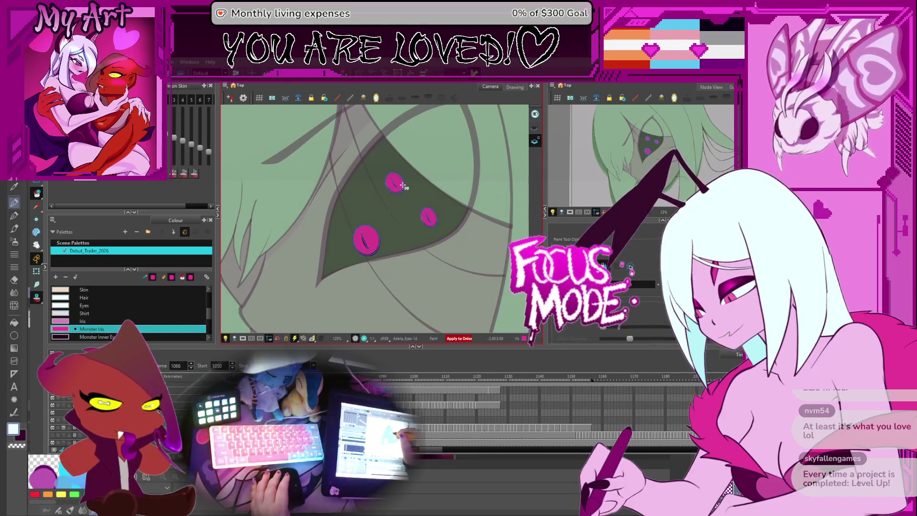
key(period)
key(period)
key(comma)
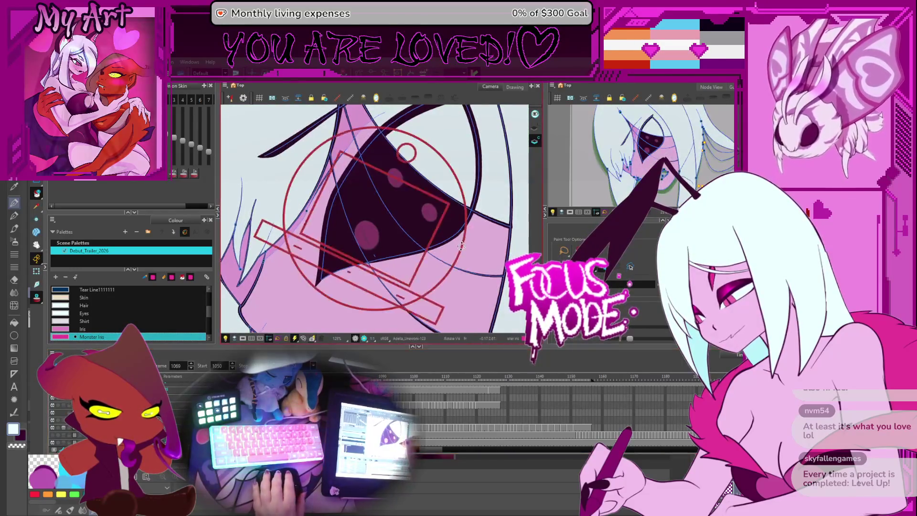
Step: Straighten the view, play the face animation, stop it and zoom in on the eye at frame 1099
scroll(458, 239, up, 2)
drag(459, 239, 411, 220)
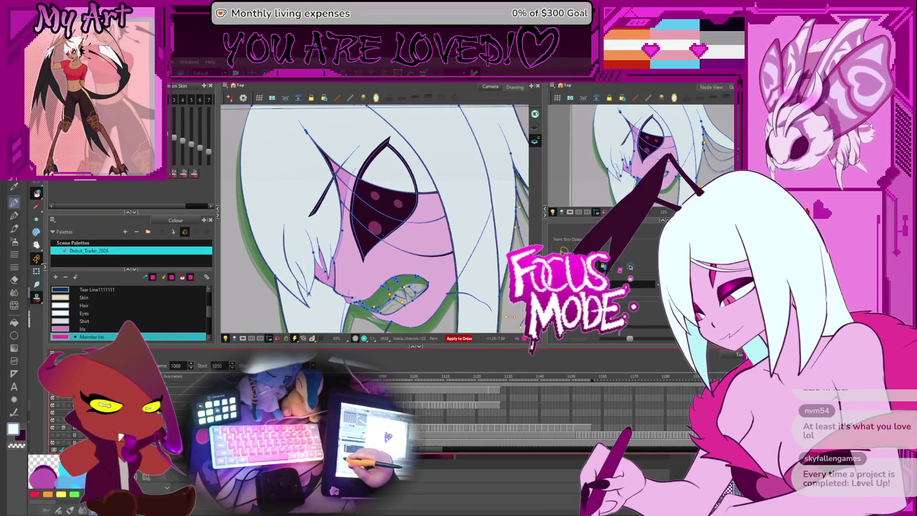
key(g)
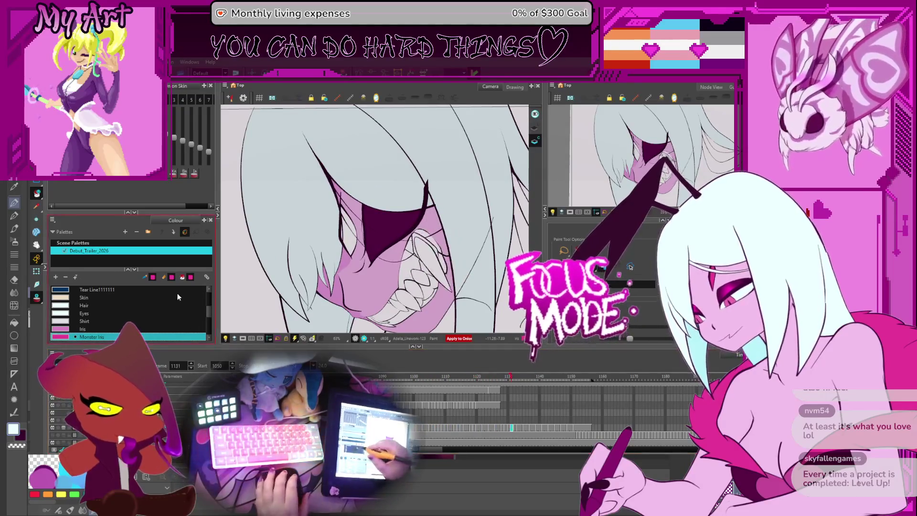
key(Return)
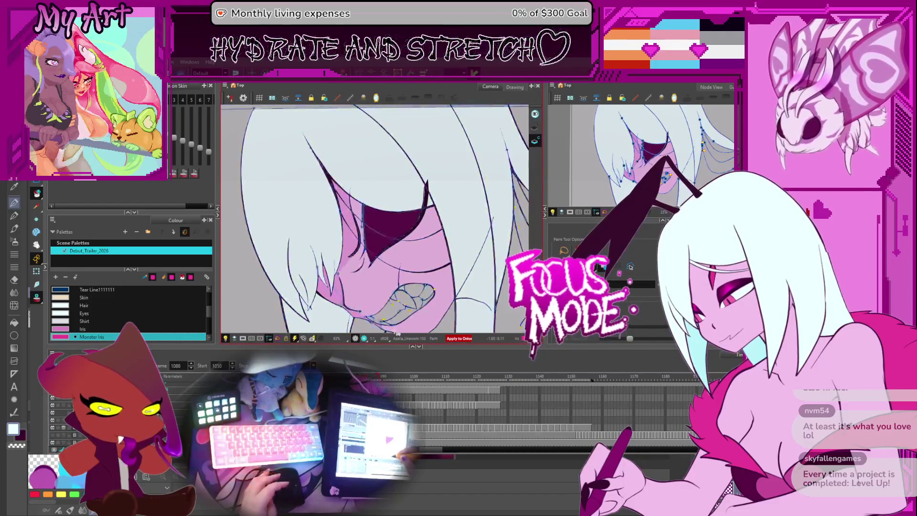
key(comma)
key(comma)
key(comma)
scroll(424, 196, up, 5)
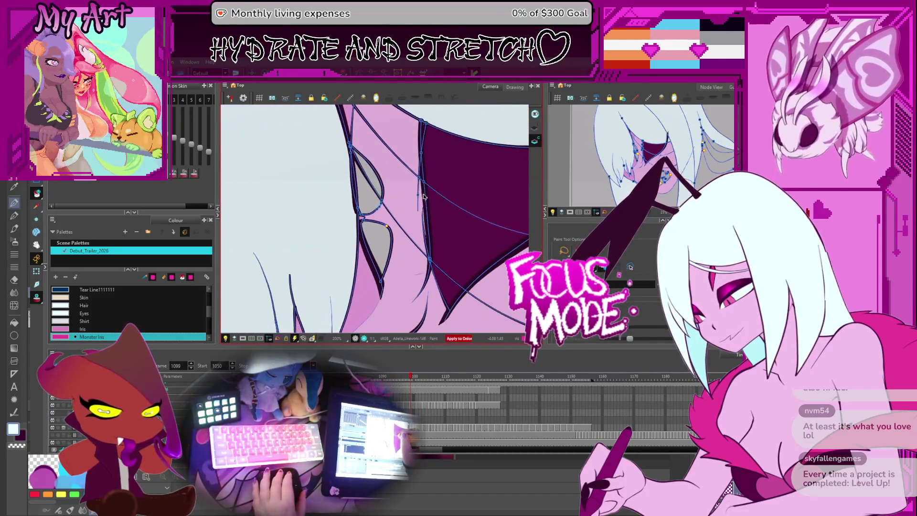
Step: Undo the stray green fill in the eye shapes and sample the Adelia Skin and Skin Shade colours
drag(423, 196, 401, 230)
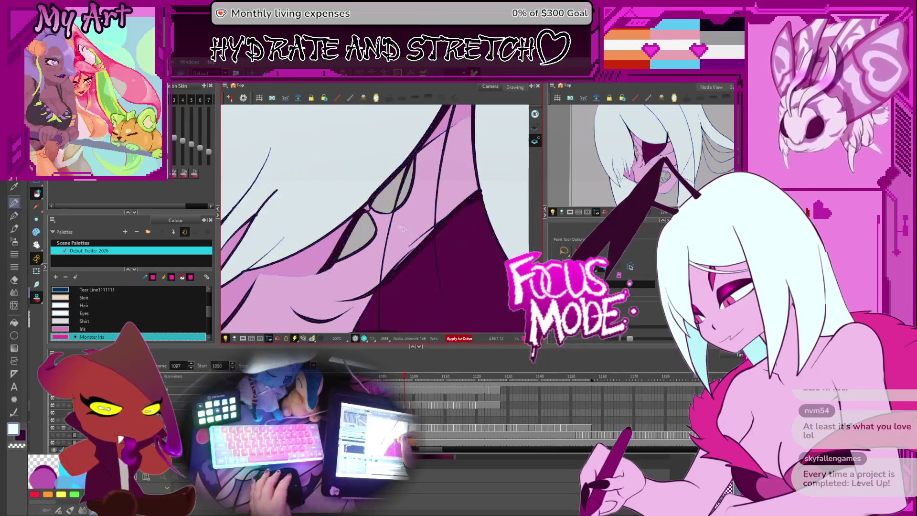
key(comma)
key(comma)
key(comma)
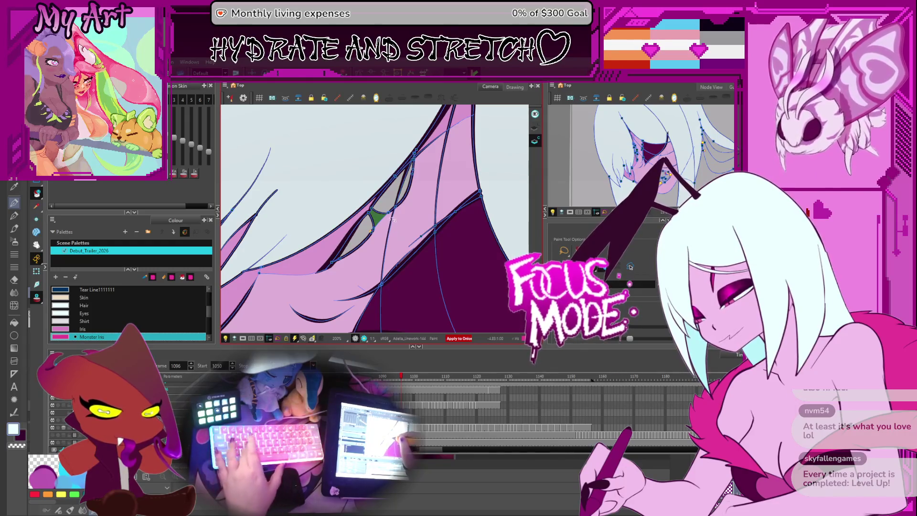
click(385, 226)
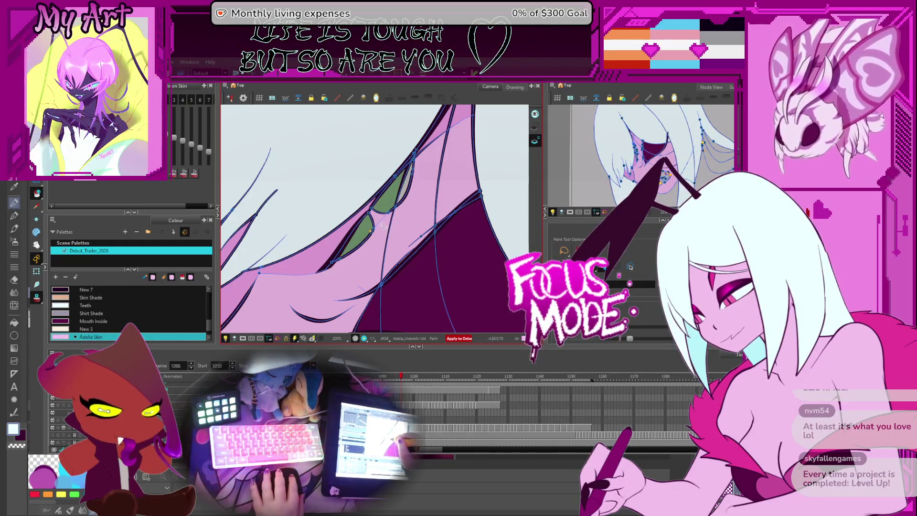
key(ctrl+z)
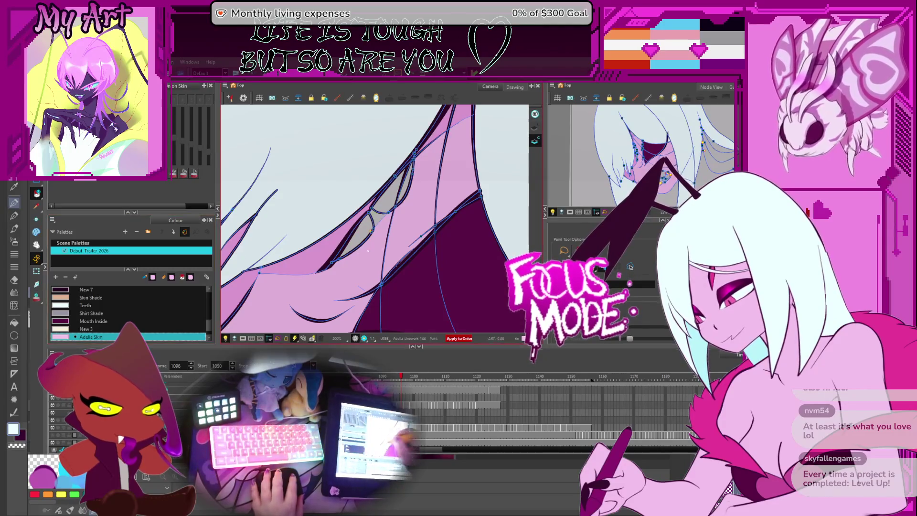
key(period)
key(period)
key(period)
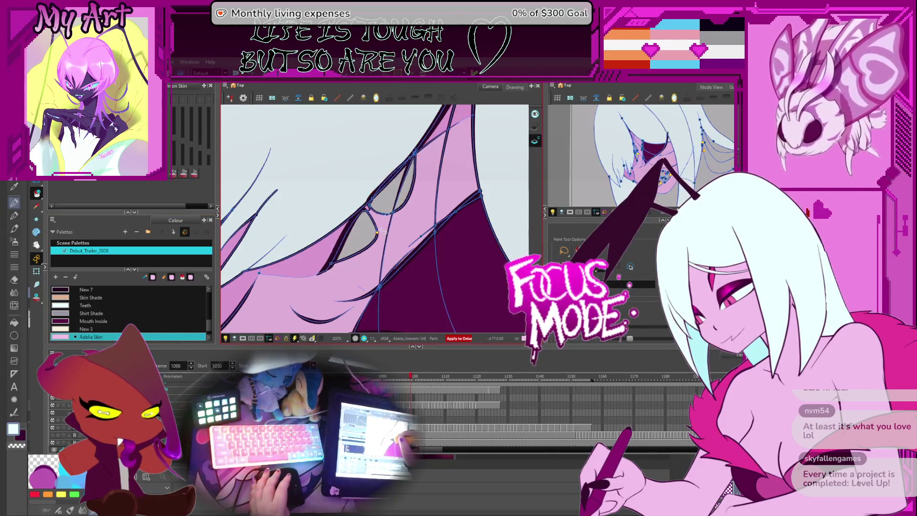
click(330, 242)
Step: Check neighbouring frames and sample the Adelia Skin colour from the drawing again
scroll(376, 220, up, 1)
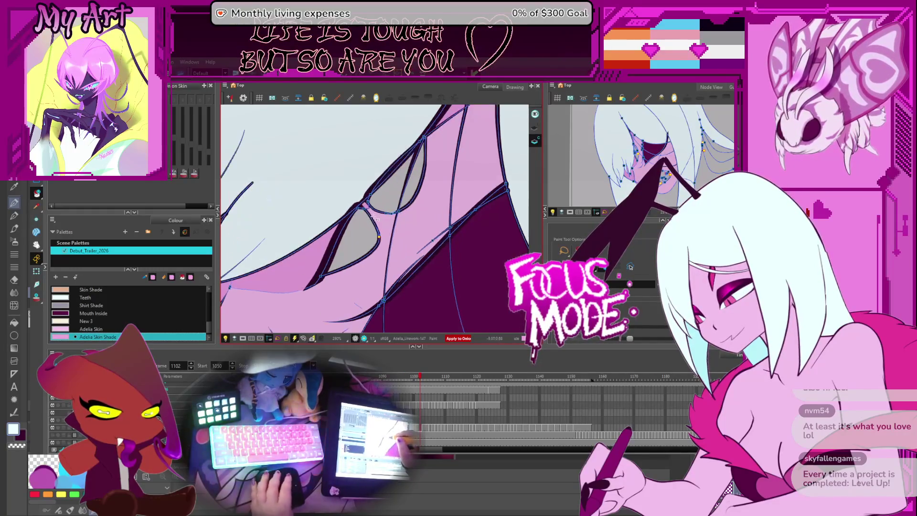
key(period)
scroll(352, 225, down, 3)
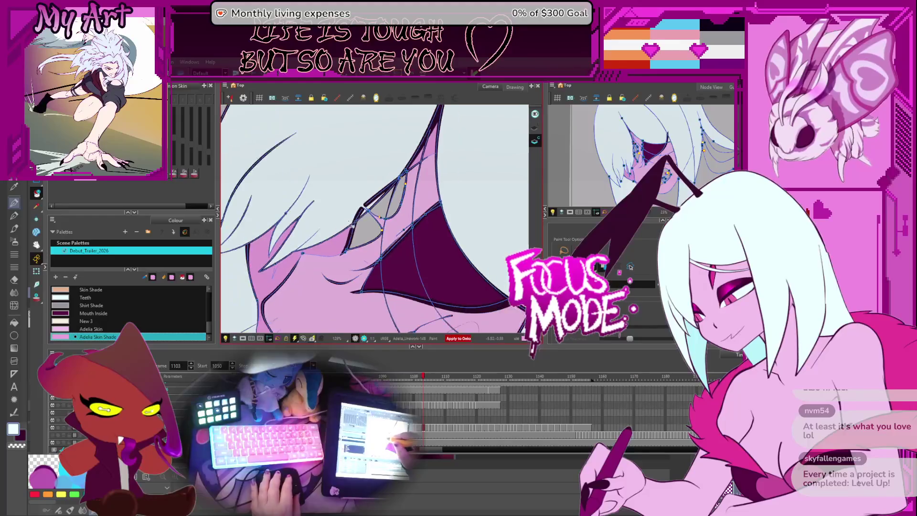
key(period)
key(period)
key(period)
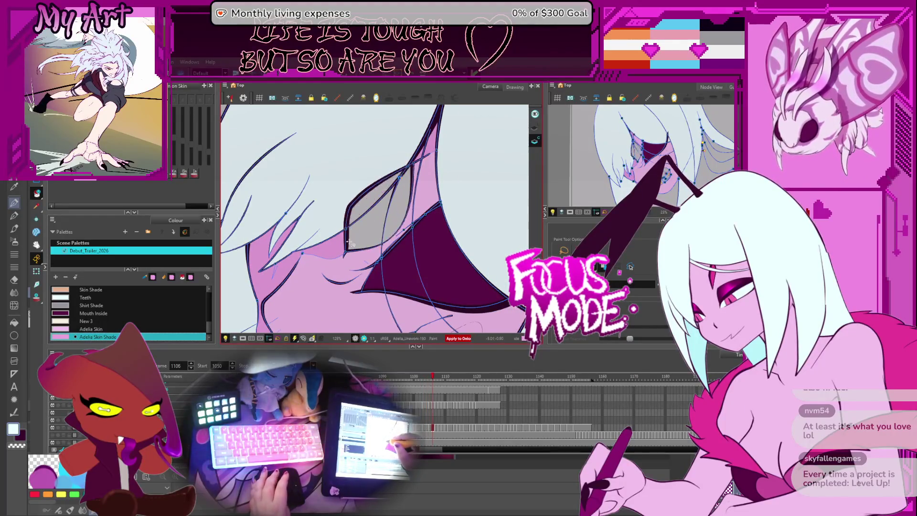
key(comma)
scroll(349, 243, up, 5)
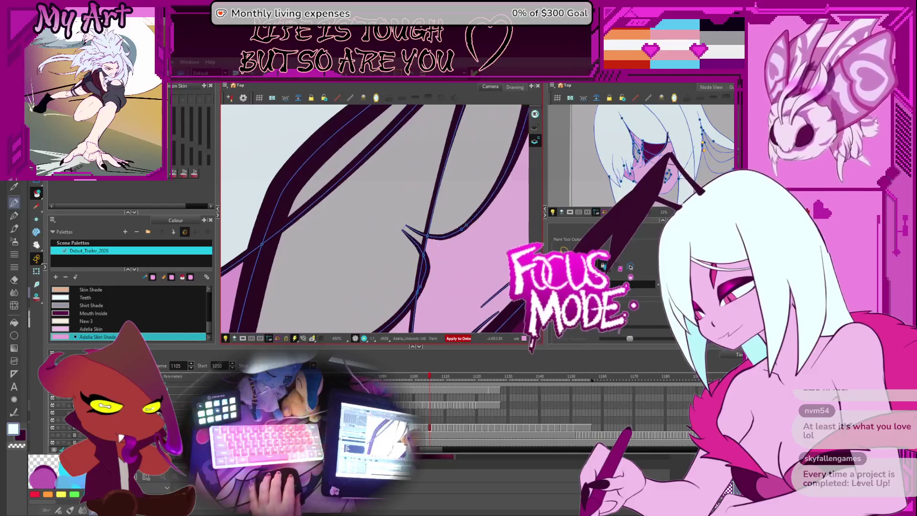
alt+click(430, 262)
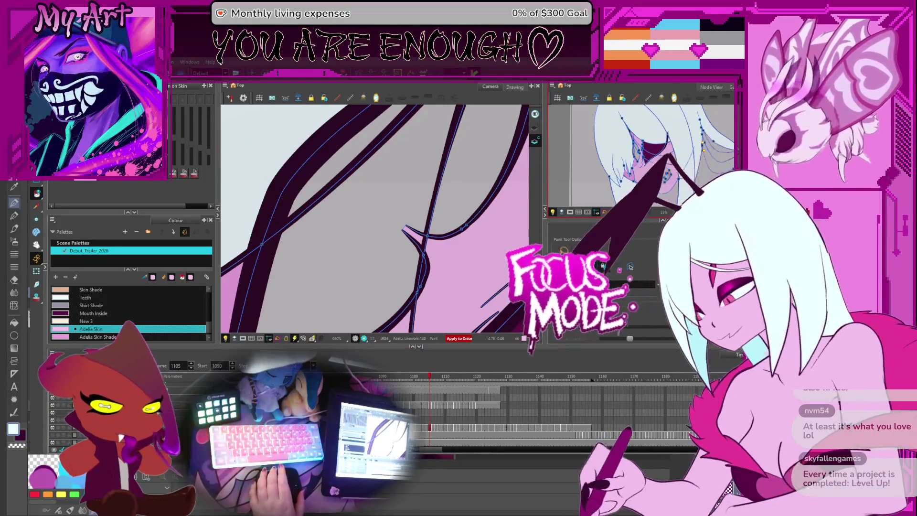
Step: Frame the mouth and teeth and select the Mouth Inside swatch
scroll(489, 262, down, 10)
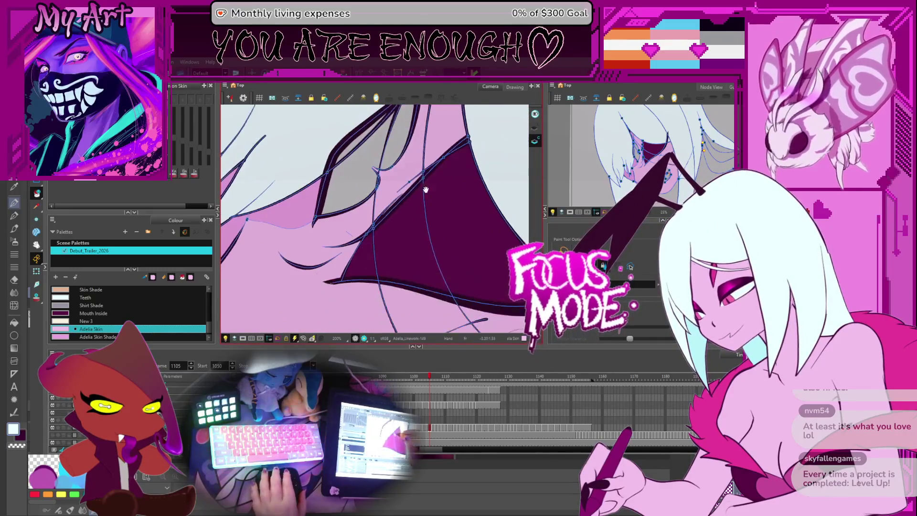
drag(449, 228, 420, 224)
scroll(402, 252, up, 2)
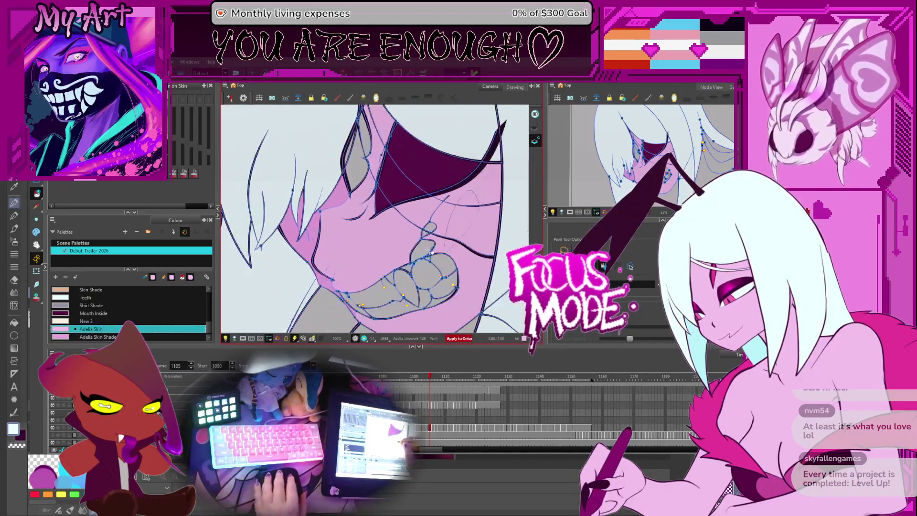
key(comma)
key(comma)
key(comma)
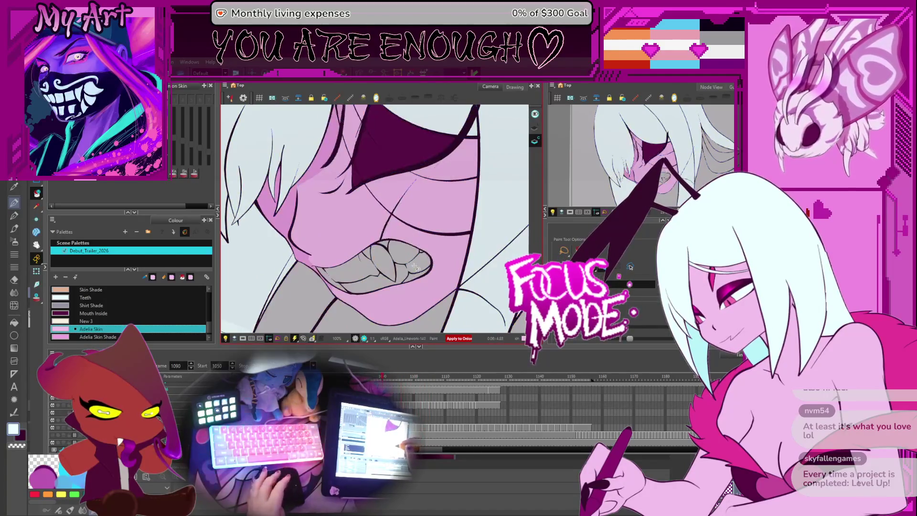
click(109, 314)
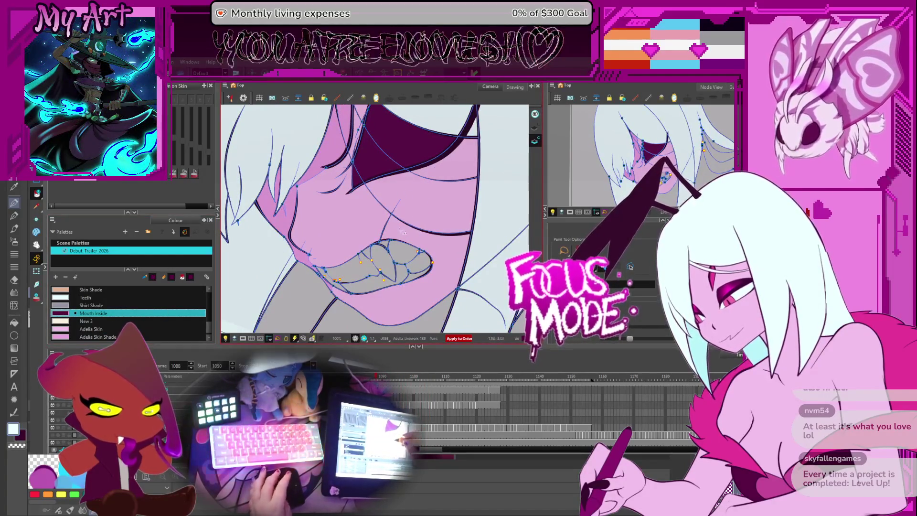
Step: Step through the mouth drawings to reach the first one needing Mouth Inside fills
key(period)
key(period)
key(period)
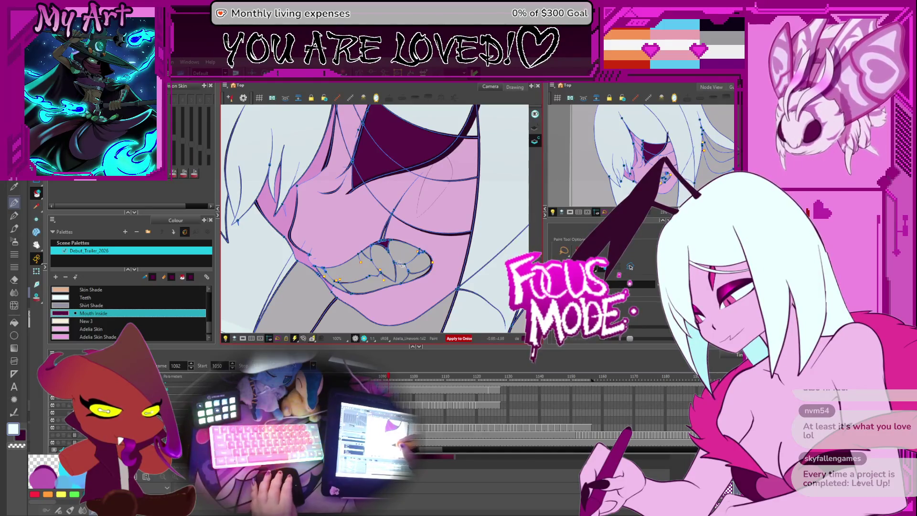
key(comma)
key(comma)
key(comma)
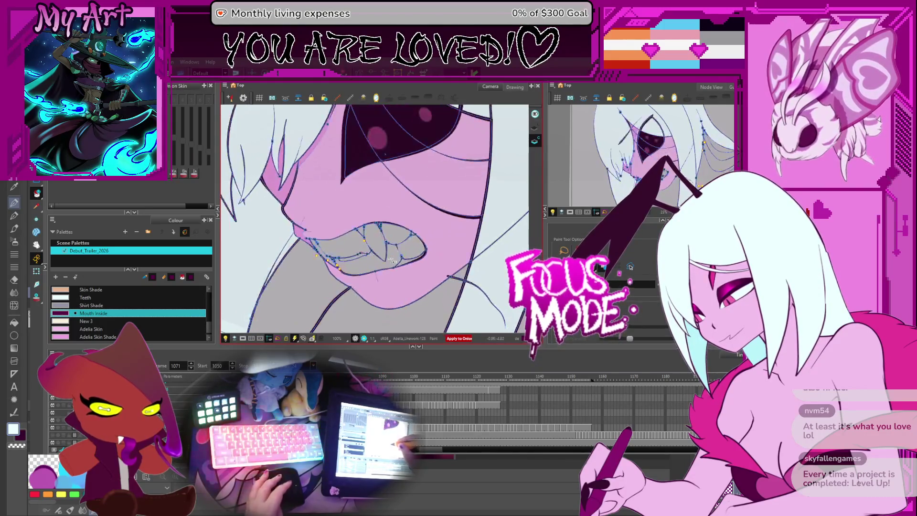
key(comma)
key(comma)
key(comma)
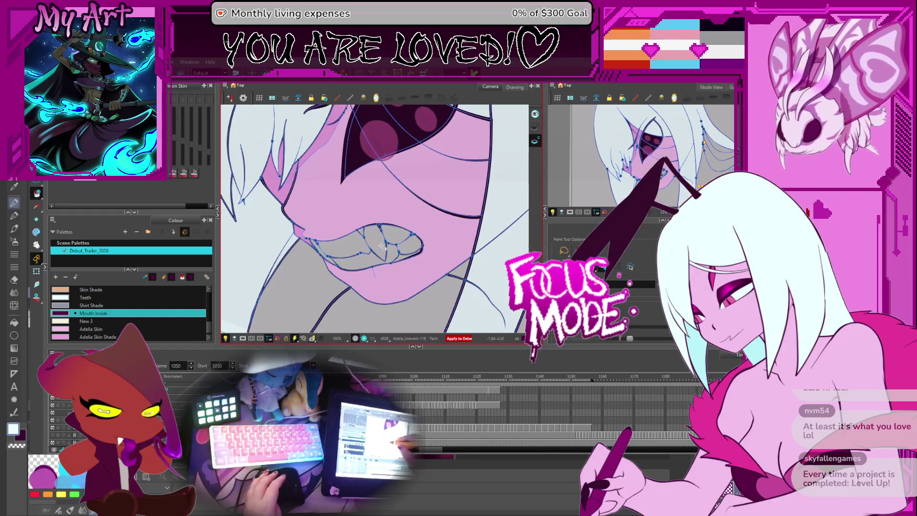
scroll(362, 231, up, 4)
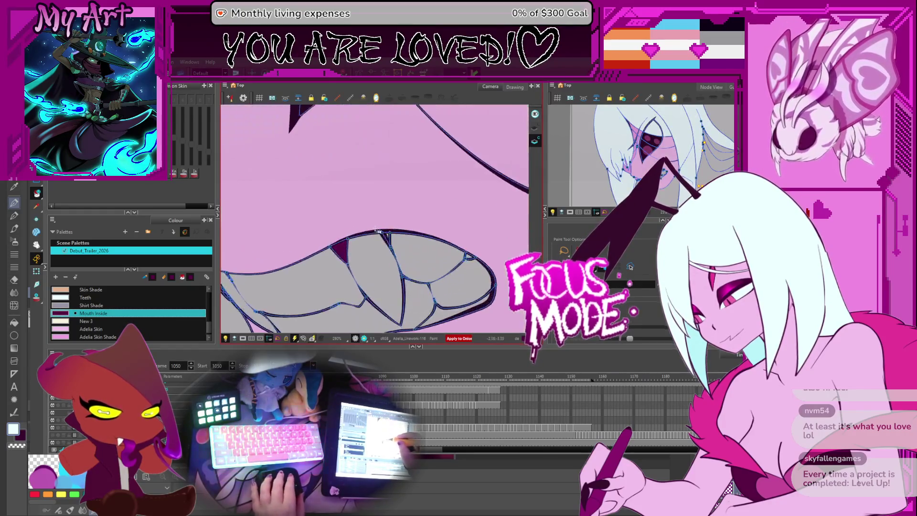
key(period)
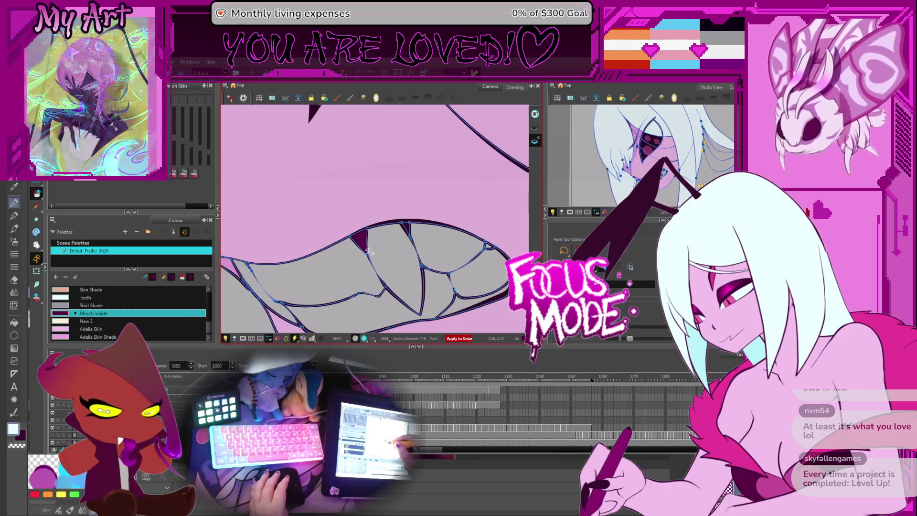
key(period)
key(period)
key(period)
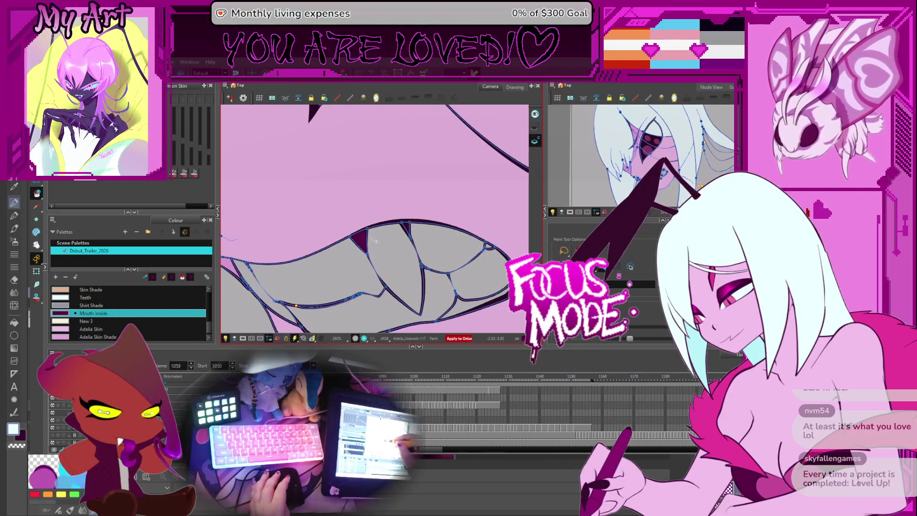
key(period)
key(period)
key(period)
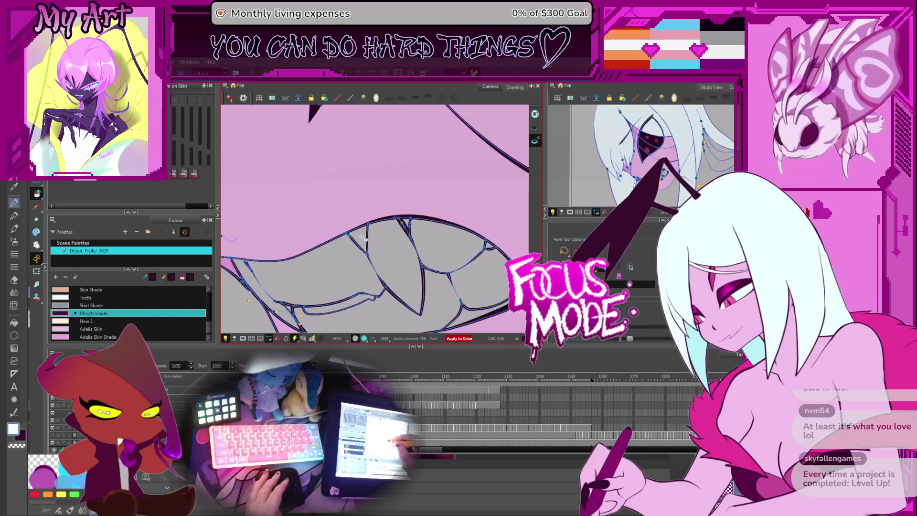
key(period)
key(period)
key(period)
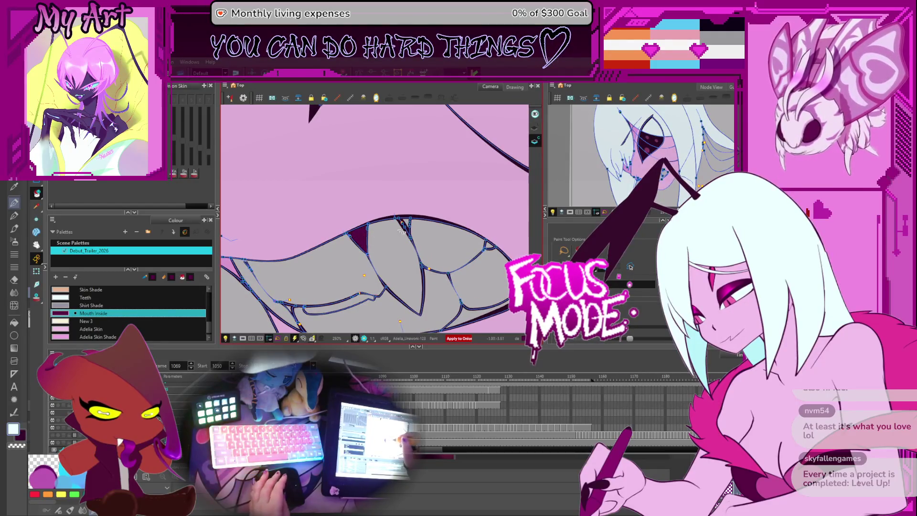
key(period)
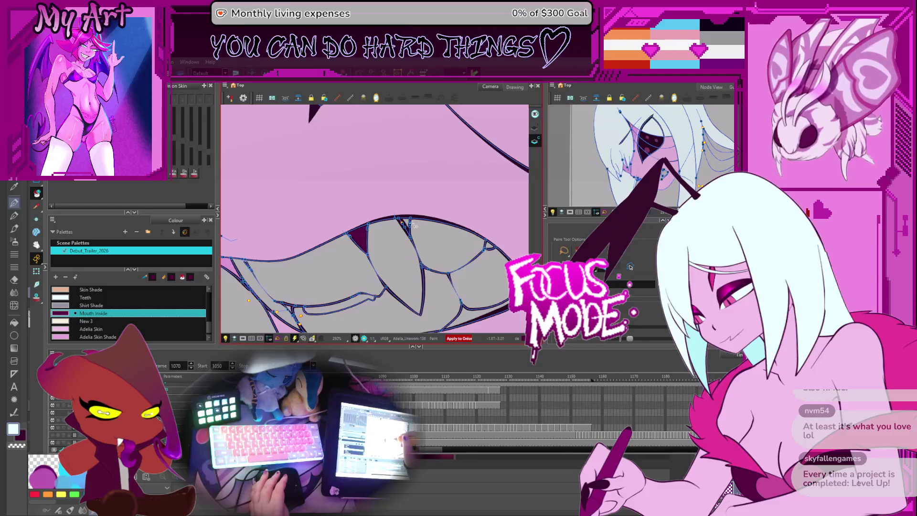
key(period)
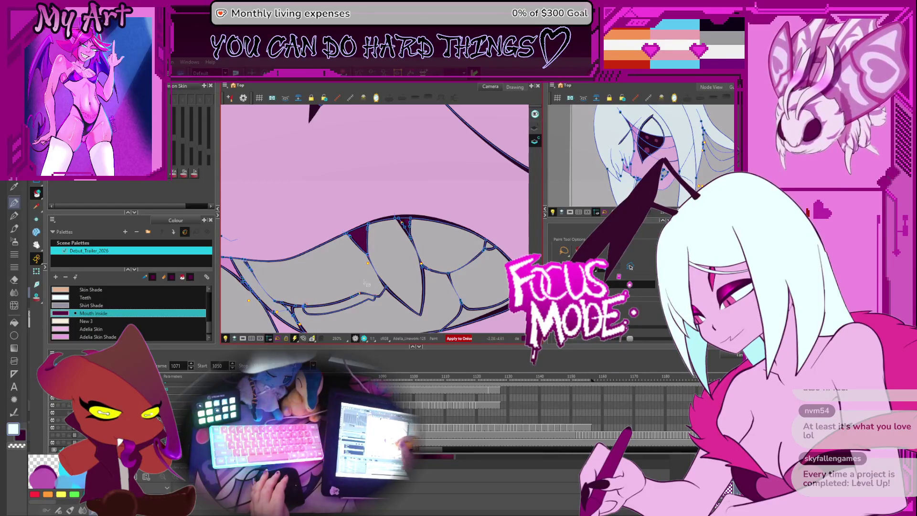
key(period)
scroll(404, 250, down, 2)
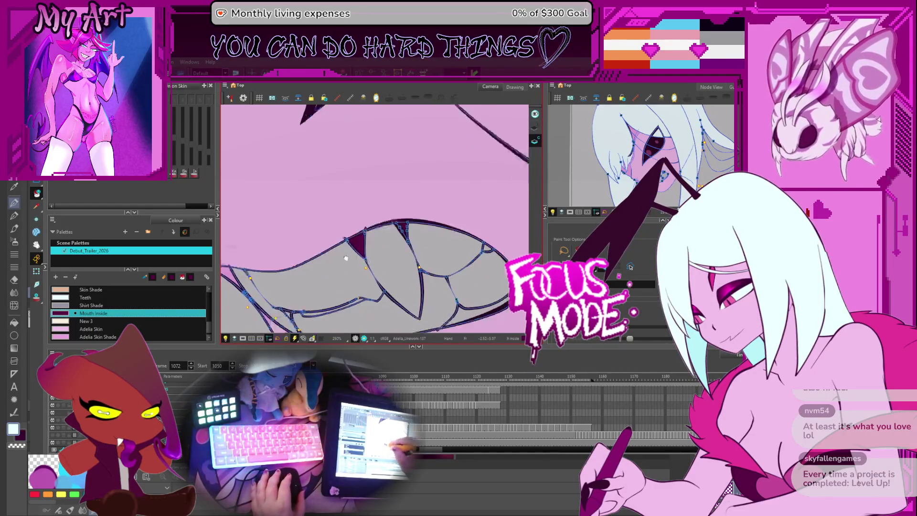
key(period)
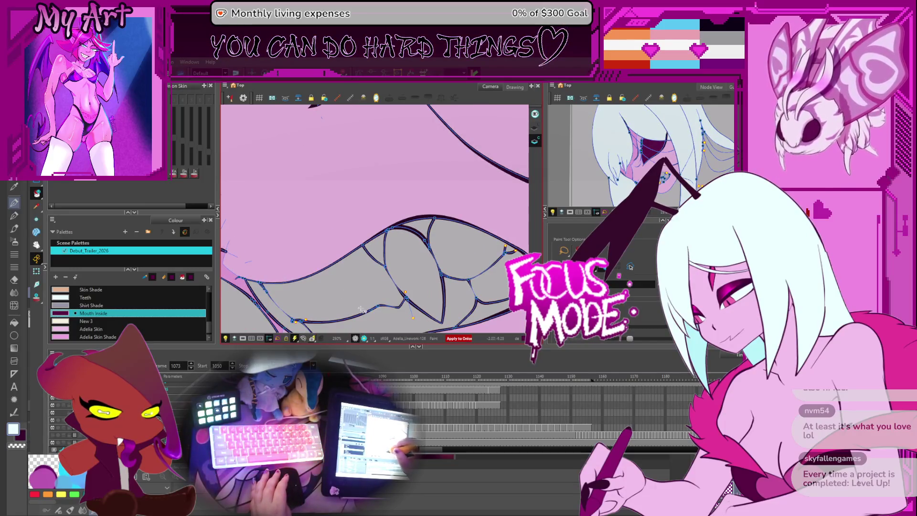
key(period)
key(period)
key(period)
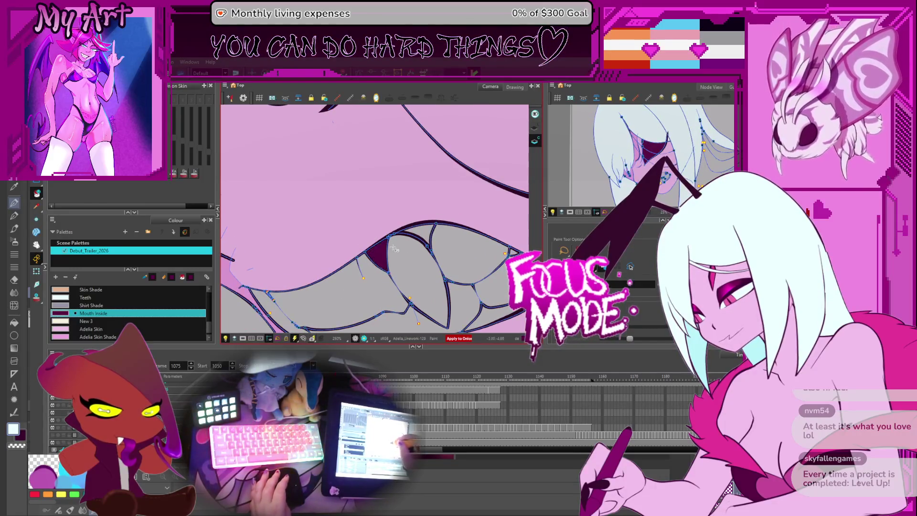
key(period)
key(period)
key(period)
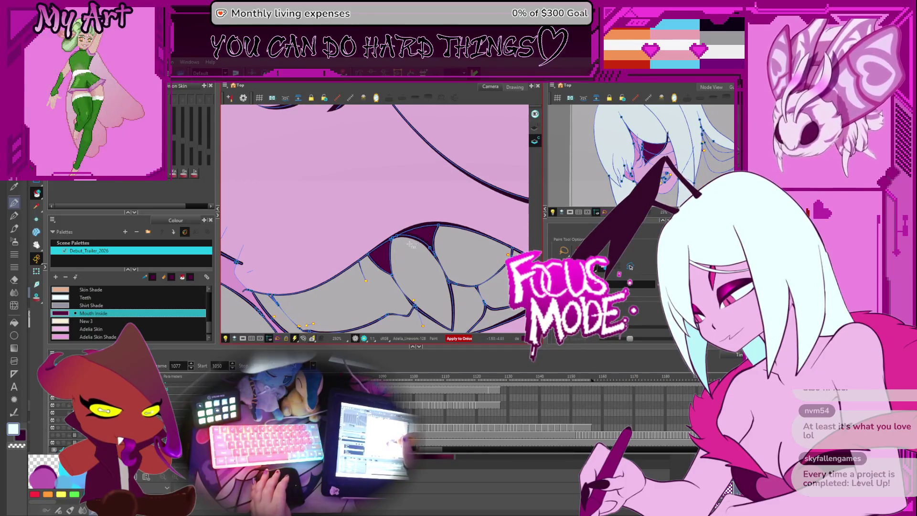
Step: Fill the first mouth gaps and small triangle with Mouth Inside, undoing accidental dark fills on teeth
click(379, 260)
click(397, 260)
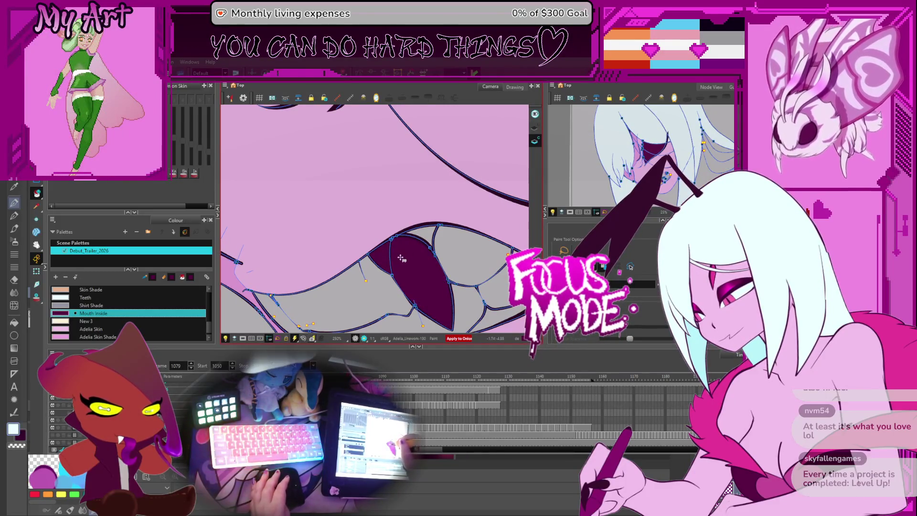
key(ctrl+z)
key(comma)
key(period)
key(period)
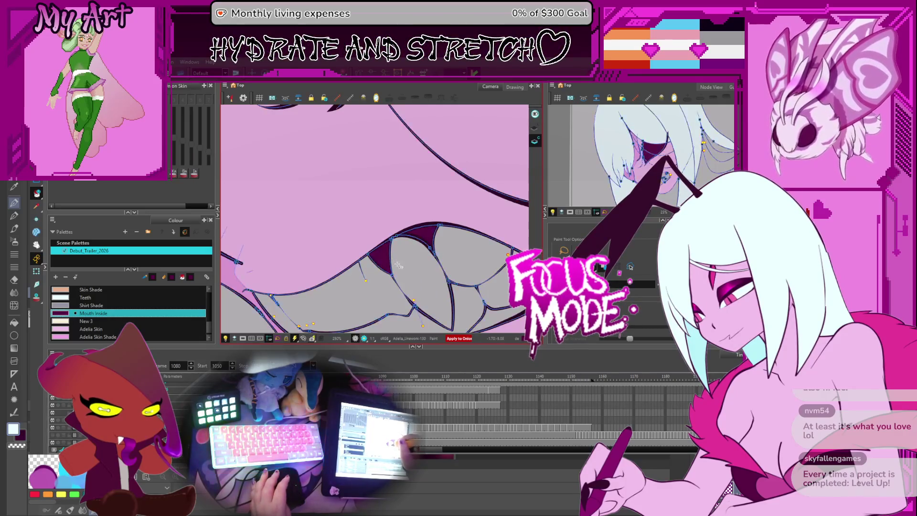
click(380, 258)
click(416, 273)
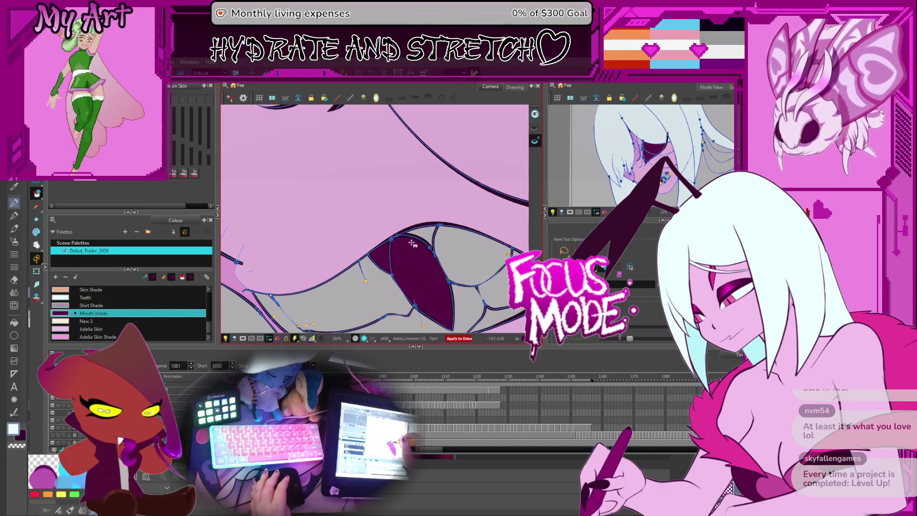
key(ctrl+z)
Step: On the next unfilled drawings, fill the mouth triangle and three gaps between the teeth dark
key(period)
key(period)
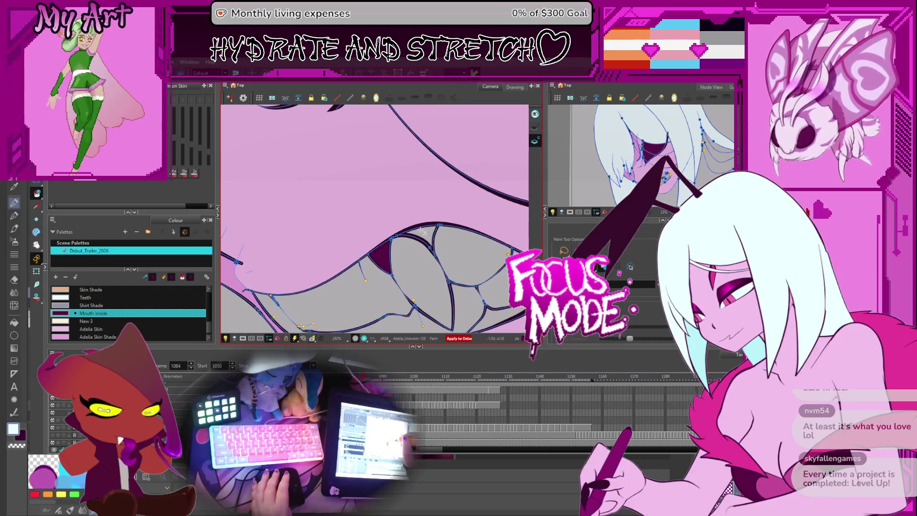
key(period)
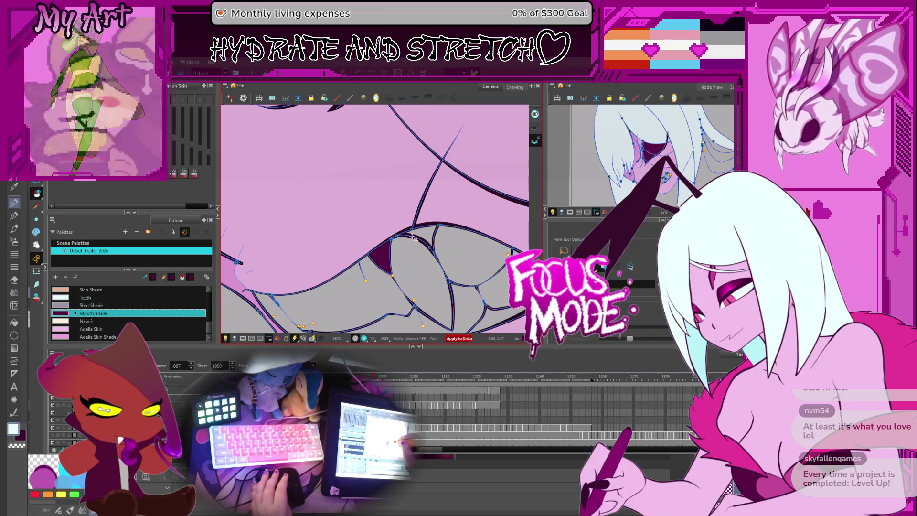
key(period)
key(period)
key(period)
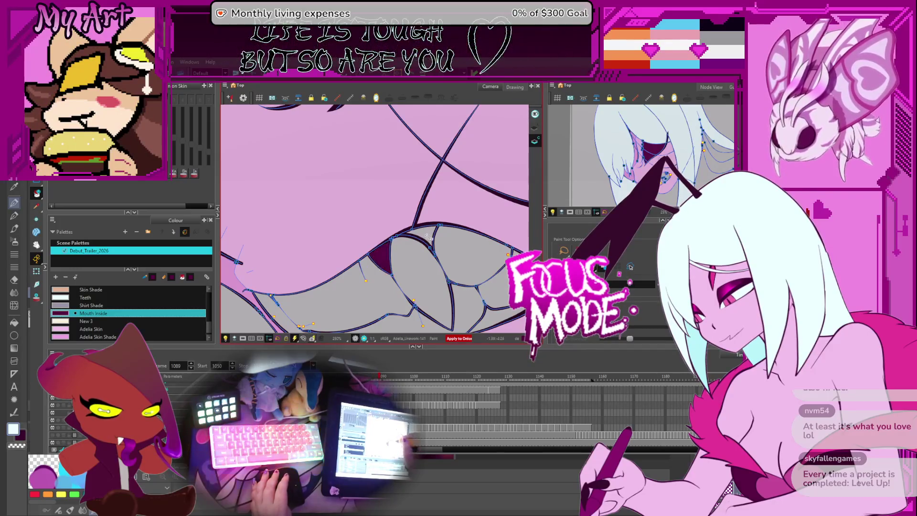
click(423, 228)
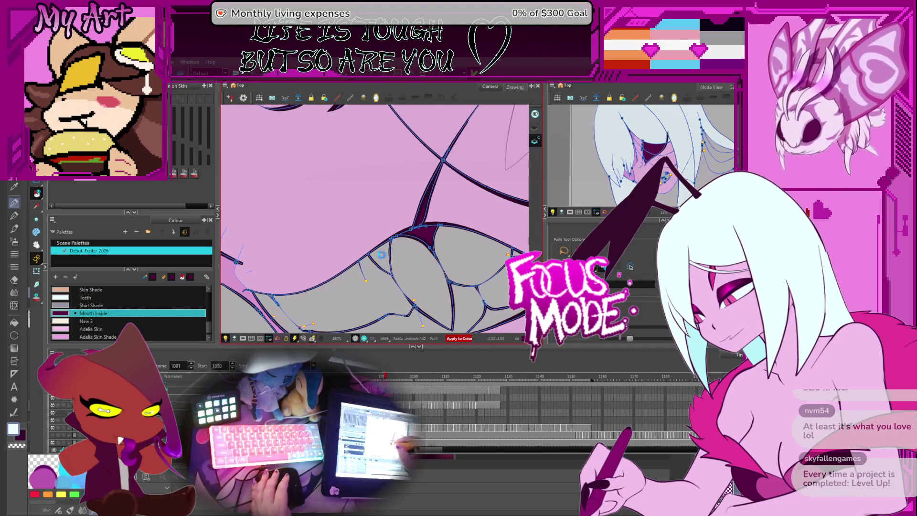
key(period)
key(period)
click(429, 205)
click(380, 258)
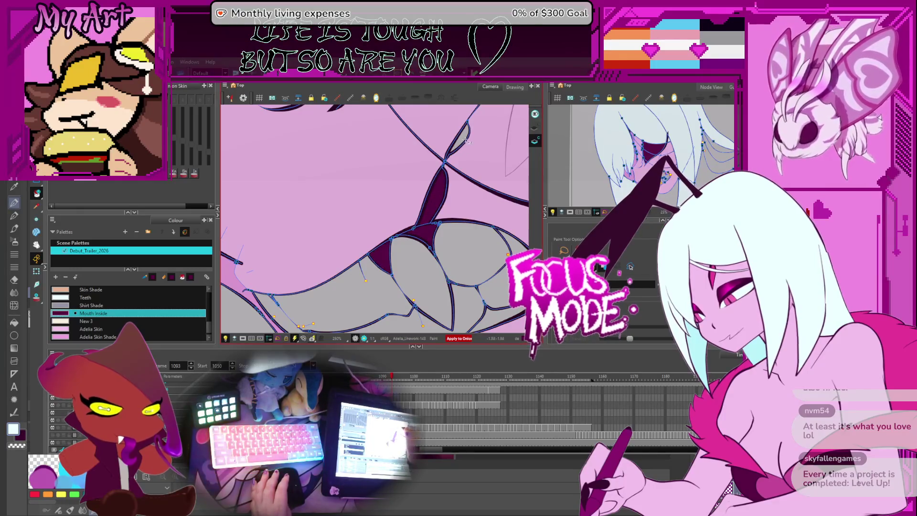
click(459, 138)
Step: Fill the two gaps above the teeth and the dark mouth patch on the following drawing
key(period)
key(comma)
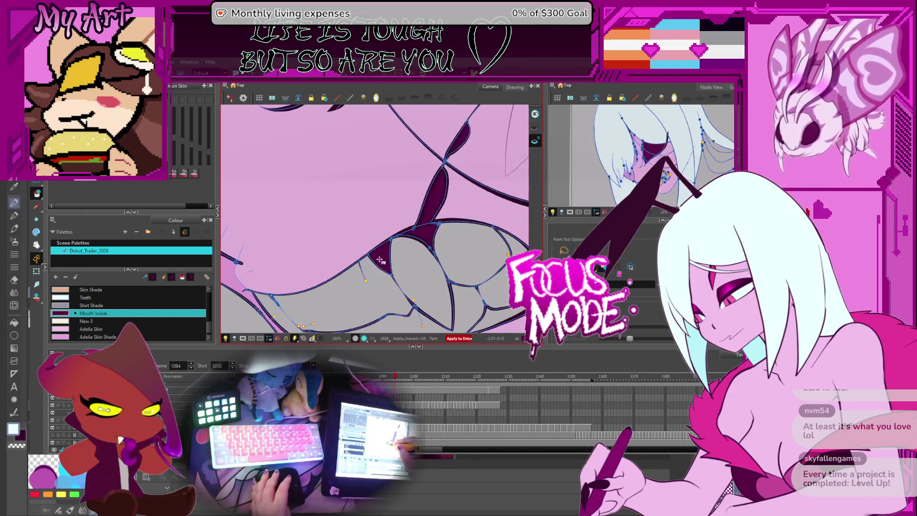
key(period)
click(427, 231)
click(465, 136)
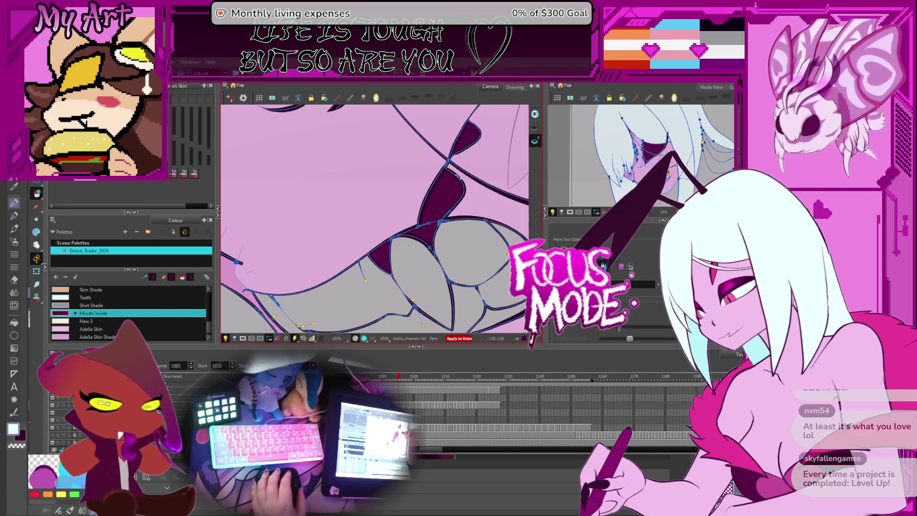
drag(433, 231, 379, 244)
click(329, 269)
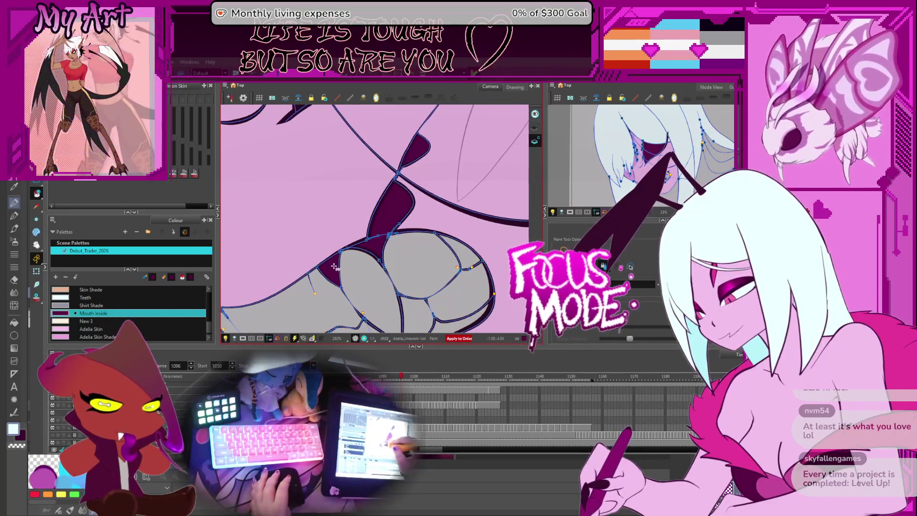
Step: Fill the left, central and upper-right mouth patches with Mouth Inside across the next drawings
key(period)
key(period)
click(329, 269)
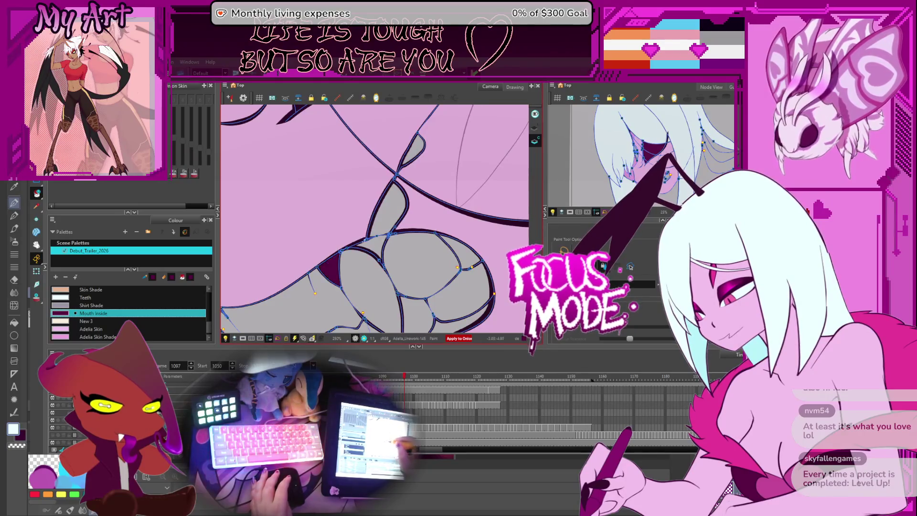
click(386, 213)
click(414, 149)
key(period)
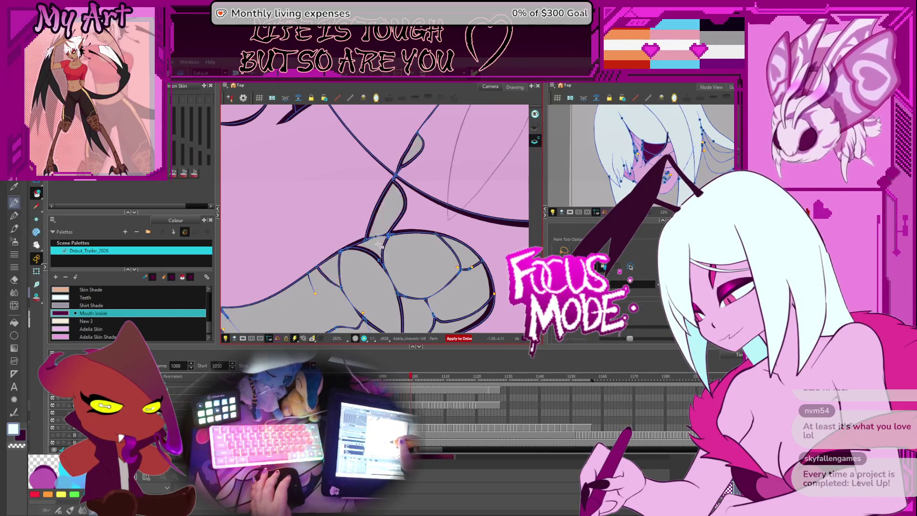
click(388, 210)
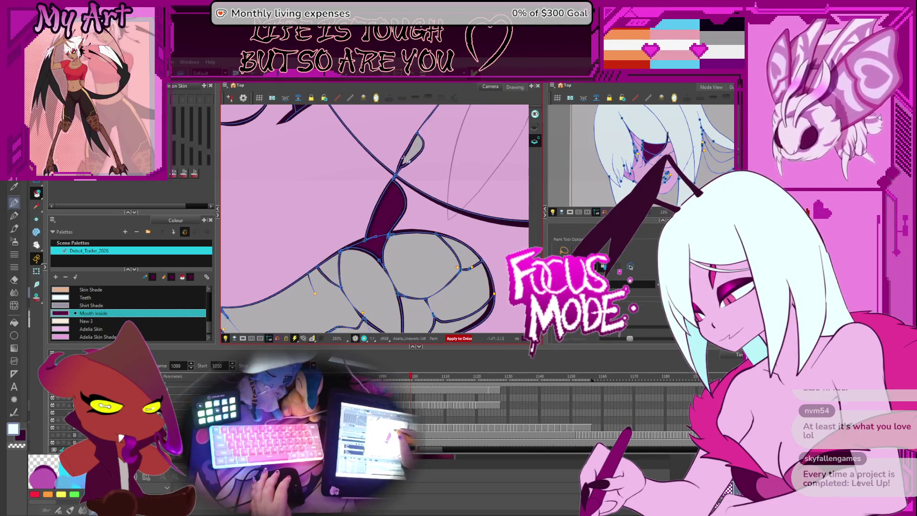
key(period)
click(329, 269)
click(389, 203)
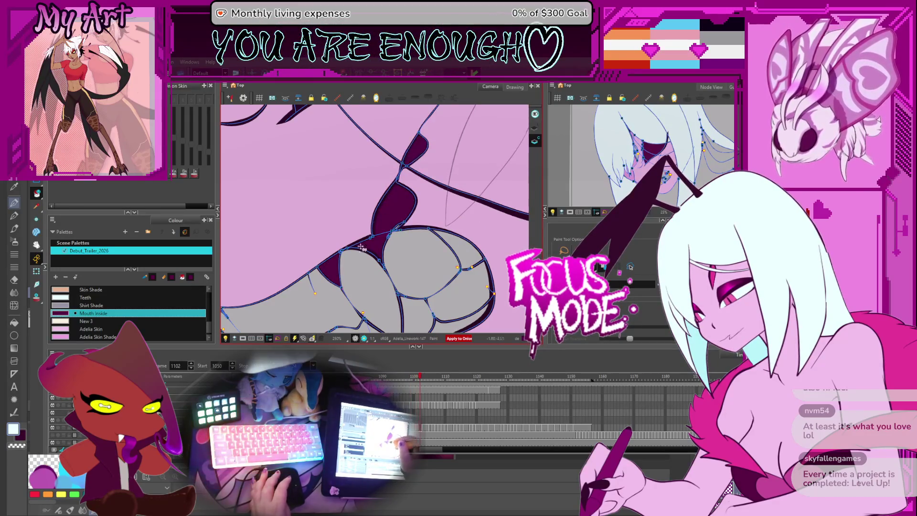
Step: Continue filling the left, central and top mouth patches dark on the subsequent frames
key(period)
click(329, 269)
click(406, 196)
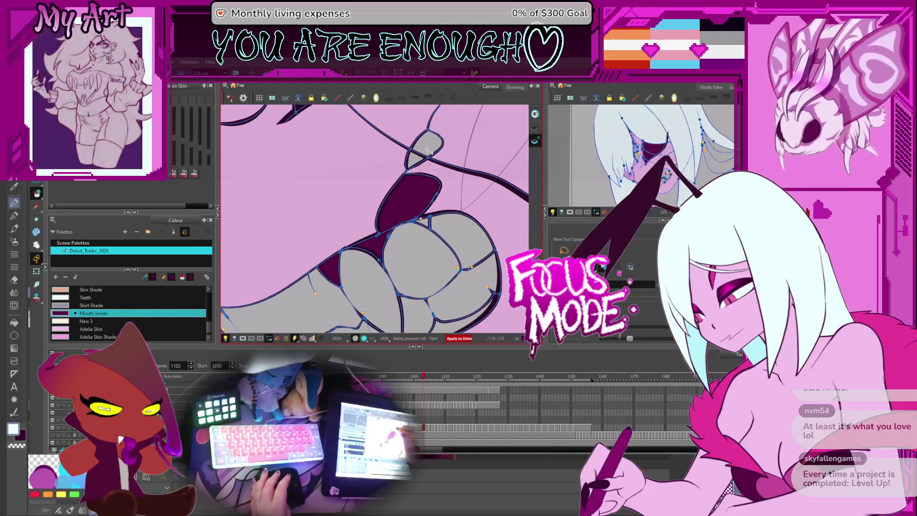
click(427, 150)
key(period)
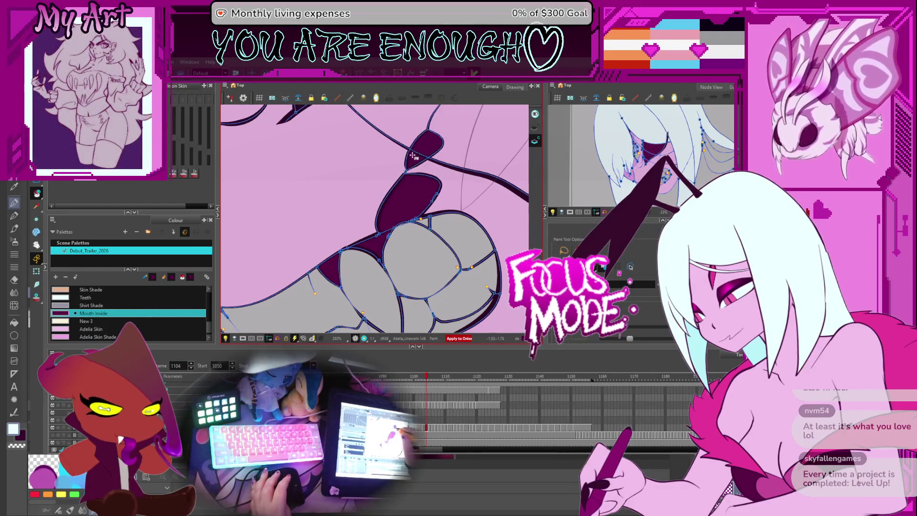
key(period)
click(392, 206)
click(336, 265)
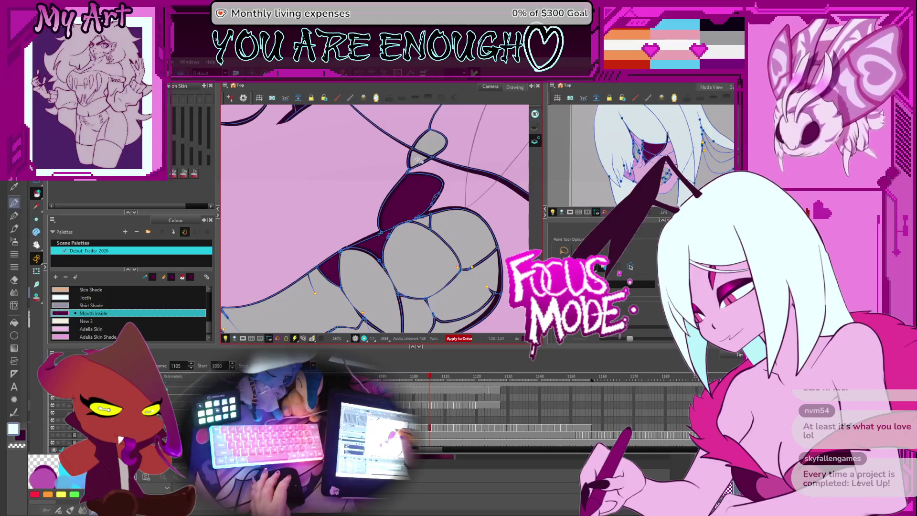
click(428, 139)
Step: Fill the central and small top mouth patches on the last drawing of the run
key(period)
click(420, 174)
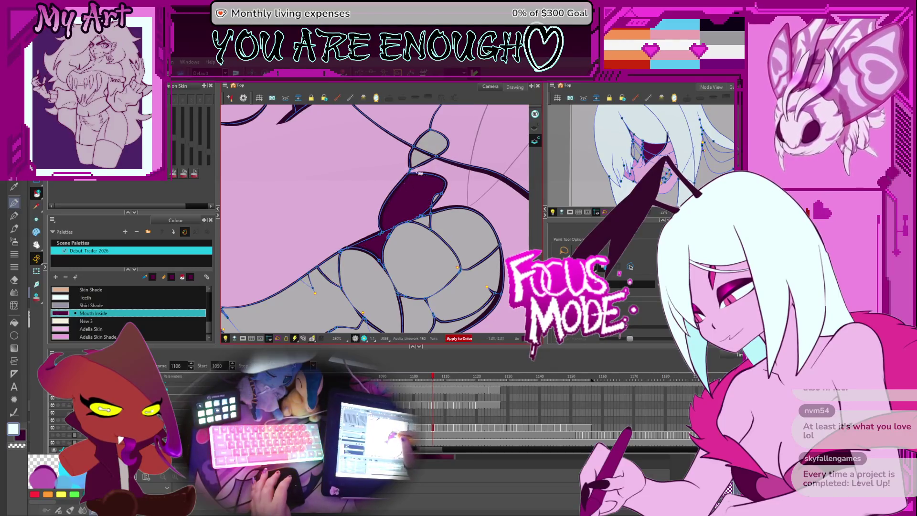
click(430, 147)
key(period)
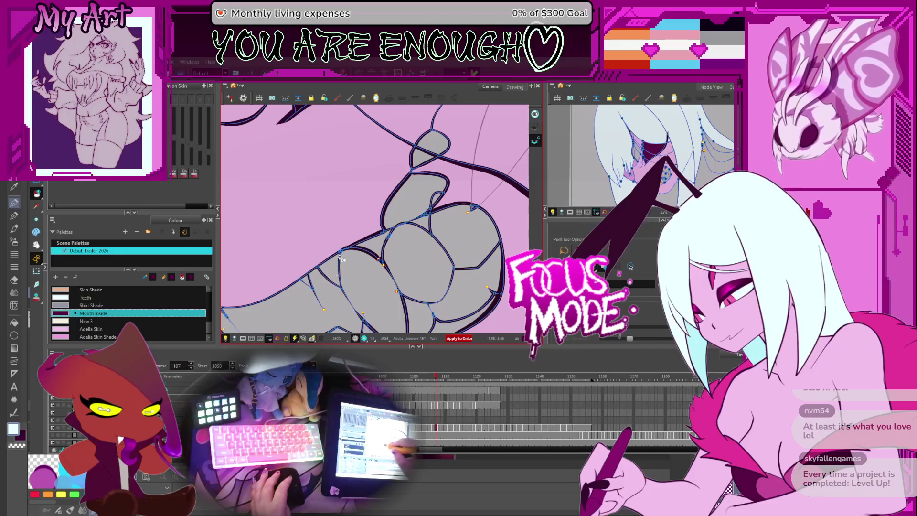
Step: Flip back and forth through the filled drawings to check the Mouth Inside fills
key(comma)
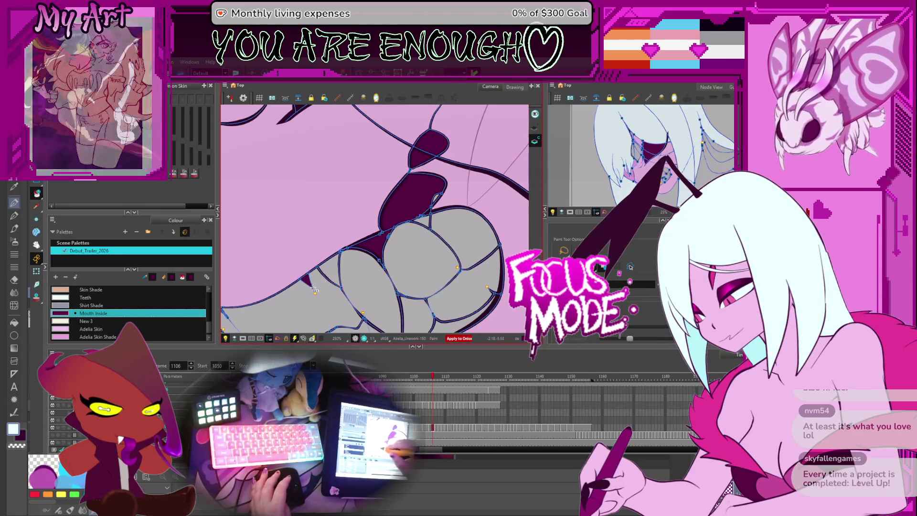
key(comma)
key(period)
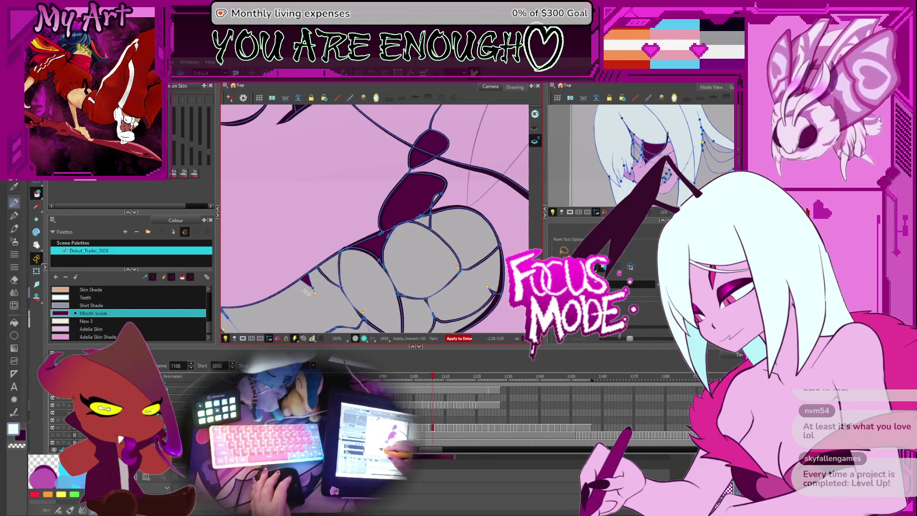
key(period)
key(period)
key(comma)
key(comma)
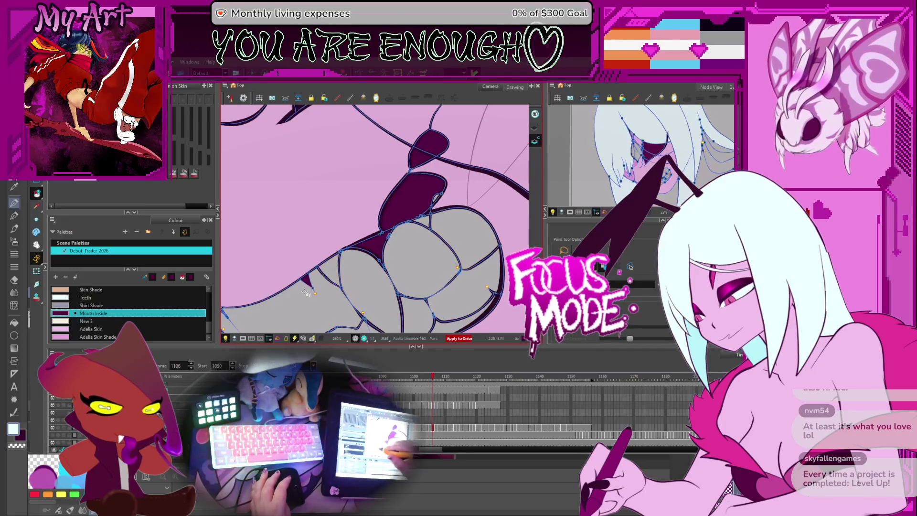
scroll(305, 292, up, 3)
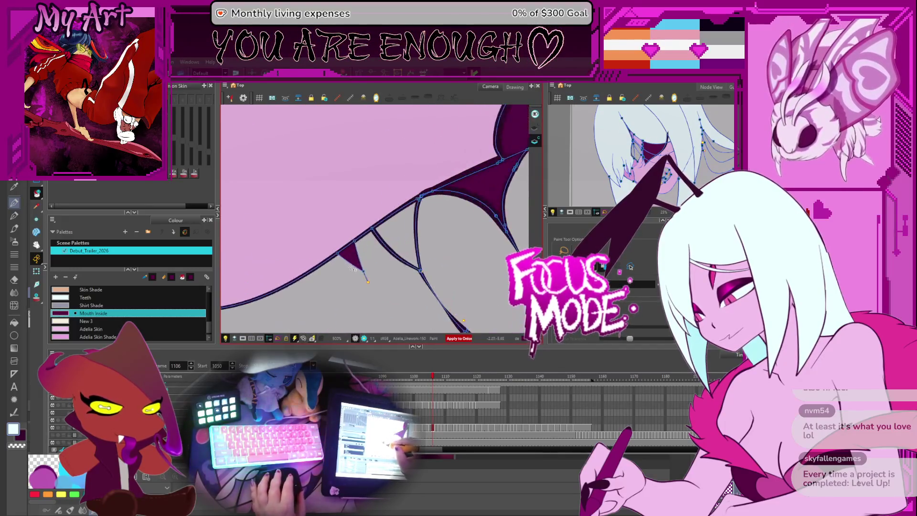
Step: Zoom in on the teeth and fill two mouth regions with Mouth Inside on frame 1107
scroll(353, 267, up, 2)
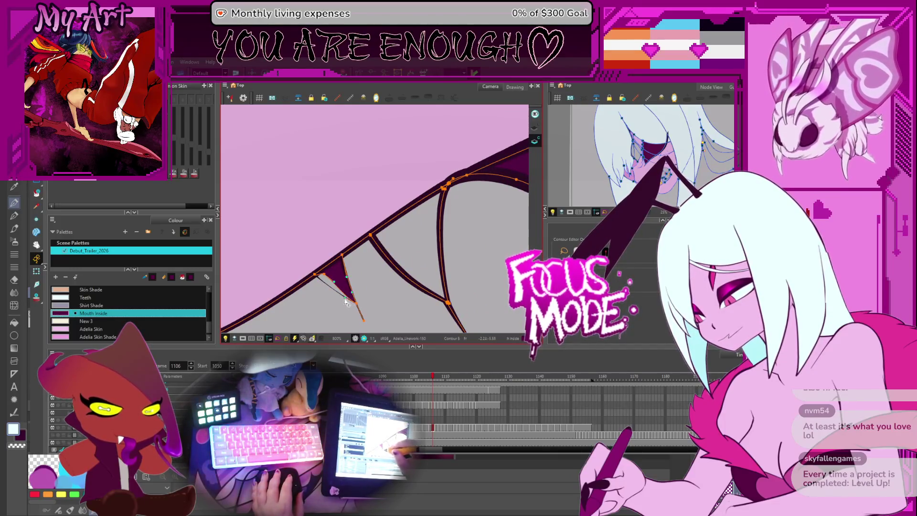
drag(378, 250, 342, 265)
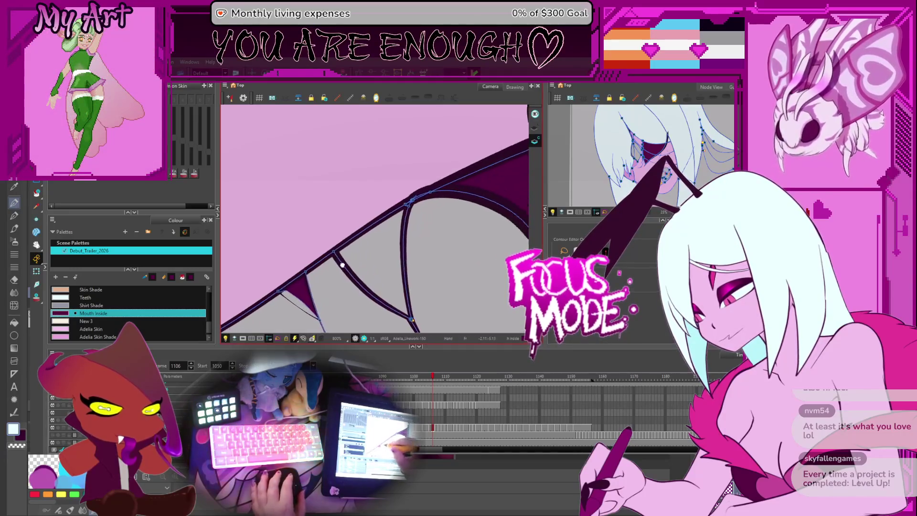
key(period)
scroll(353, 249, down, 2)
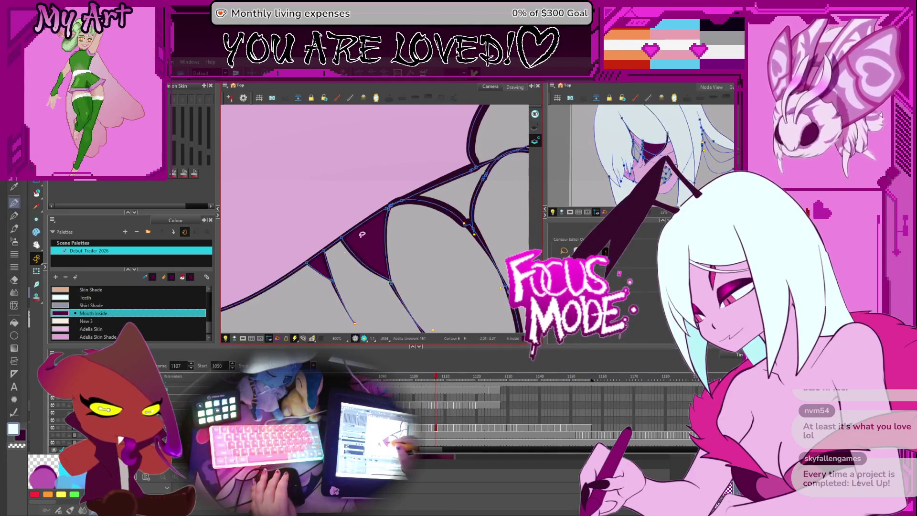
key(alt+i)
scroll(397, 239, down, 2)
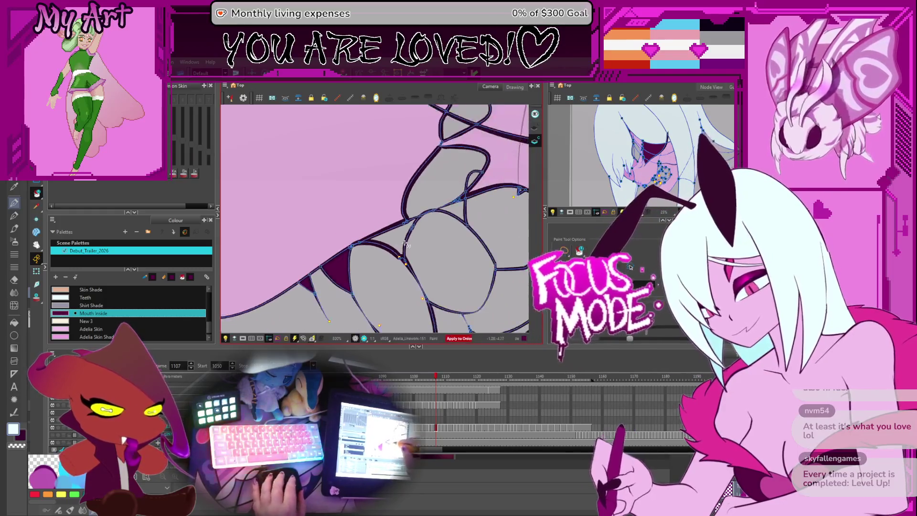
click(397, 241)
click(451, 196)
scroll(455, 174, down, 2)
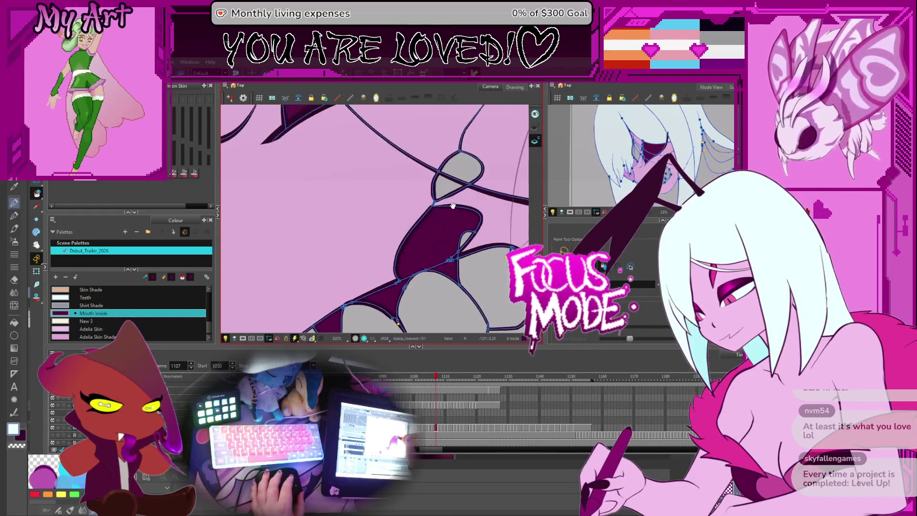
Step: Fill the gaps above and between the teeth on frames 1108–1111, undoing a wrong fill under the teeth
key(period)
scroll(349, 281, down, 2)
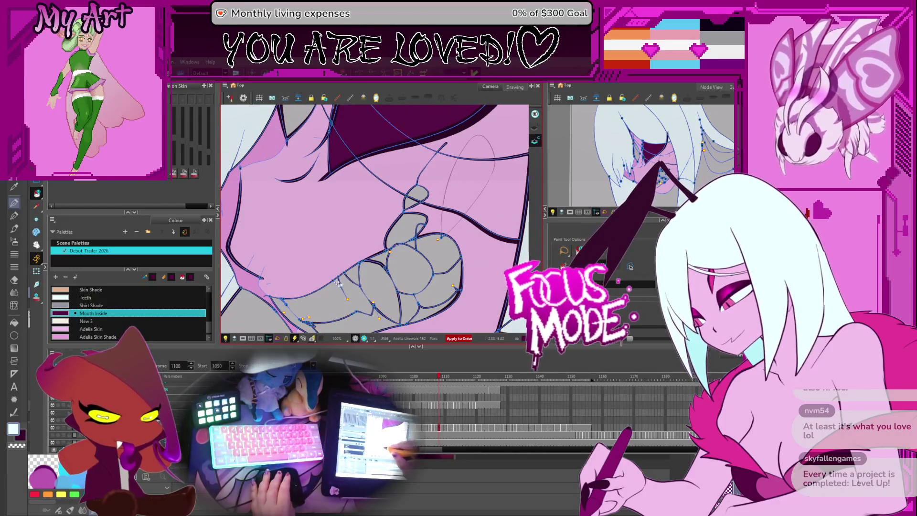
click(404, 229)
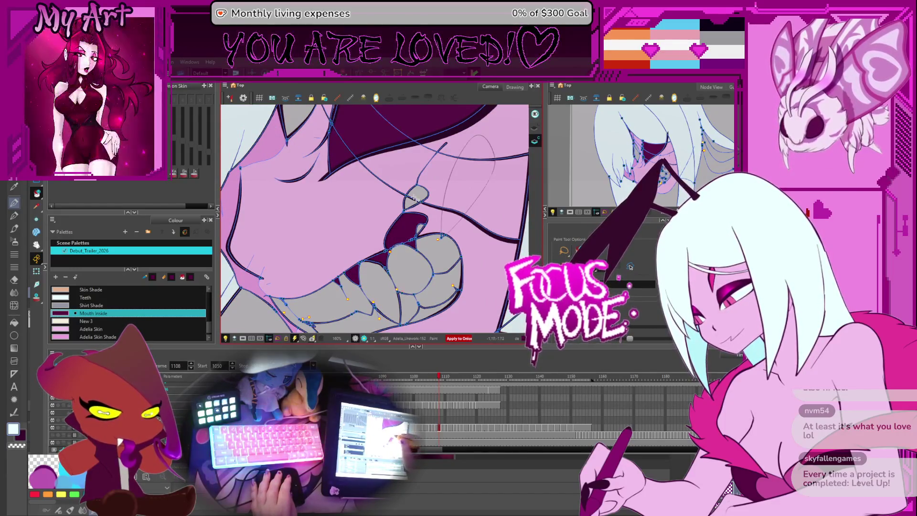
key(period)
click(349, 279)
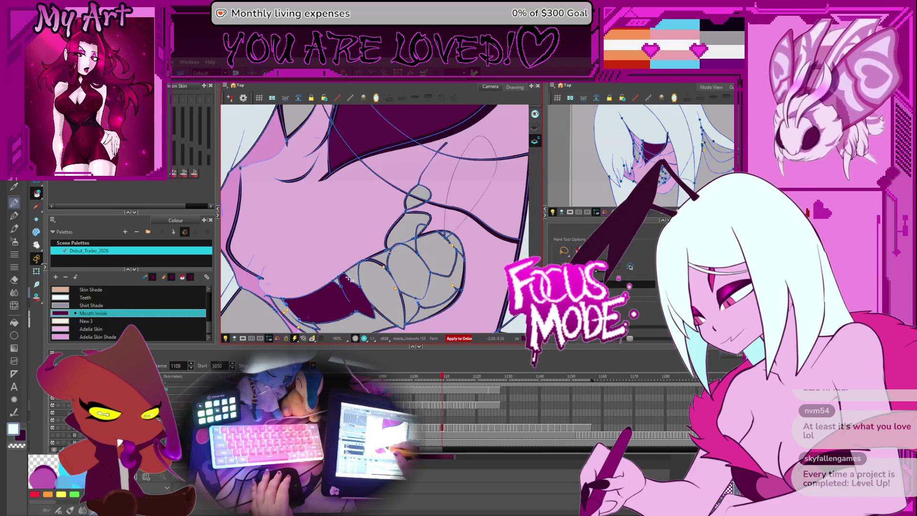
key(ctrl+z)
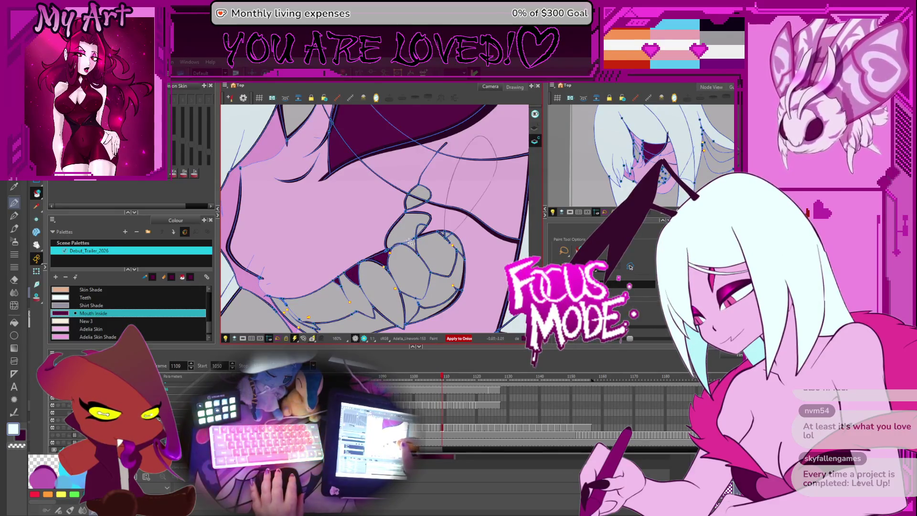
key(.)
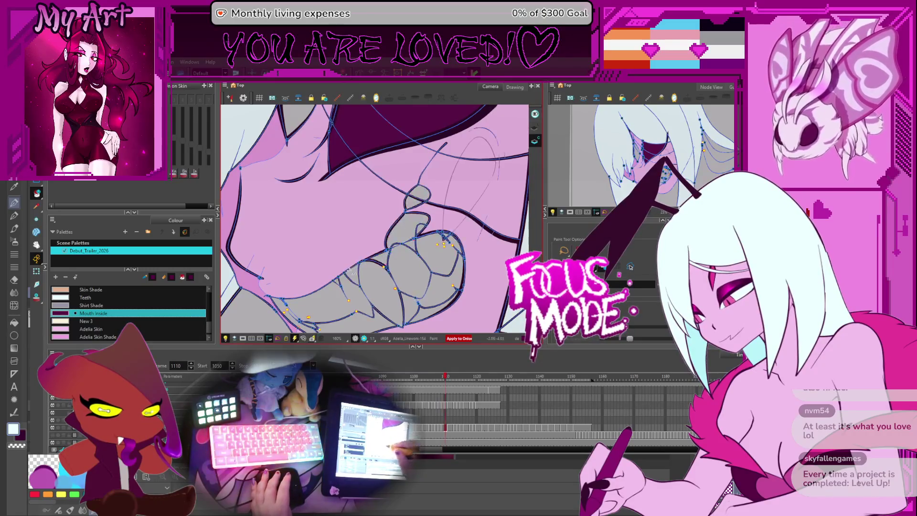
click(351, 275)
click(405, 231)
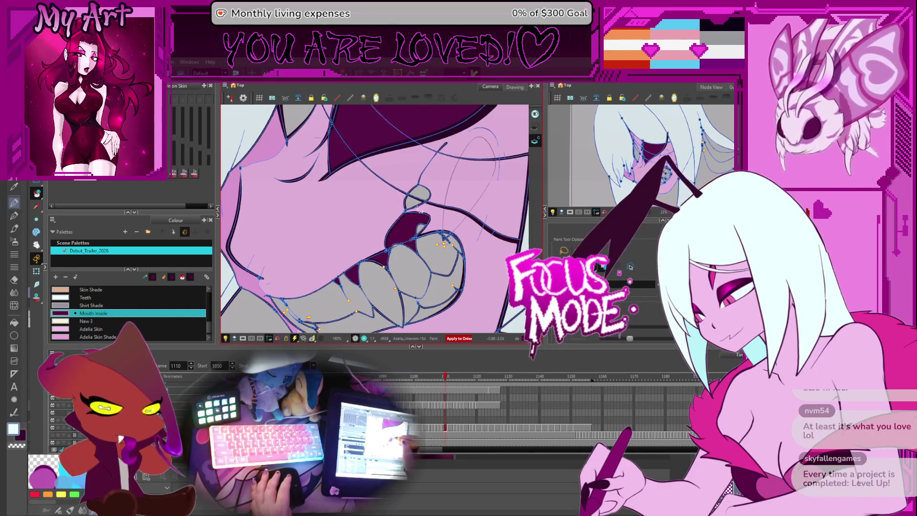
key(.)
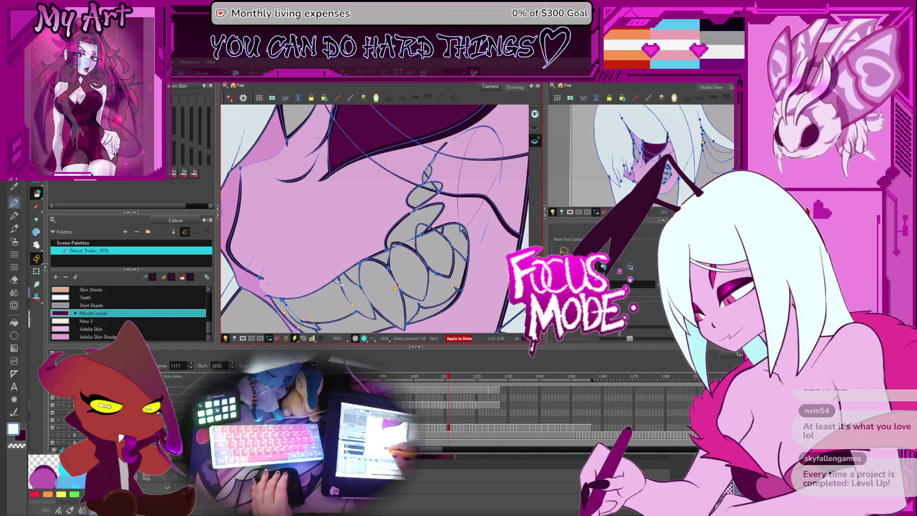
click(354, 276)
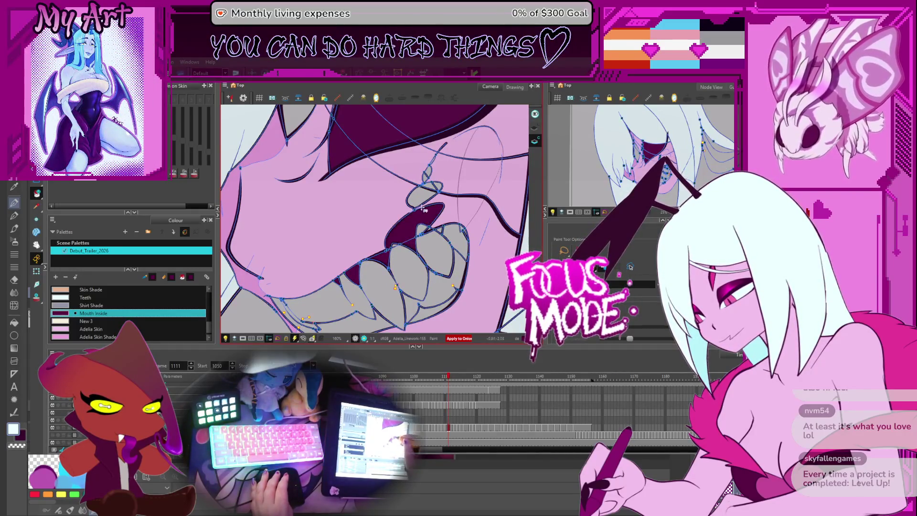